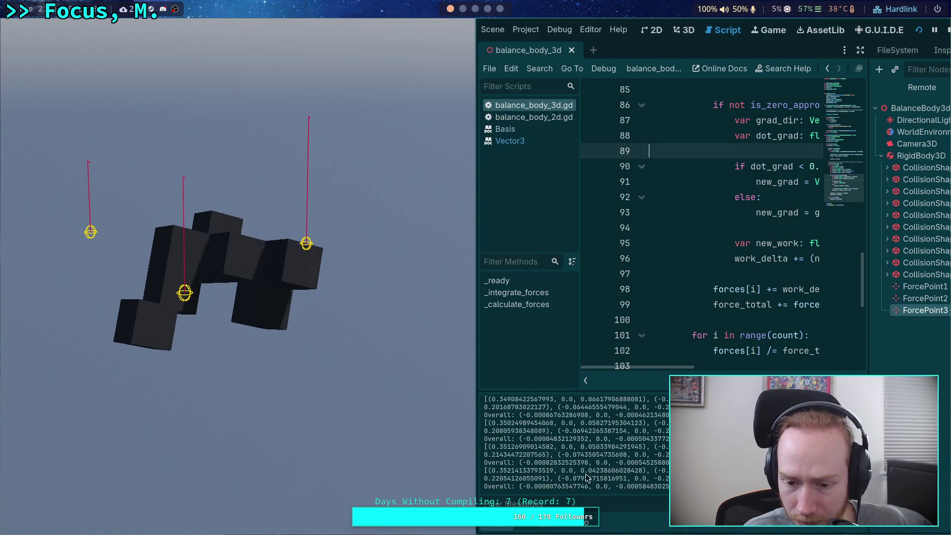
Add print(forces) below the _calculate_forces(state) call on line 26, save, and relaunch the game.
scroll(708, 308, up, 14)
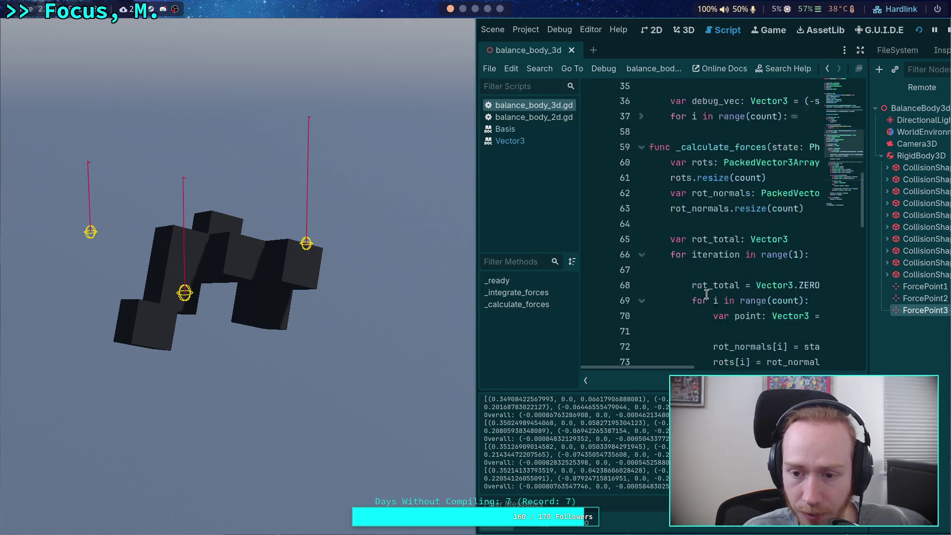
scroll(707, 294, up, 2)
scroll(706, 294, down, 1)
click(763, 177)
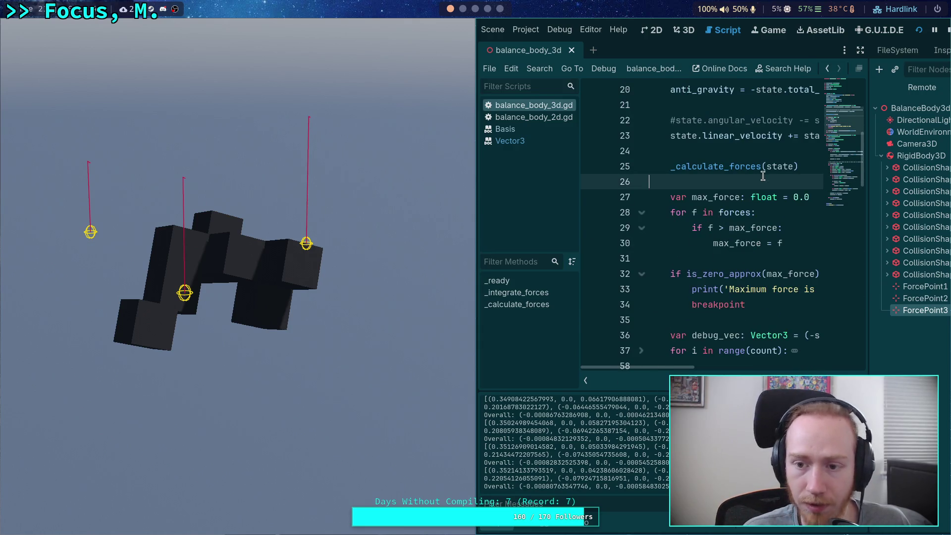
key(Return)
key(Return)
key(Up)
text(p)
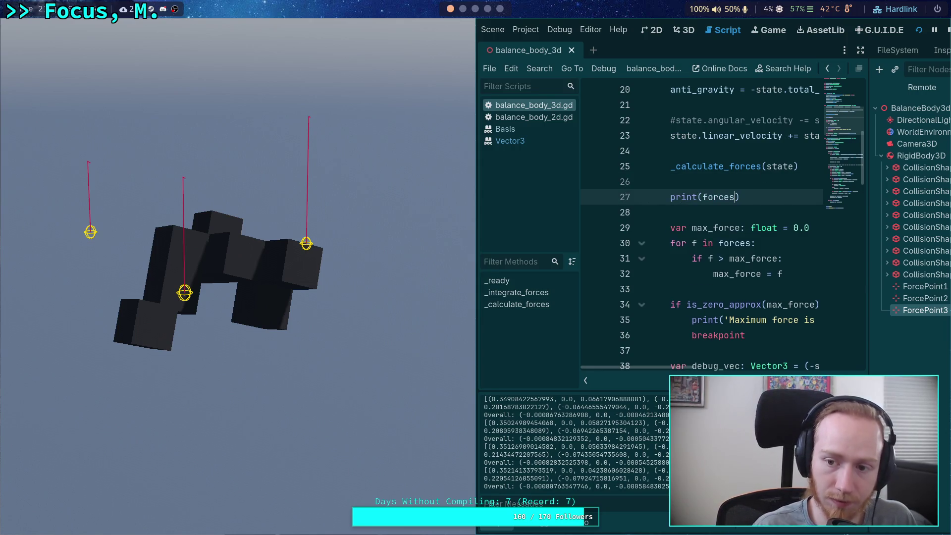
key(ctrl+s)
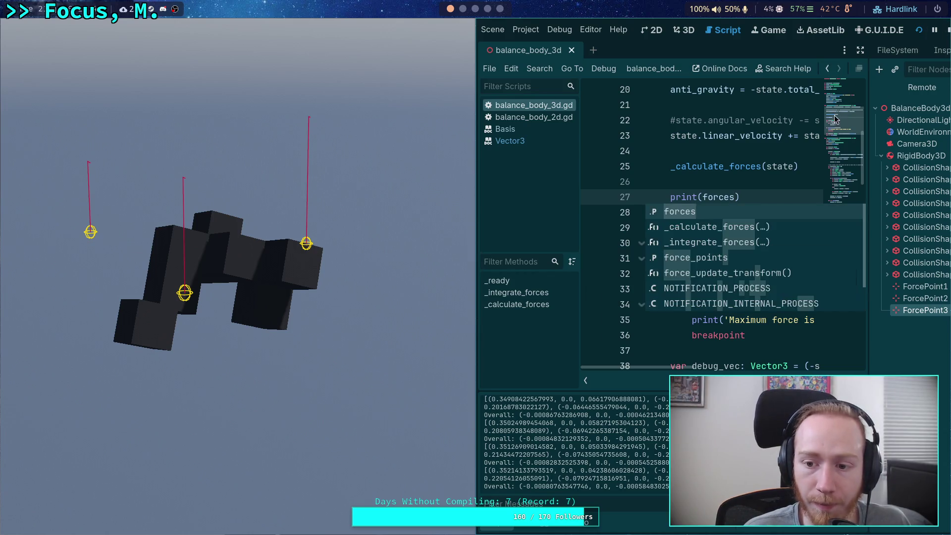
click(919, 30)
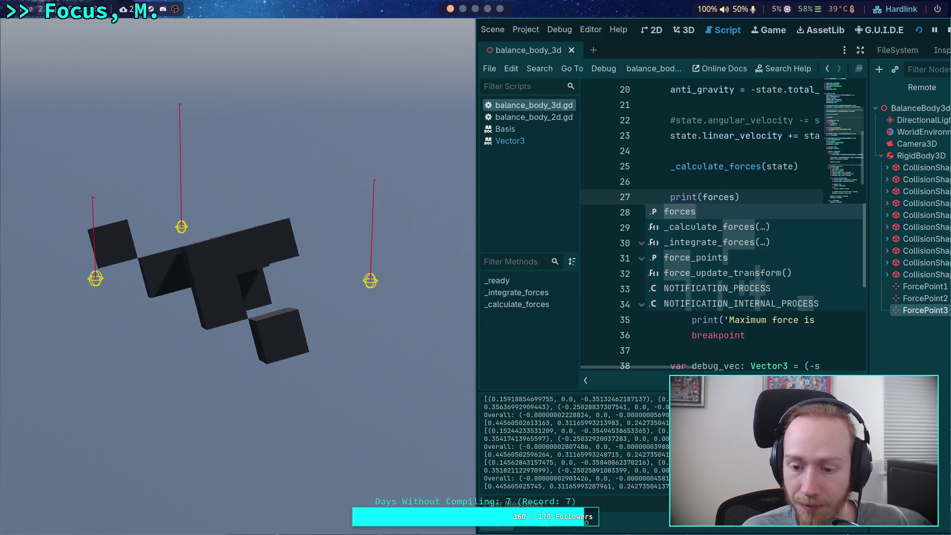
Stop the running game and collapse the Output panel to enlarge the code area.
click(948, 28)
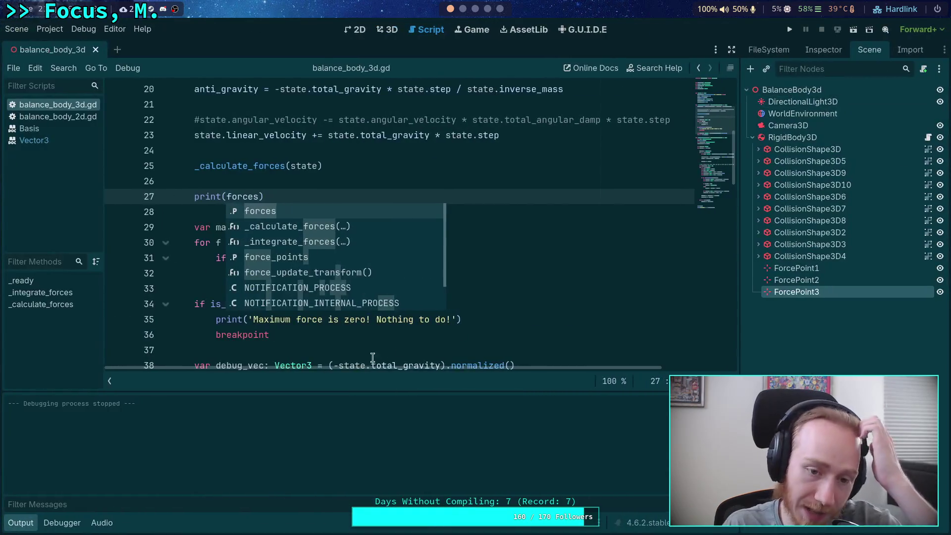
click(21, 523)
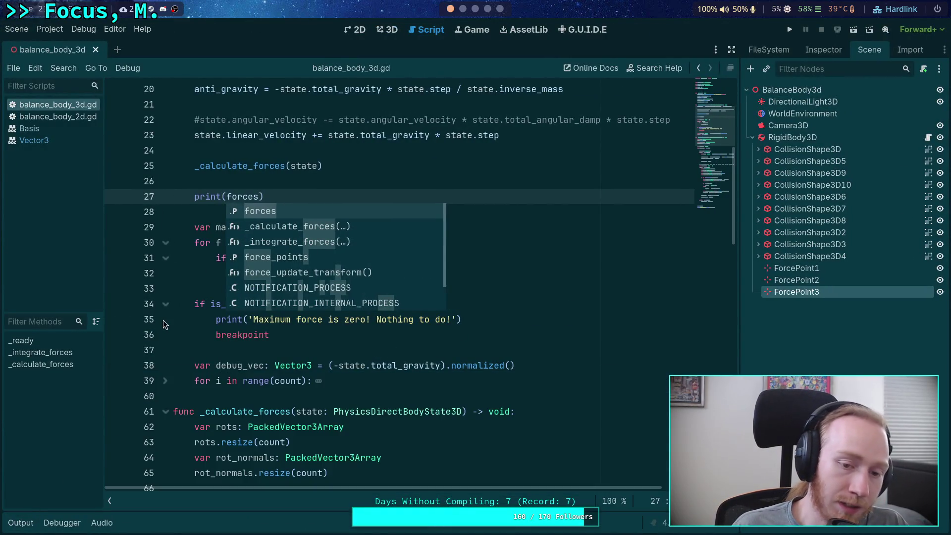
key(Escape)
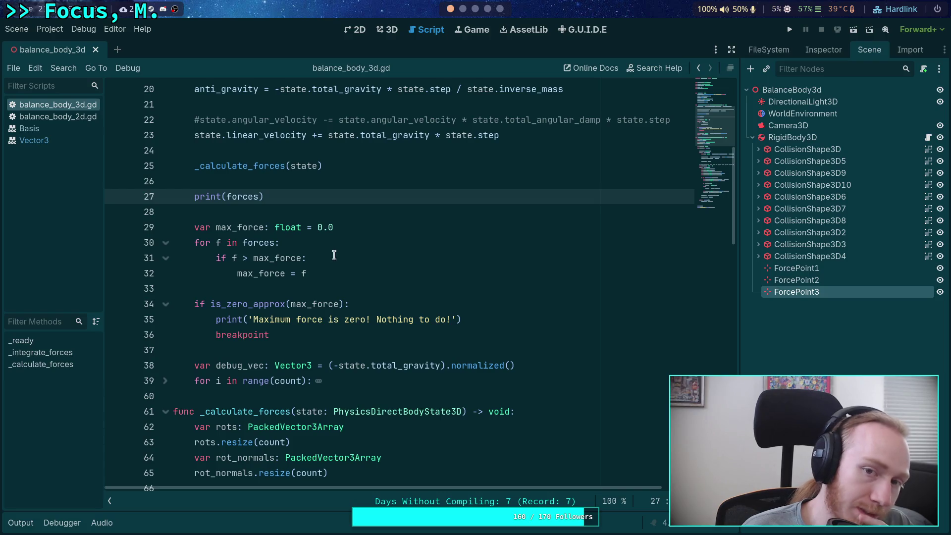
Remove the ' * 0.5' factor from the work_delta update on line 98 and rerun the game.
scroll(350, 217, up, 3)
scroll(352, 145, down, 5)
scroll(377, 139, down, 4)
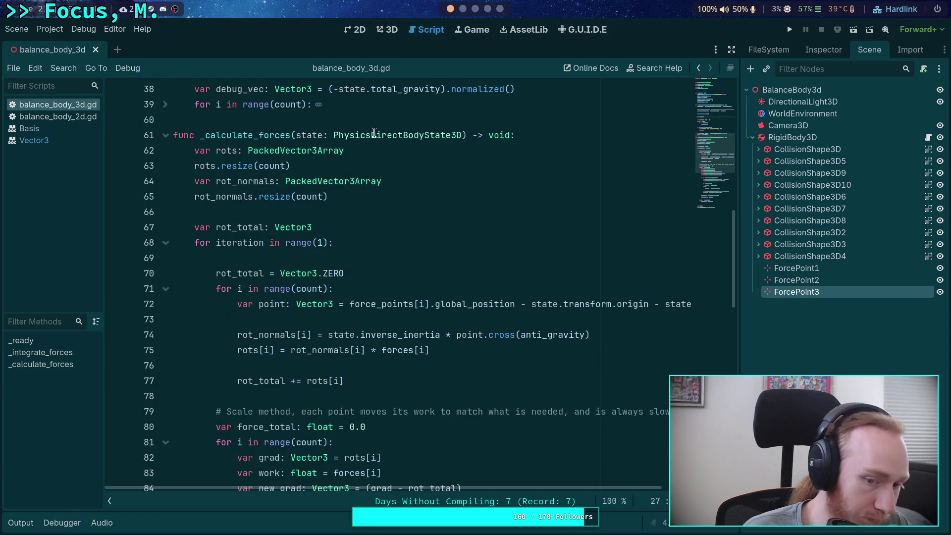
scroll(389, 208, down, 2)
scroll(391, 209, down, 2)
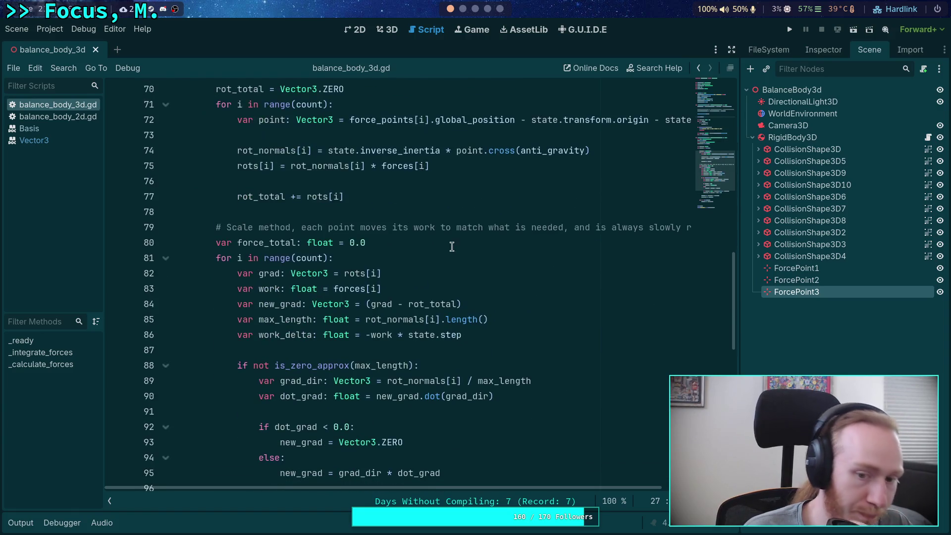
click(517, 331)
scroll(495, 322, down, 3)
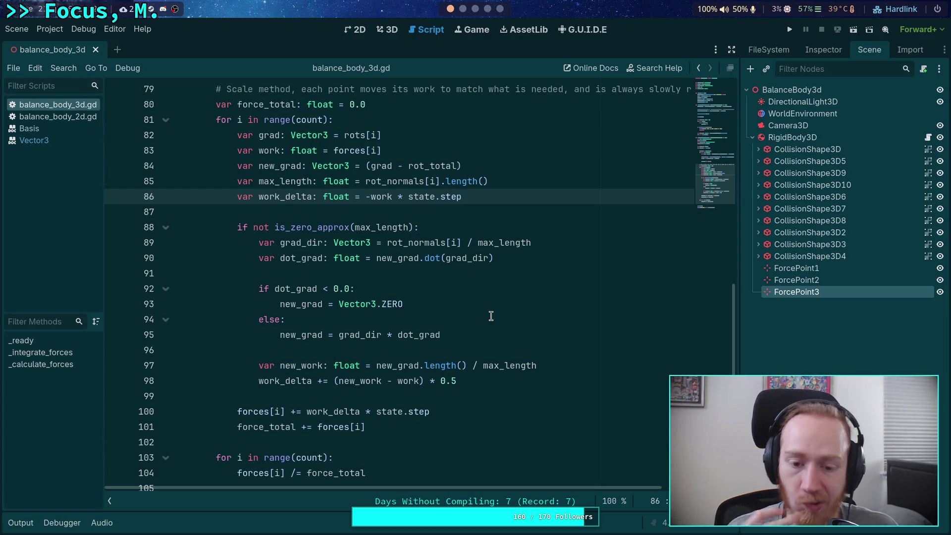
drag(465, 386, 428, 382)
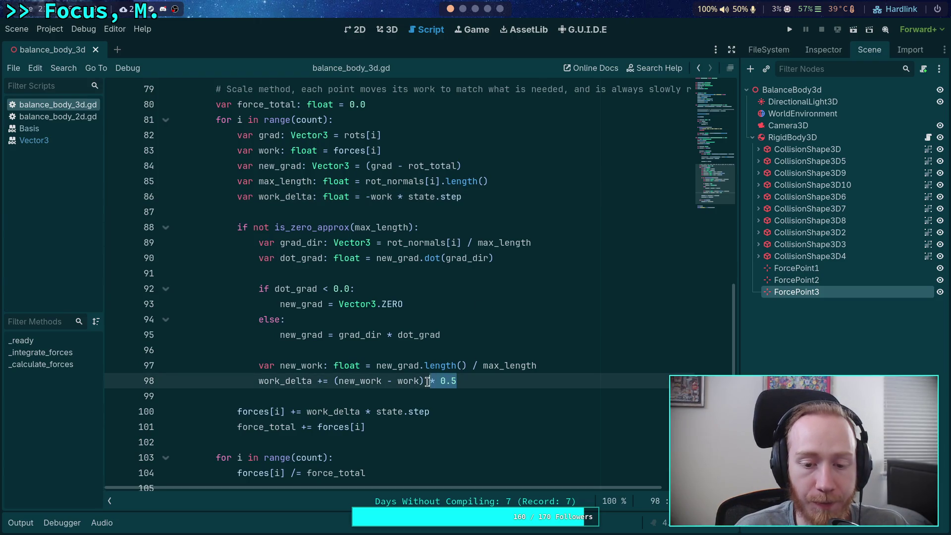
key(BackSpace)
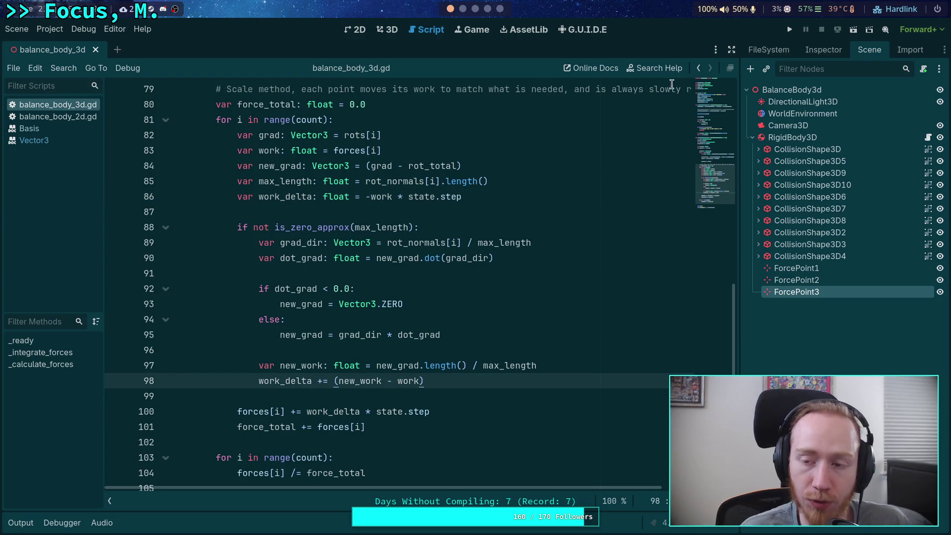
click(784, 29)
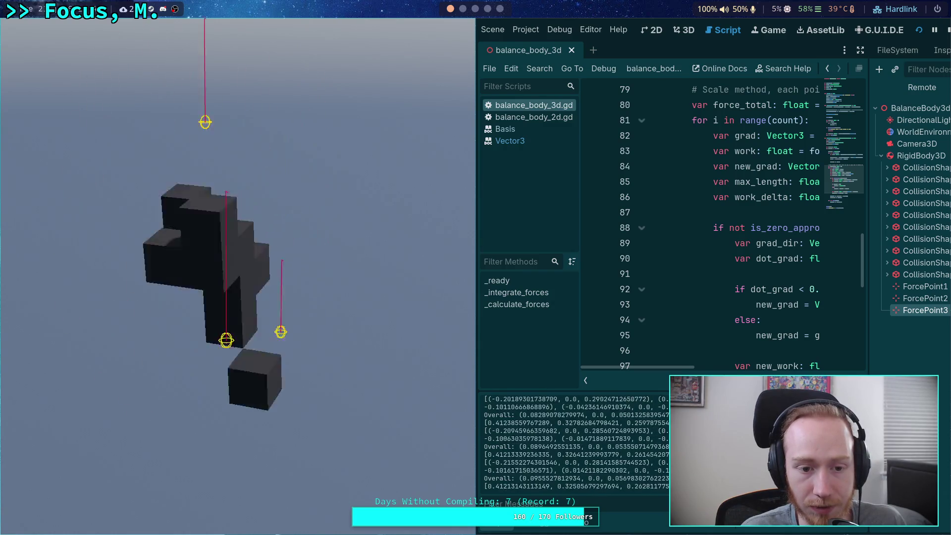
click(947, 30)
Select the last printed force values in the Output log.
scroll(498, 270, down, 3)
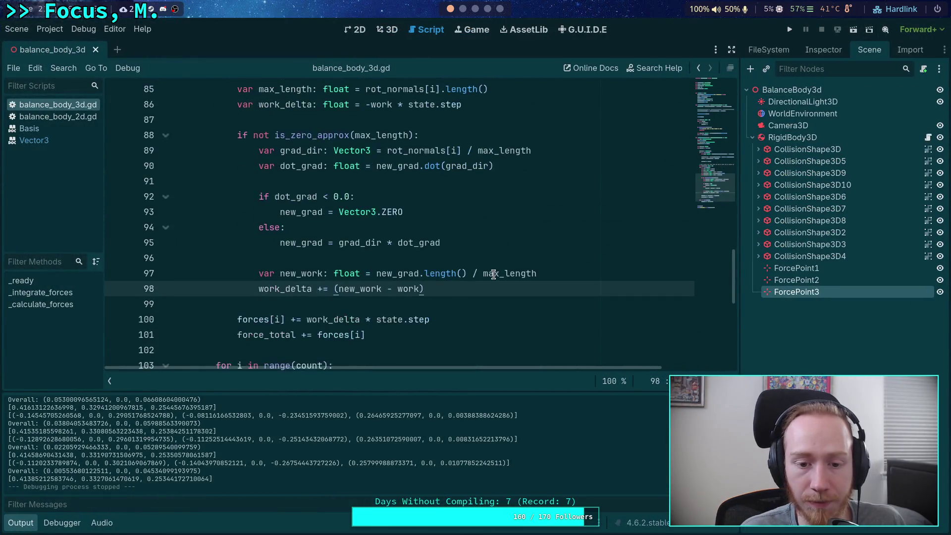
scroll(451, 299, up, 1)
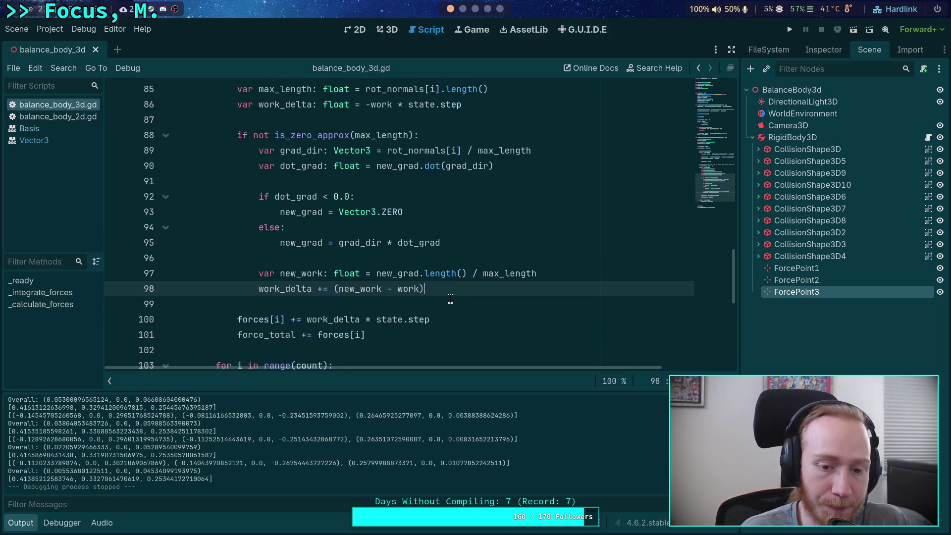
scroll(453, 307, up, 1)
scroll(455, 317, down, 1)
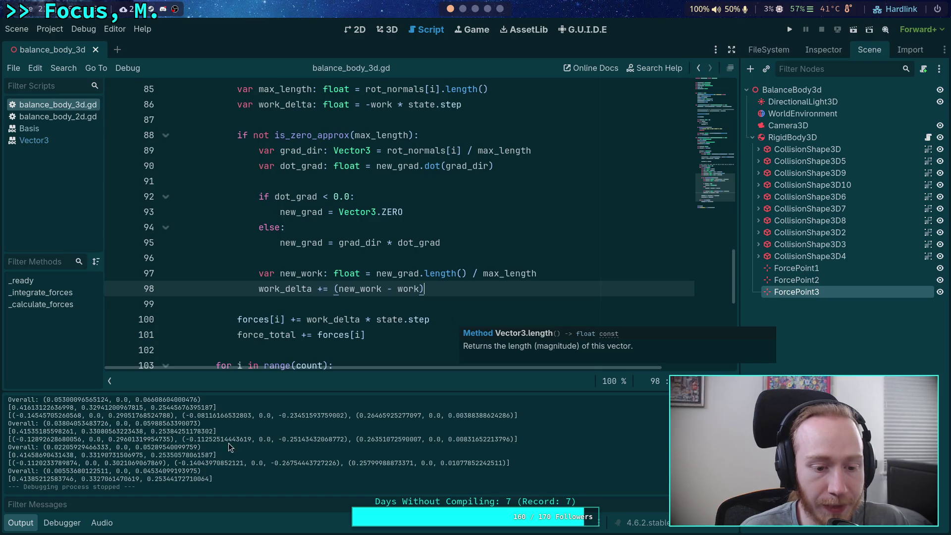
drag(212, 479, 9, 476)
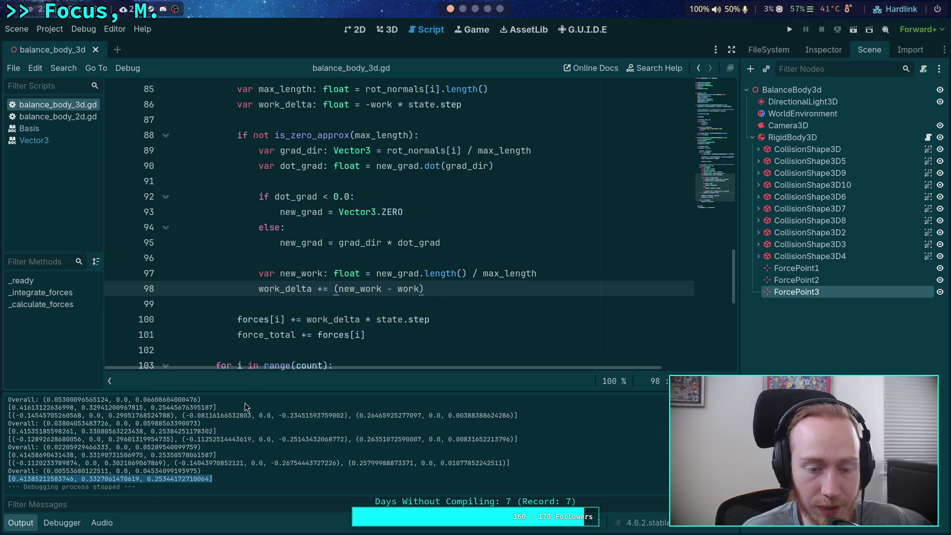
Delete the '#' before the angular_velocity damping on line 22 and run the project.
scroll(331, 302, up, 13)
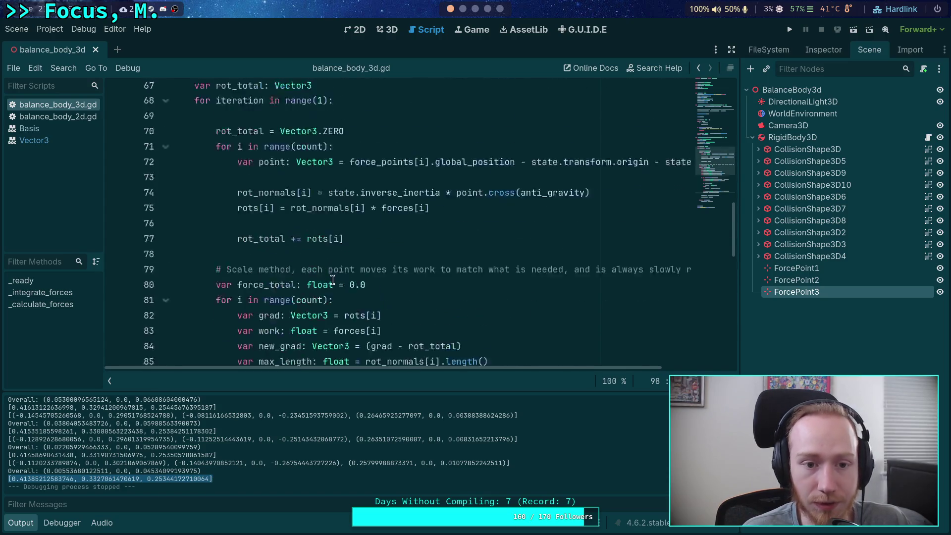
scroll(269, 261, up, 5)
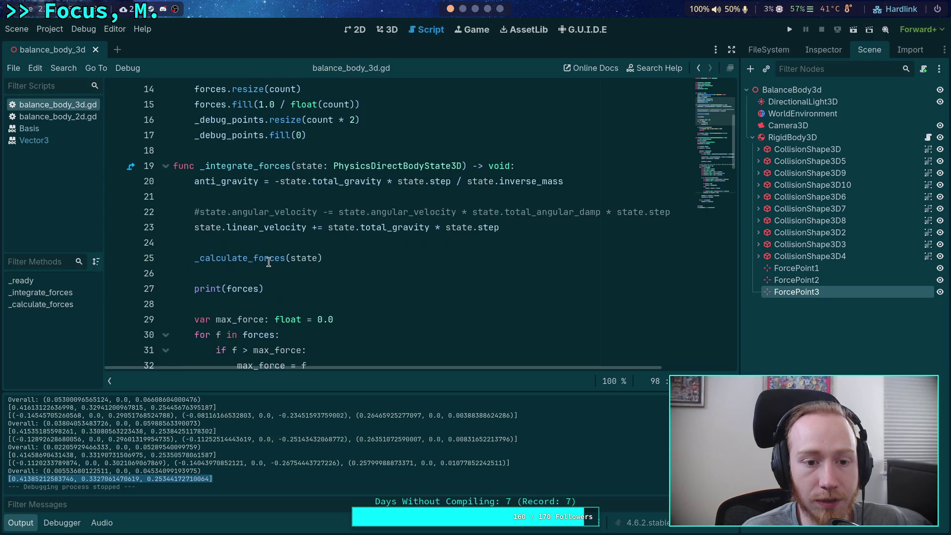
click(199, 258)
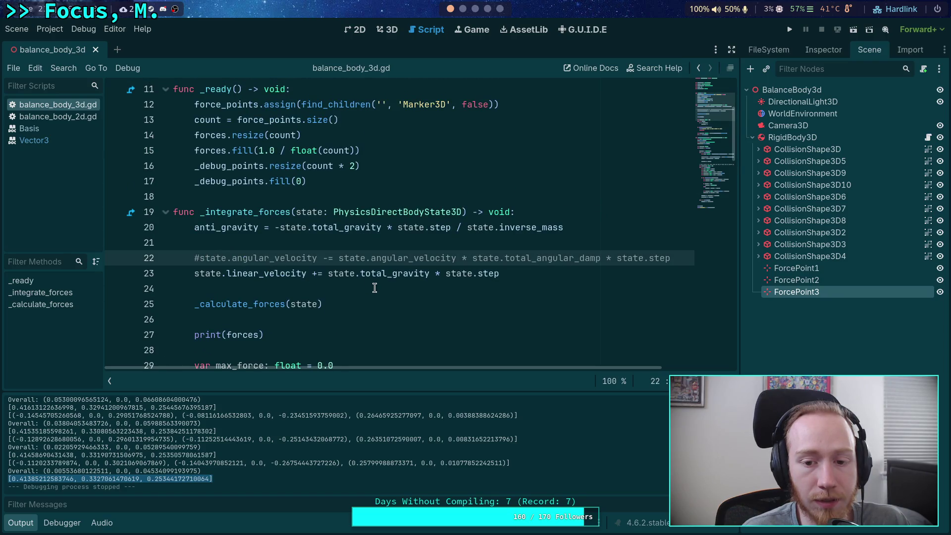
key(BackSpace)
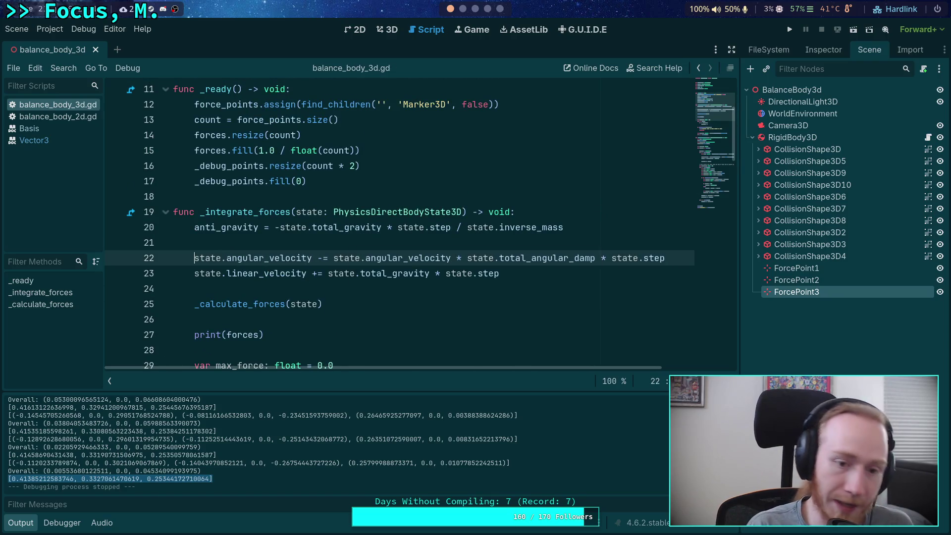
click(790, 30)
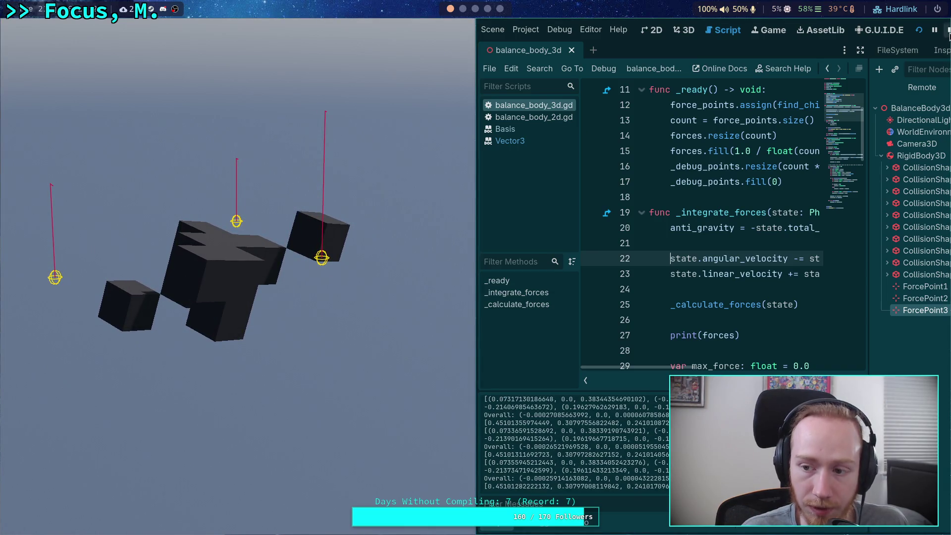
Stop the running game with F8.
key(F8)
Set the RigidBody3D's Angular Damp to 0.1, then save and launch the game.
click(799, 137)
click(823, 50)
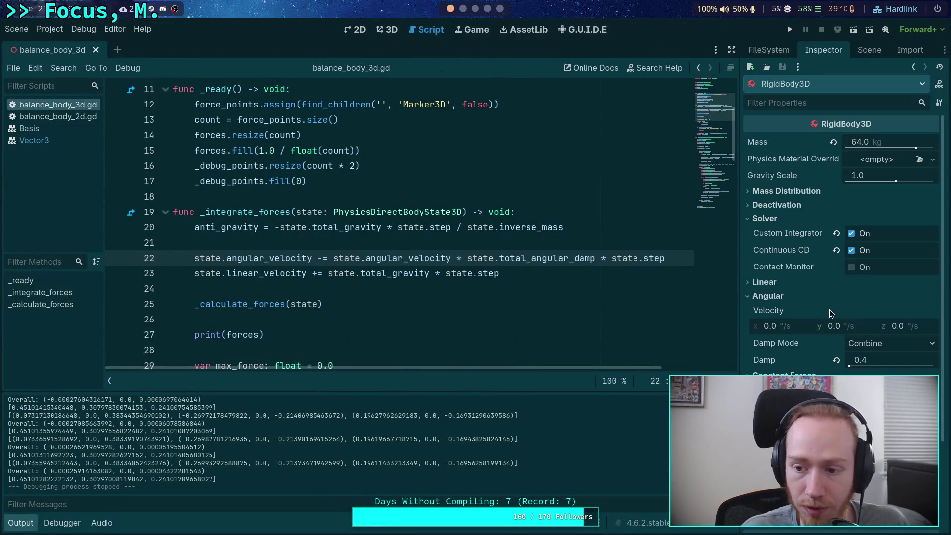
click(907, 360)
text(0.1)
key(Return)
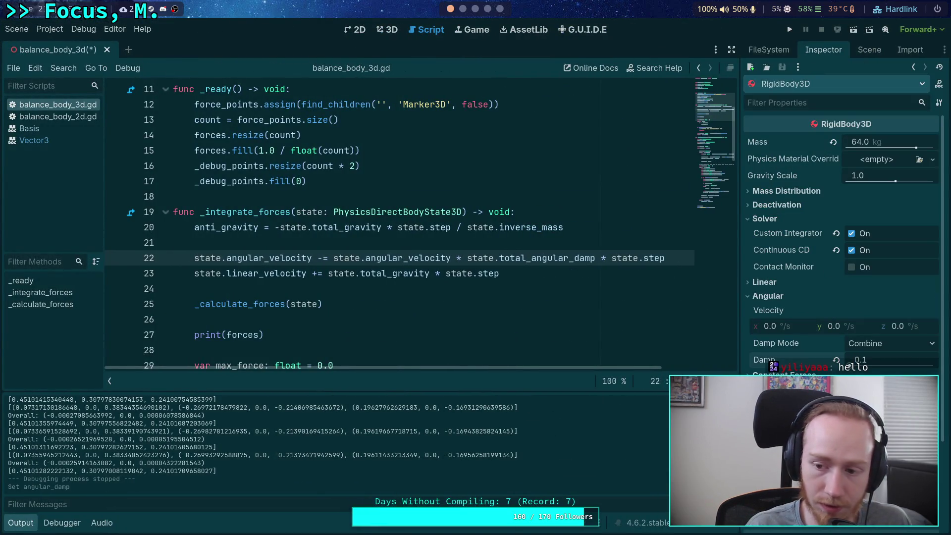
key(F5)
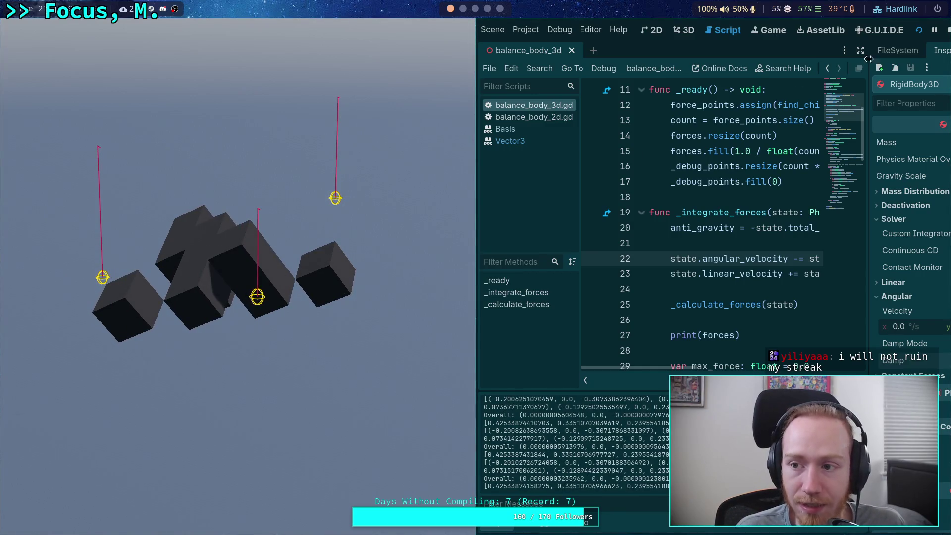
Stop the game and declare const MAX_ITERATIONS: int = 2 below rot_total.
click(947, 31)
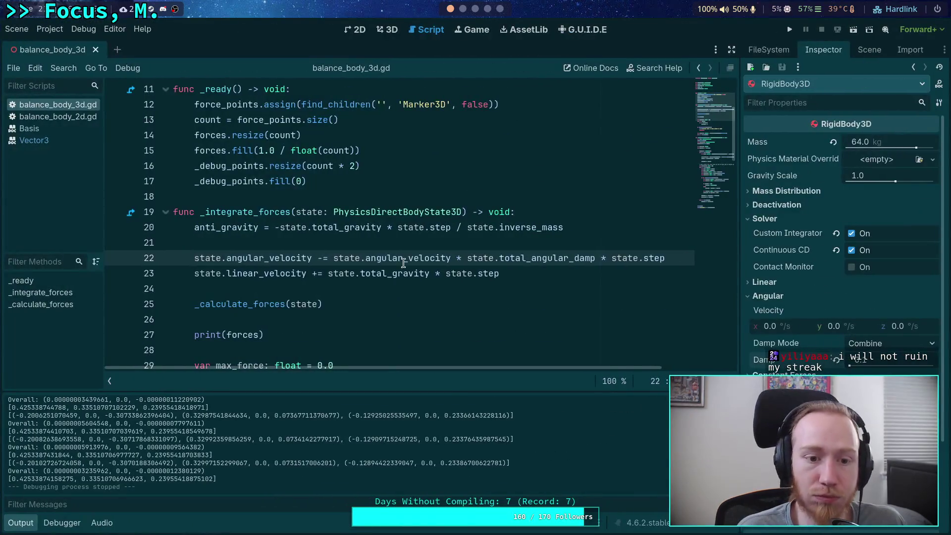
scroll(403, 263, down, 4)
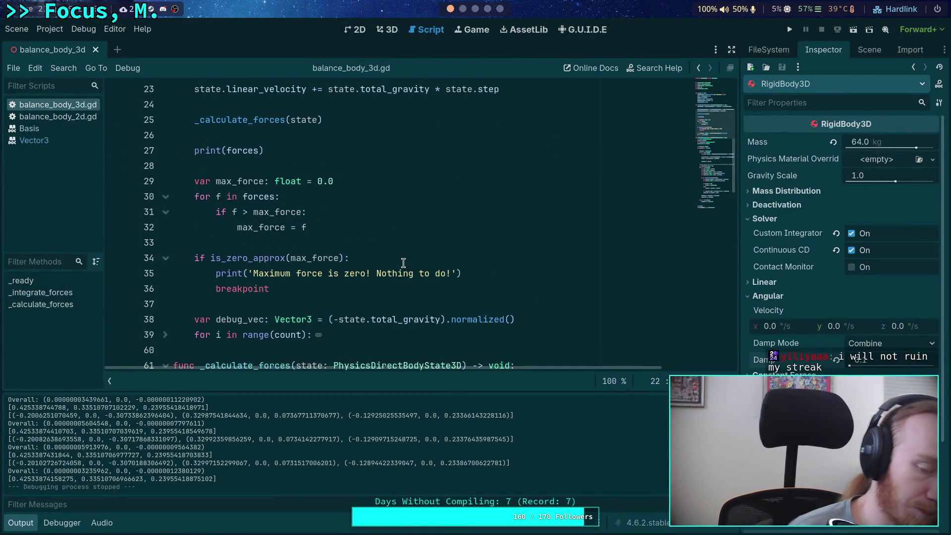
scroll(403, 262, down, 4)
scroll(404, 263, down, 2)
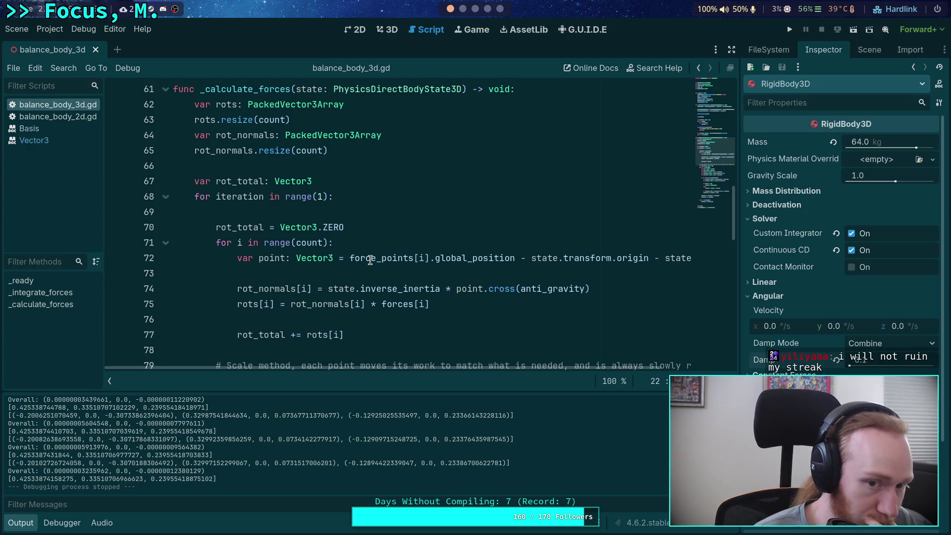
click(384, 183)
key(Return)
text(var)
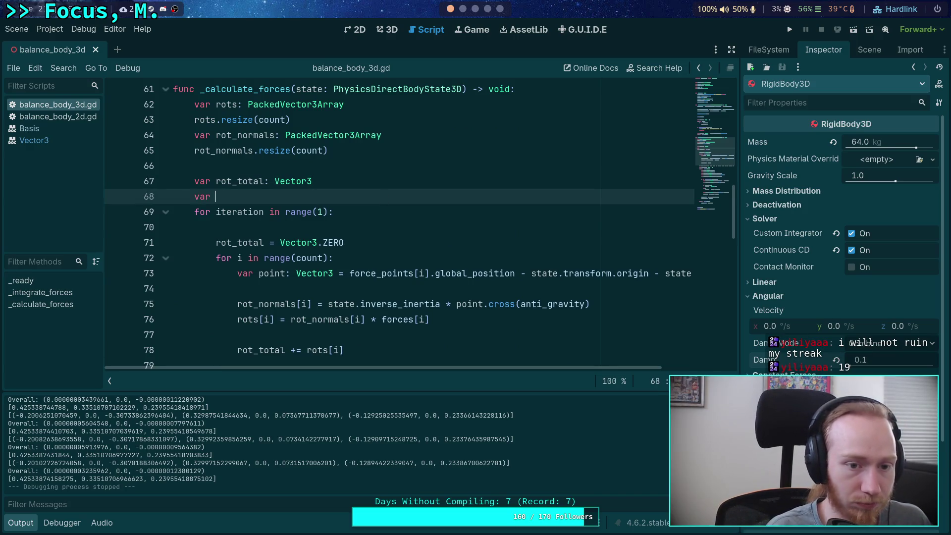
text(_ITERATIONS:)
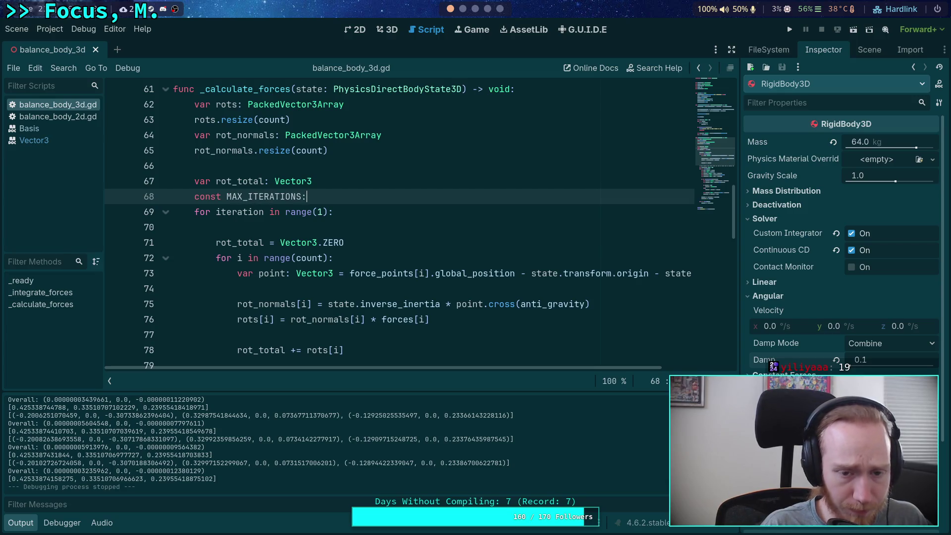
text( int = 2)
Change the iteration loop from range(1) to range(MAX_ITERATIONS).
click(335, 212)
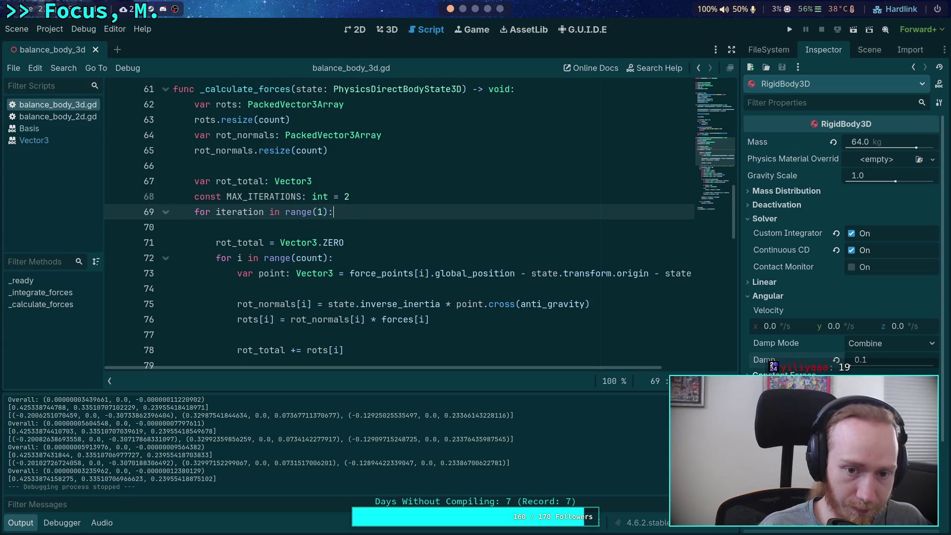
text(MAX_ITERATIONS)
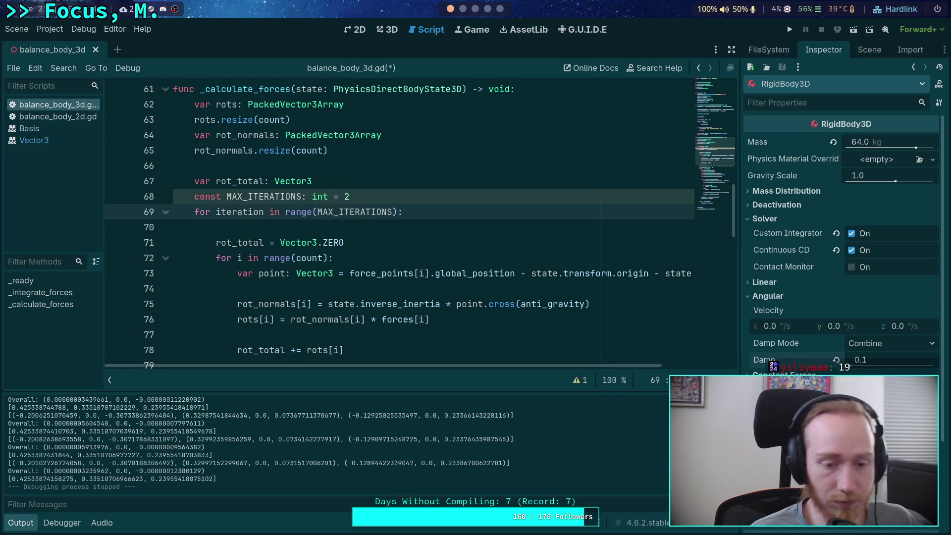
scroll(369, 273, down, 3)
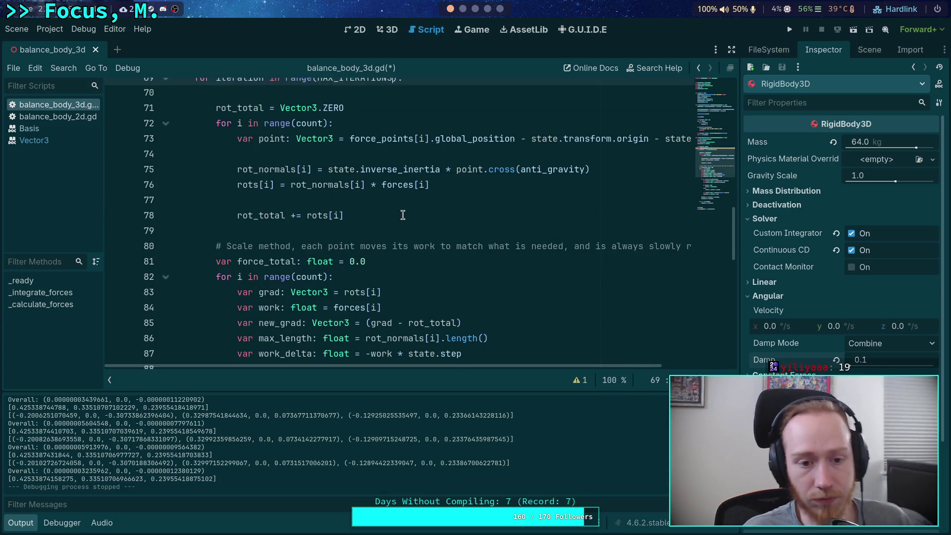
scroll(428, 226, up, 3)
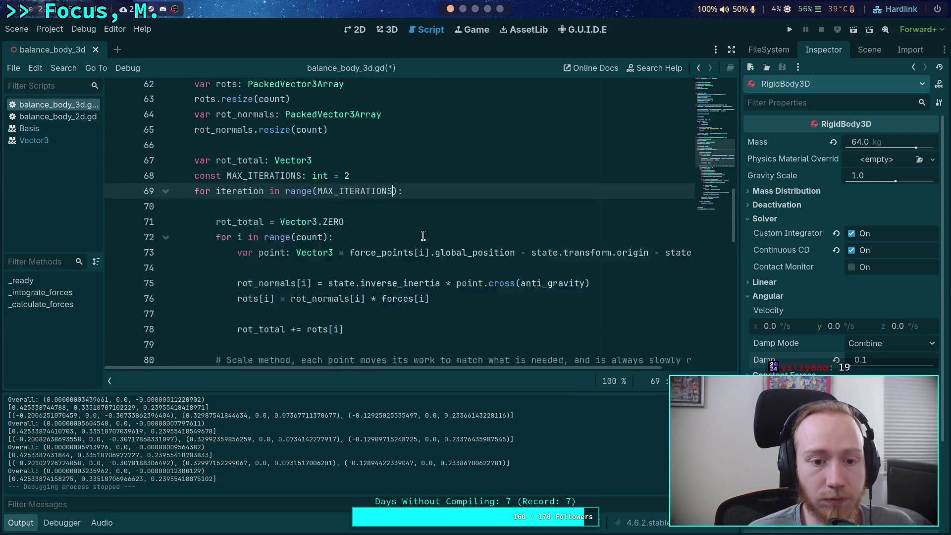
click(456, 197)
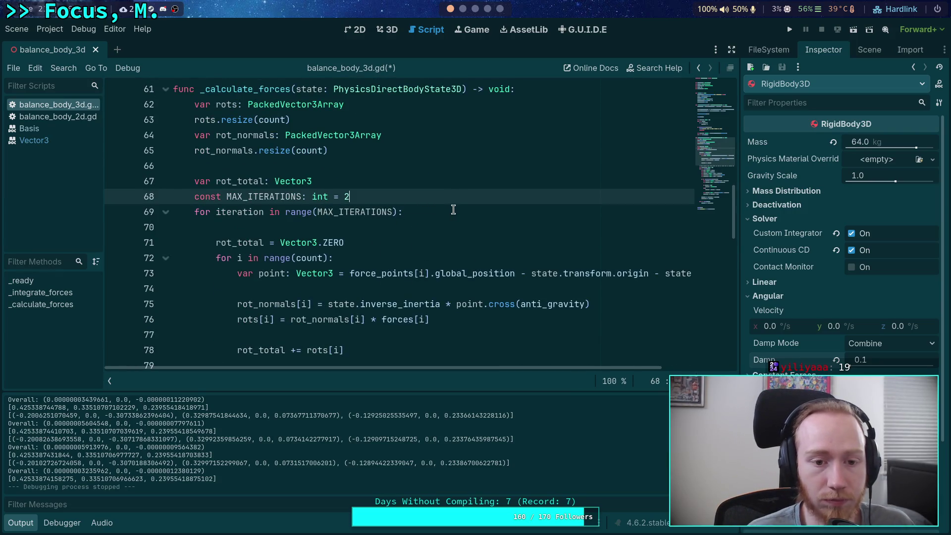
key(Return)
key(BackSpace)
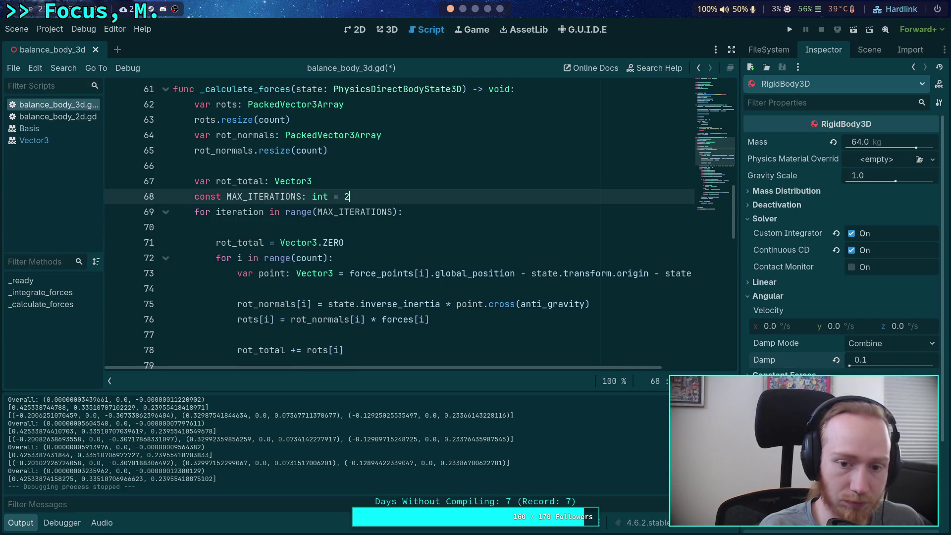
scroll(281, 251, up, 15)
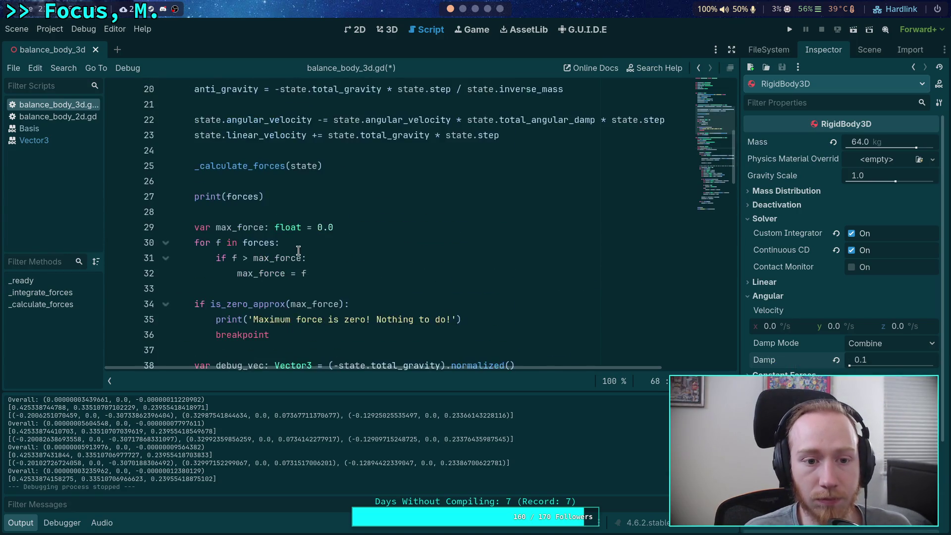
Cut the anti_gravity line out of _integrate_forces.
click(227, 227)
scroll(298, 248, down, 7)
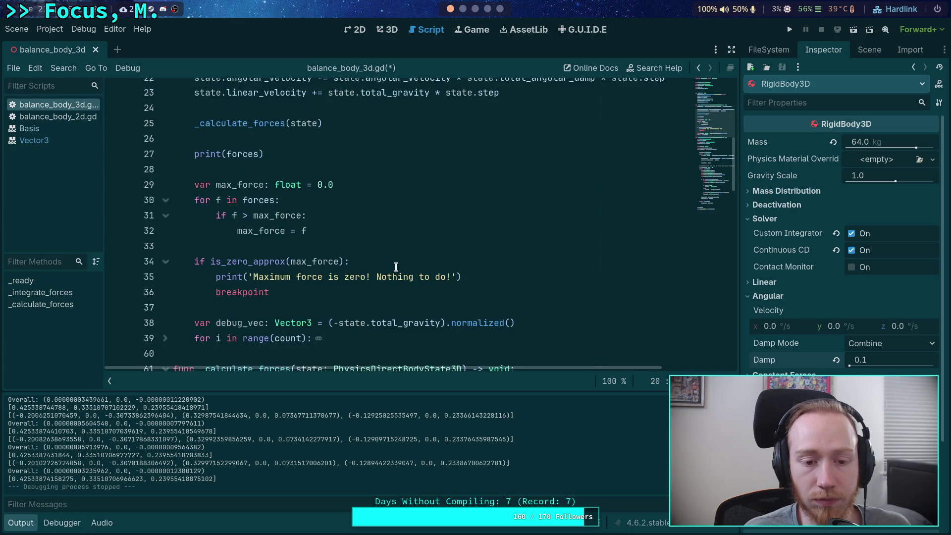
scroll(345, 278, up, 6)
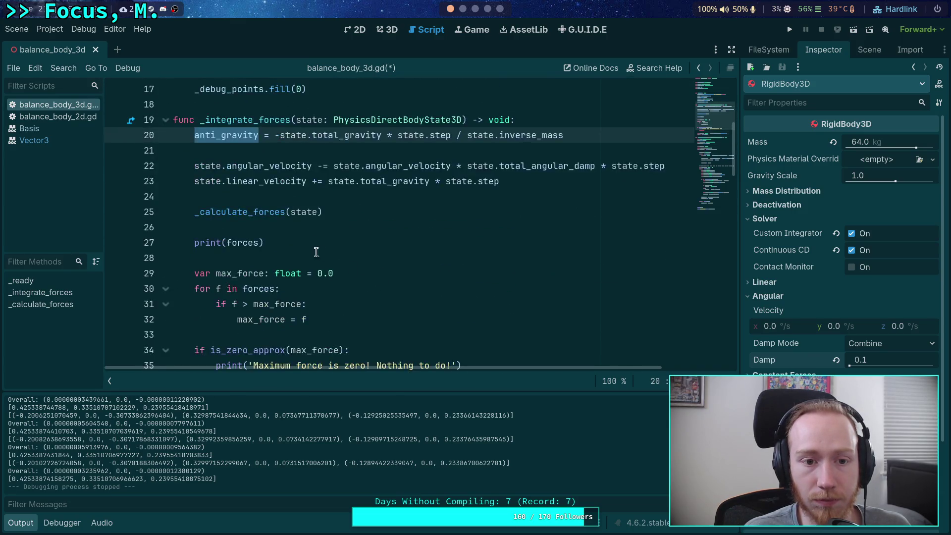
drag(592, 174, 102, 179)
key(ctrl+c)
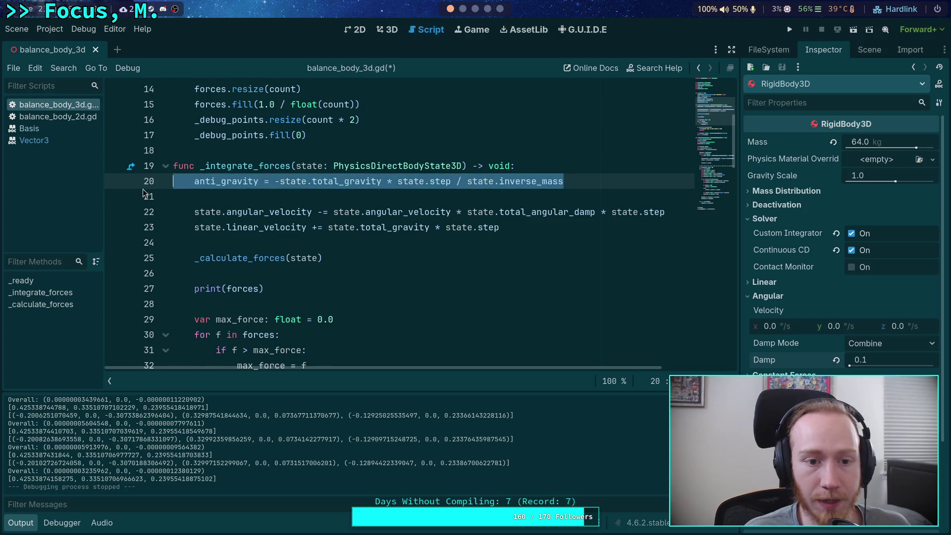
scroll(359, 267, up, 3)
scroll(359, 265, down, 2)
scroll(359, 264, down, 3)
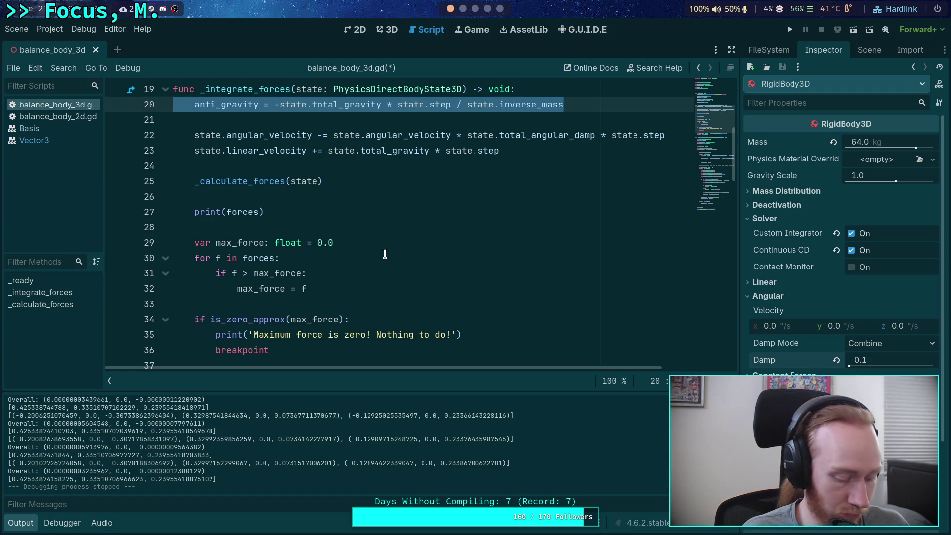
key(BackSpace)
key(BackSpace)
scroll(395, 257, down, 5)
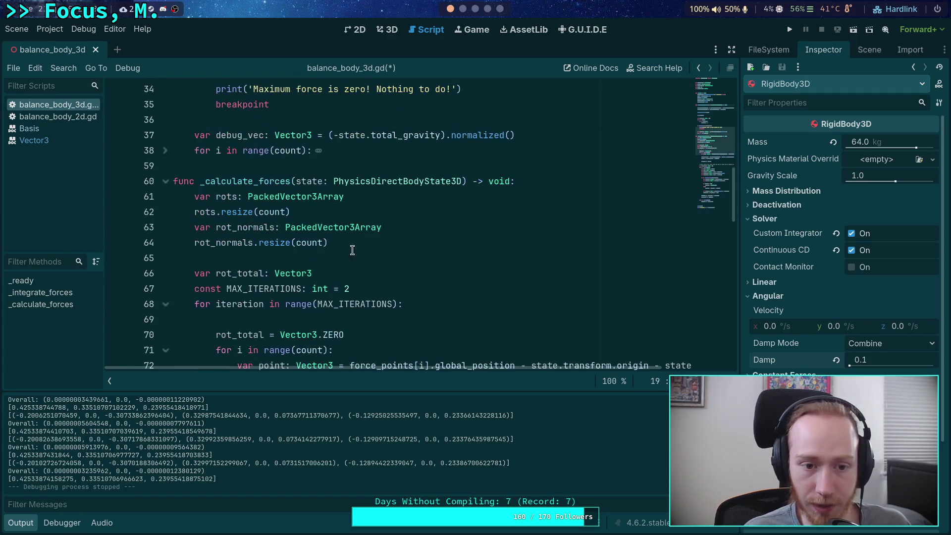
Paste the anti_gravity line back into its original spot in _integrate_forces.
click(553, 188)
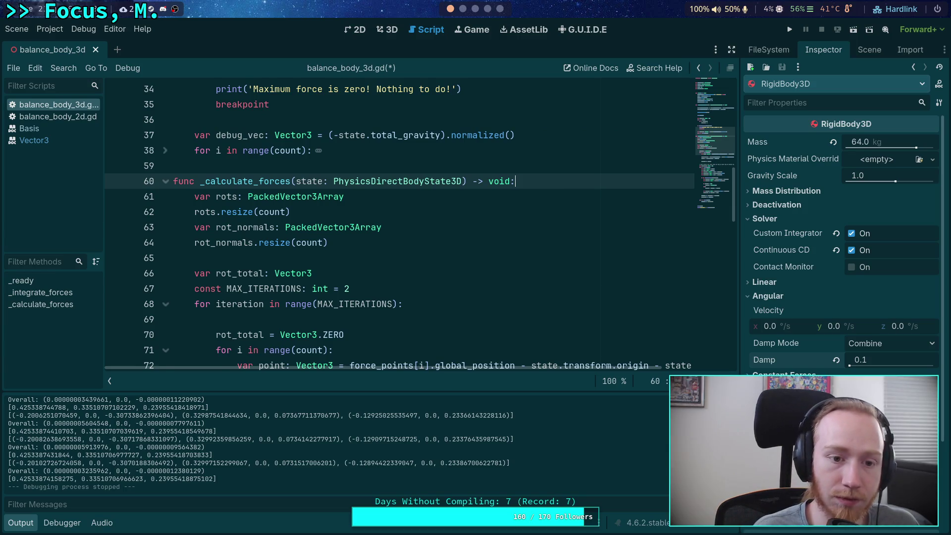
key(Return)
scroll(542, 191, down, 6)
scroll(501, 245, up, 3)
scroll(501, 245, up, 12)
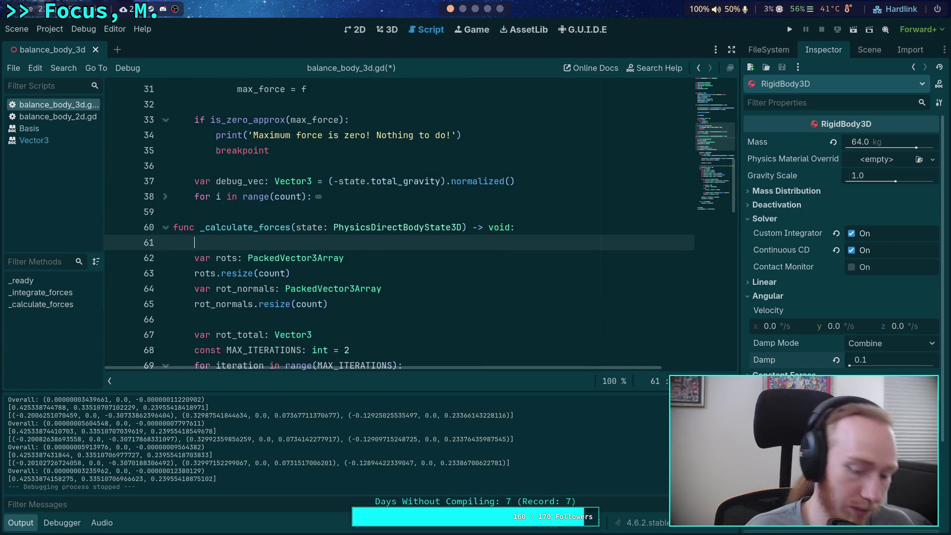
click(173, 89)
key(ctrl+v)
scroll(480, 252, up, 2)
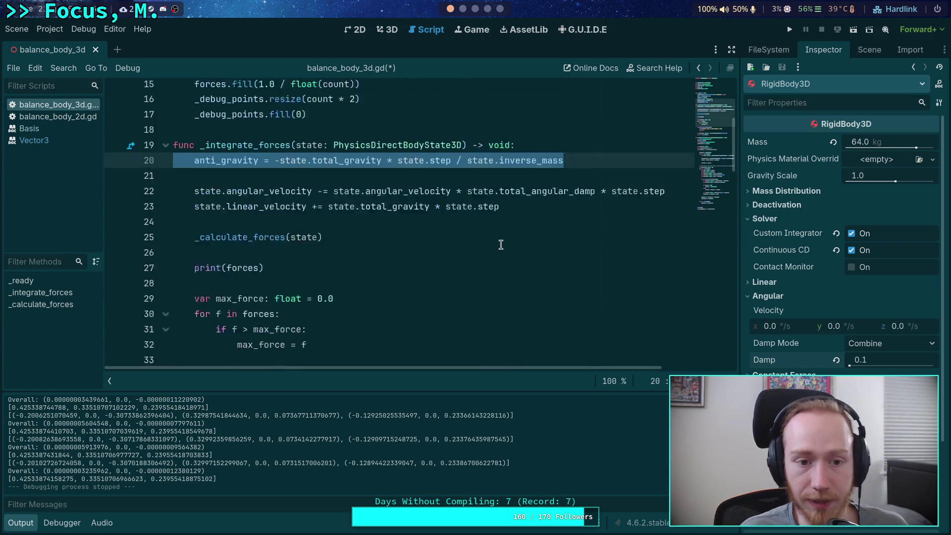
scroll(479, 253, down, 5)
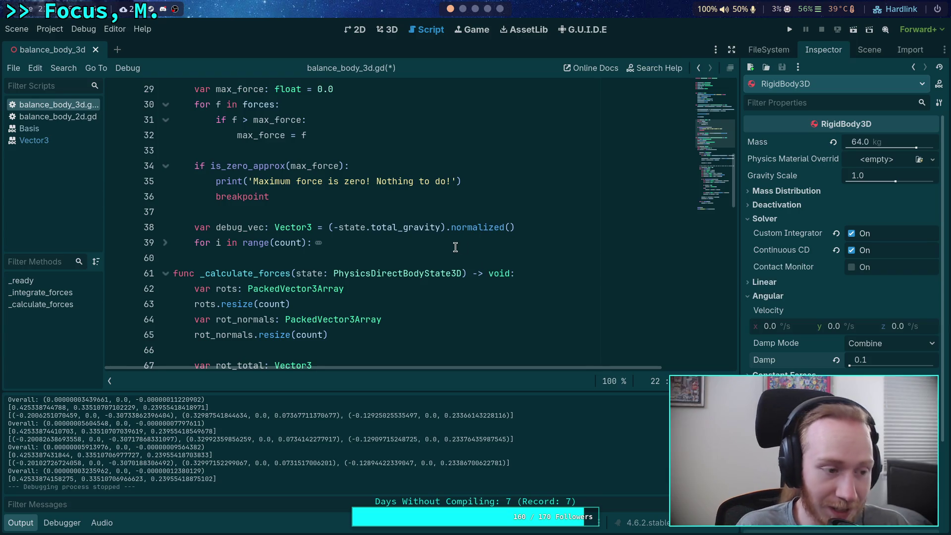
Hide the Output log and review the _calculate_forces loops around MAX_ITERATIONS.
click(400, 260)
scroll(372, 258, down, 5)
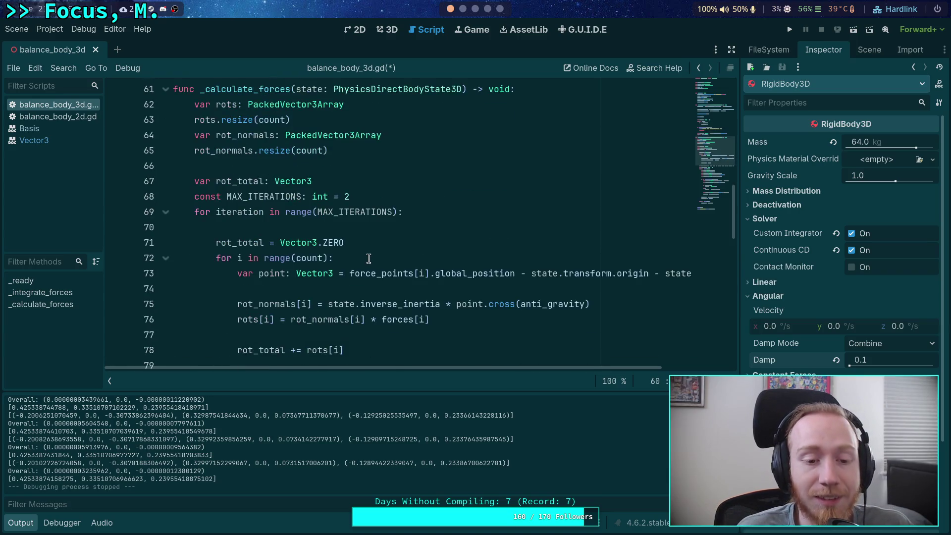
click(296, 168)
click(379, 223)
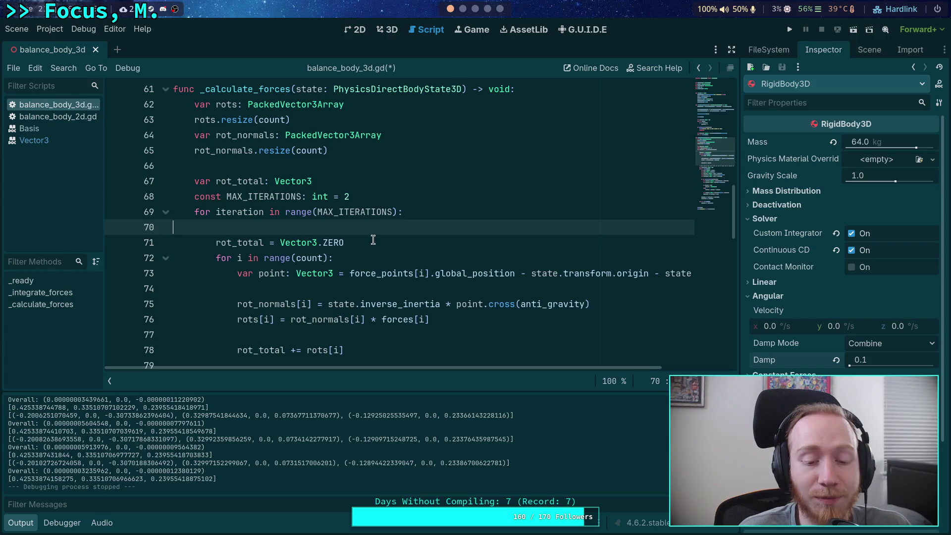
click(20, 523)
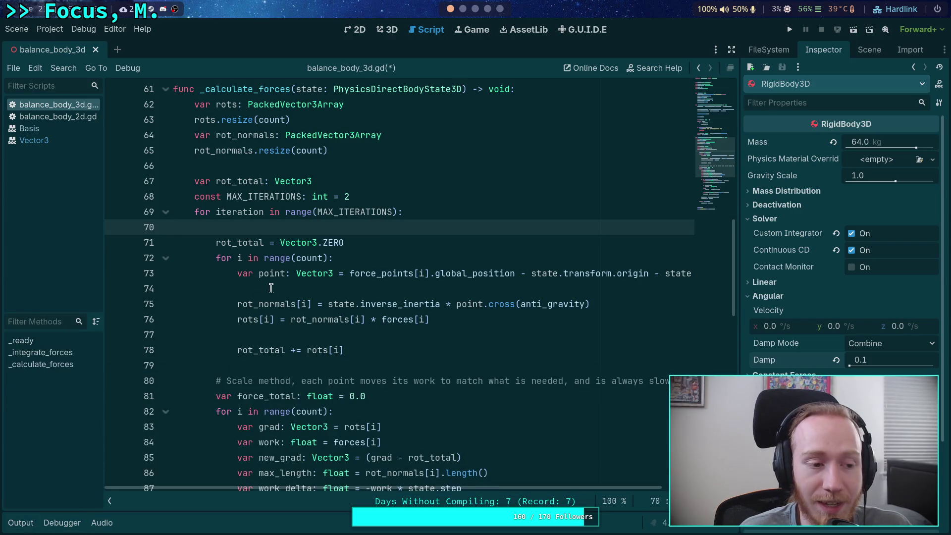
click(293, 288)
click(392, 195)
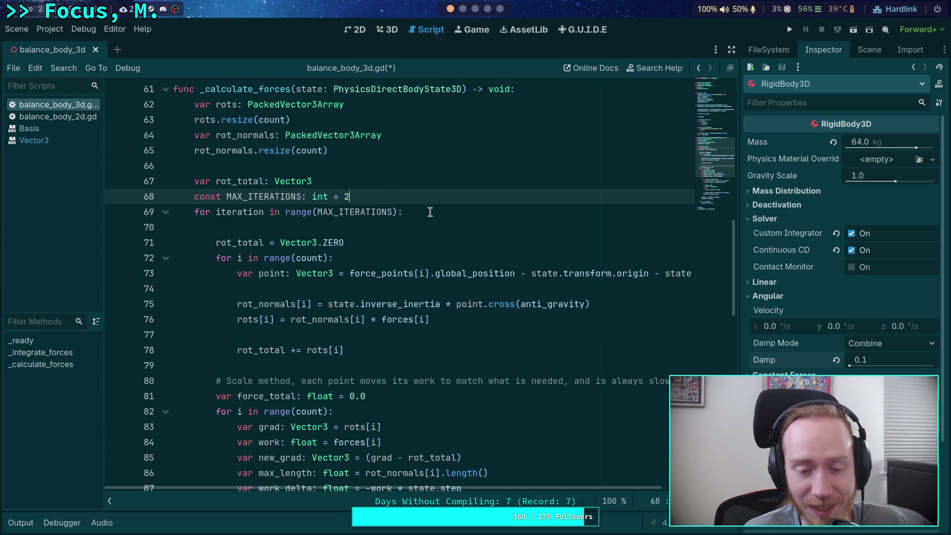
scroll(331, 181, down, 1)
scroll(551, 489, right, 2)
scroll(552, 489, left, 2)
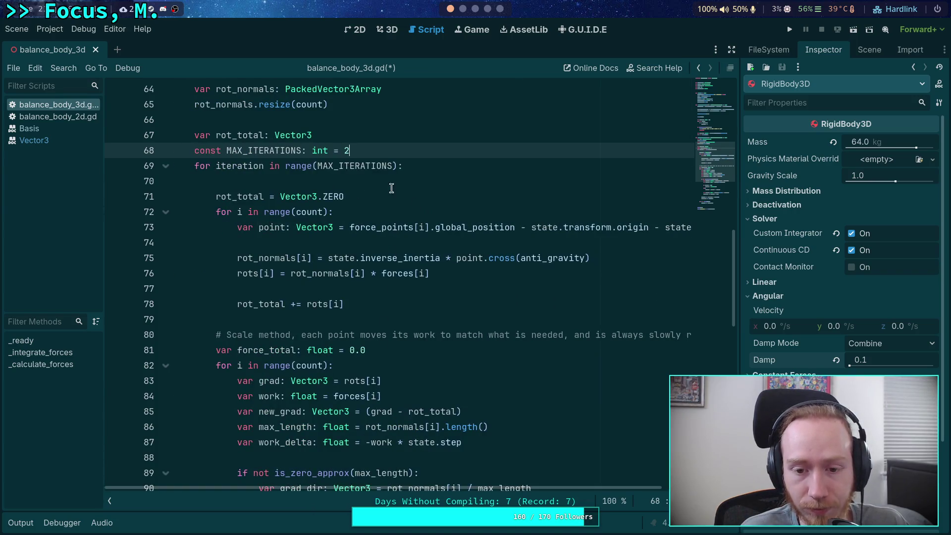
Declare a step variable as state.step divided by MAX_ITERATIONS.
key(Return)
text(vza)
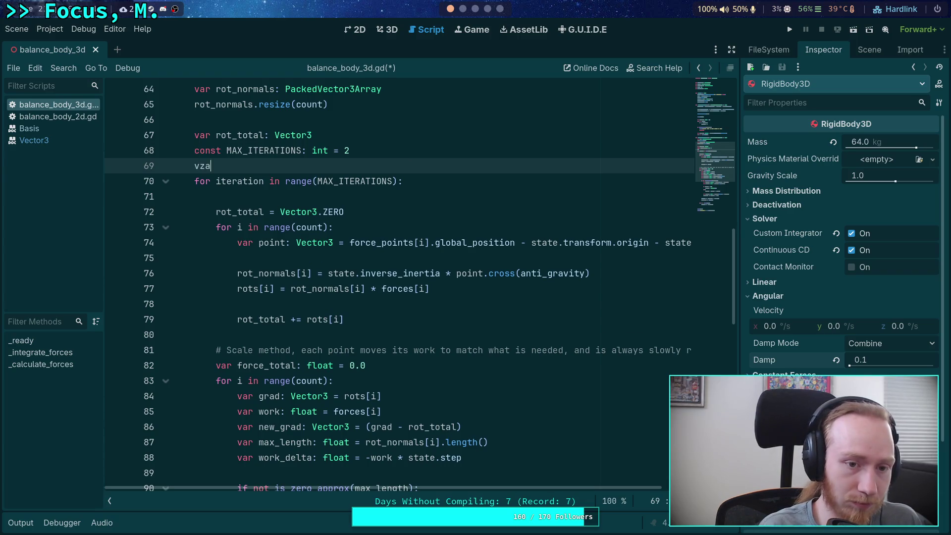
key(BackSpace)
key(BackSpace)
text(ar )
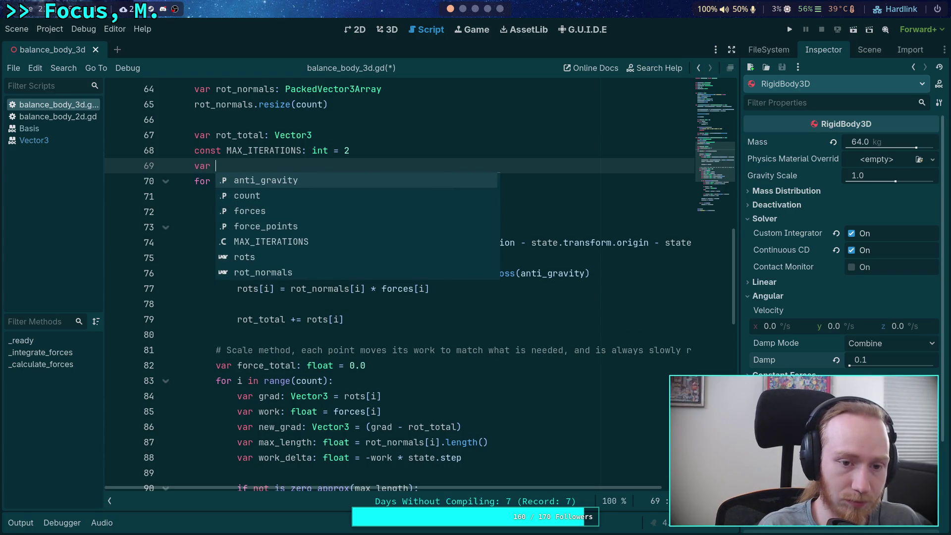
text(step)
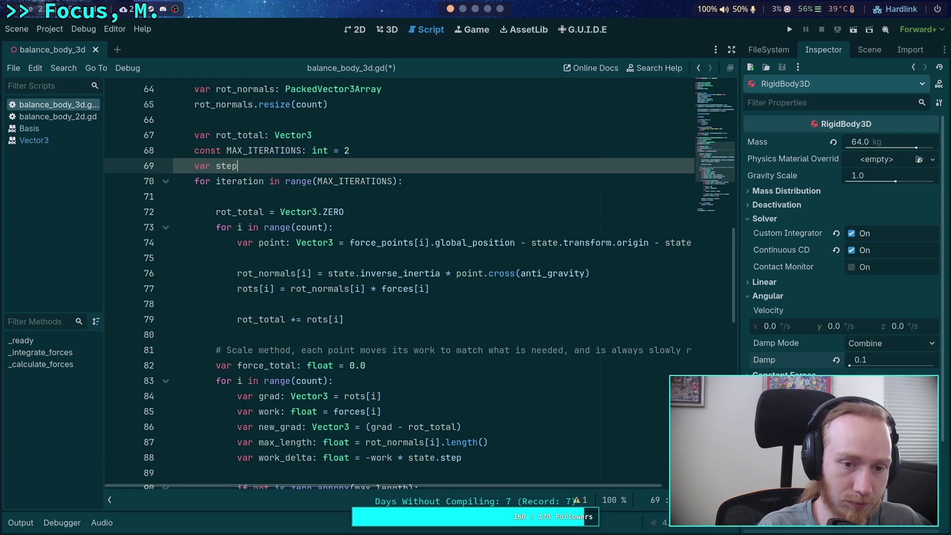
text(: float = state.step / f)
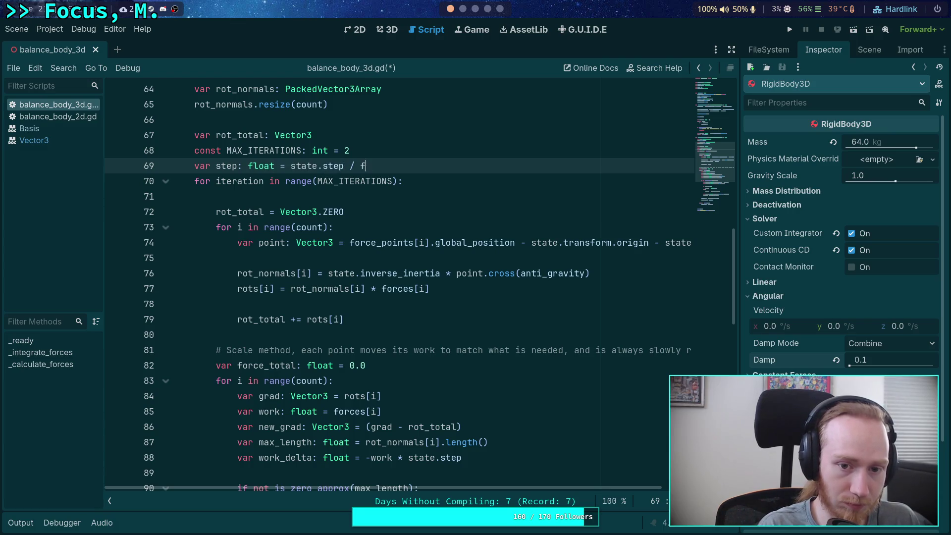
text(loat(MAX_I)
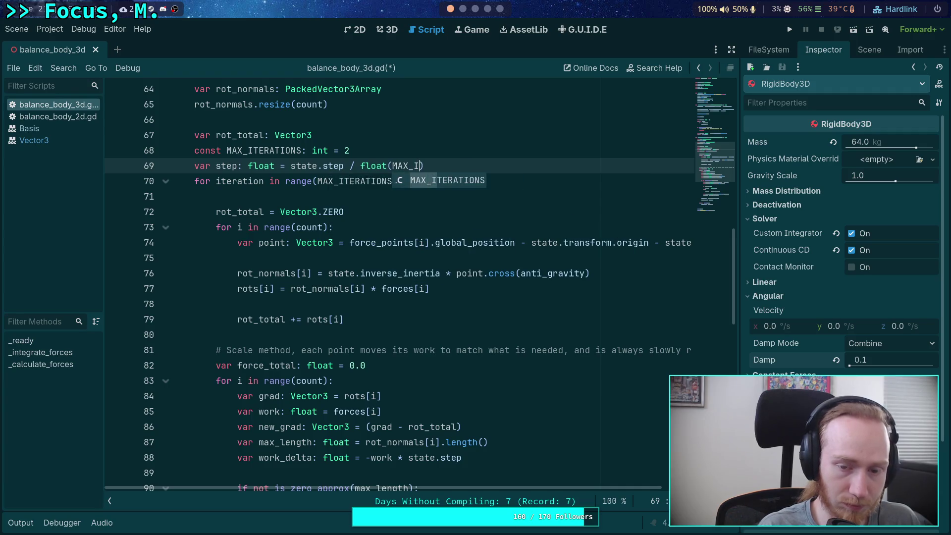
key(Return)
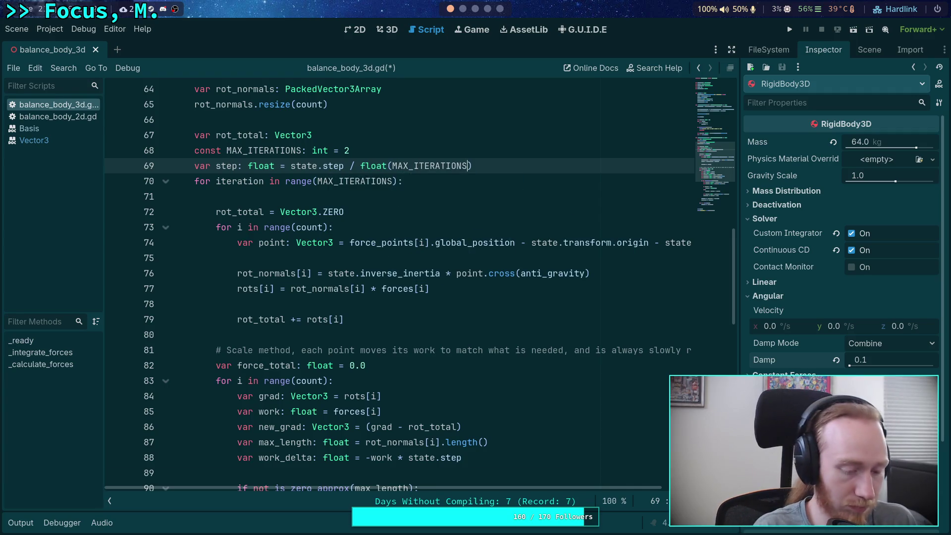
Replace state.step with step on lines 88 and 102, then save the script.
key(ctrl+f)
text(step)
click(439, 274)
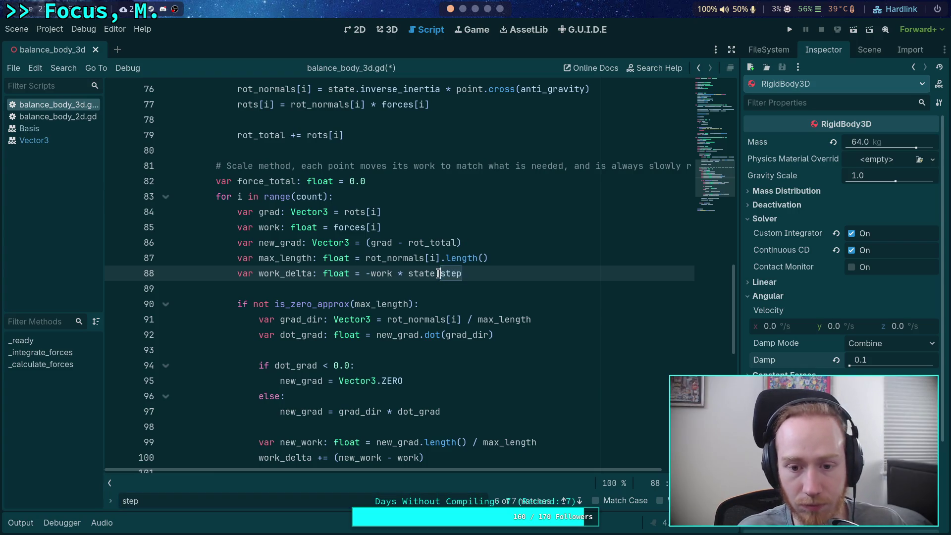
key(BackSpace)
click(578, 501)
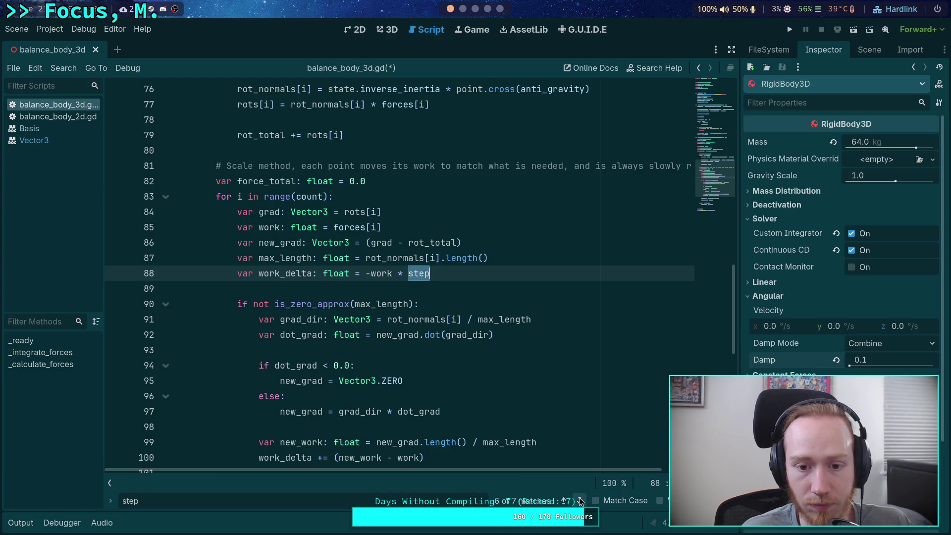
click(578, 501)
drag(377, 274, 408, 273)
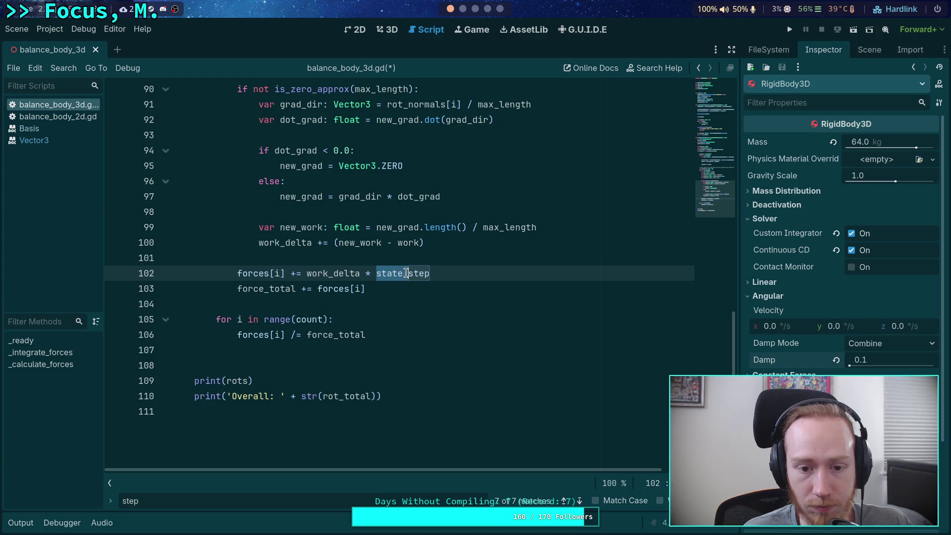
key(BackSpace)
click(580, 502)
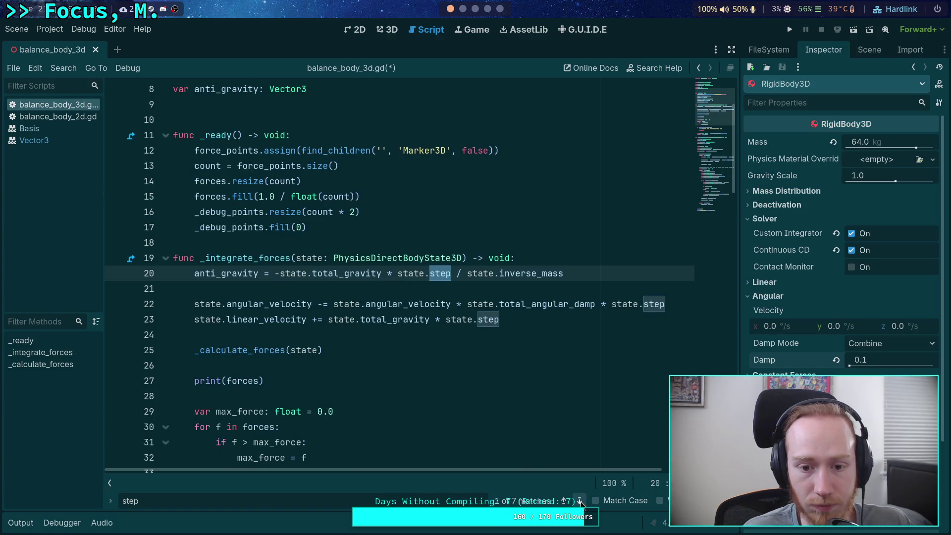
click(580, 502)
click(581, 502)
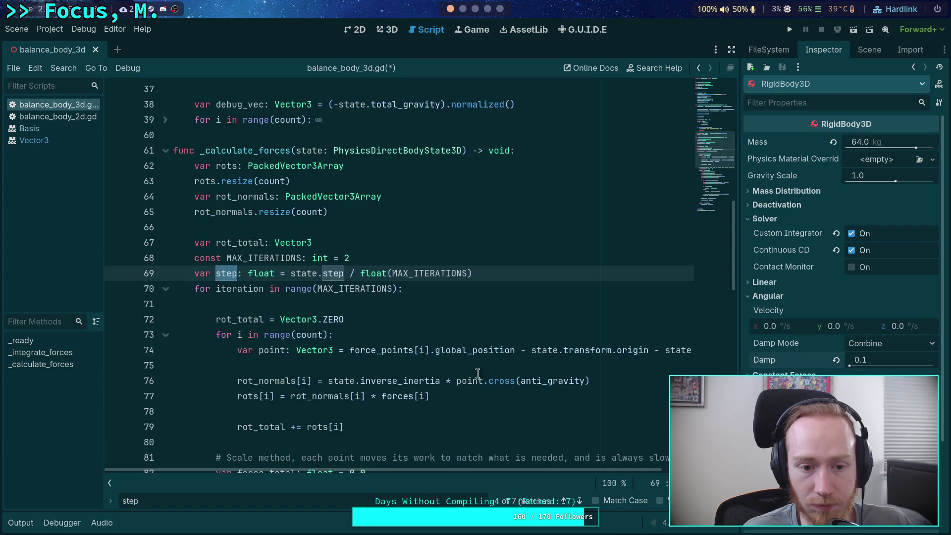
click(449, 336)
key(ctrl+s)
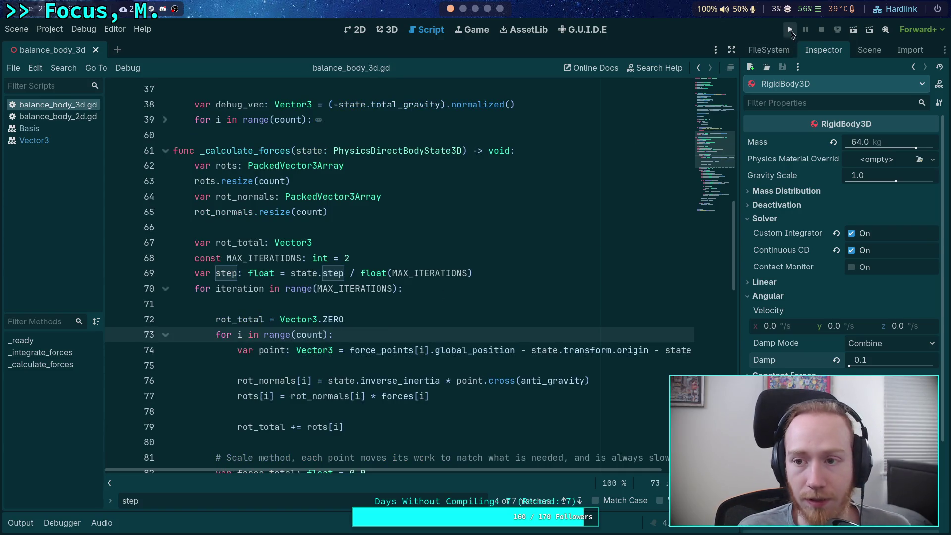
Close the search bar and test-run the game.
key(Escape)
click(789, 29)
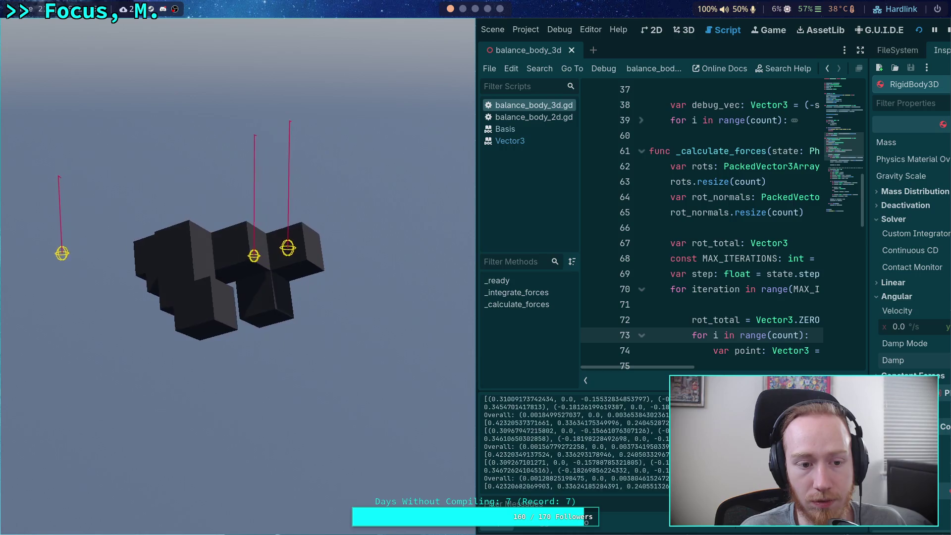
key(F8)
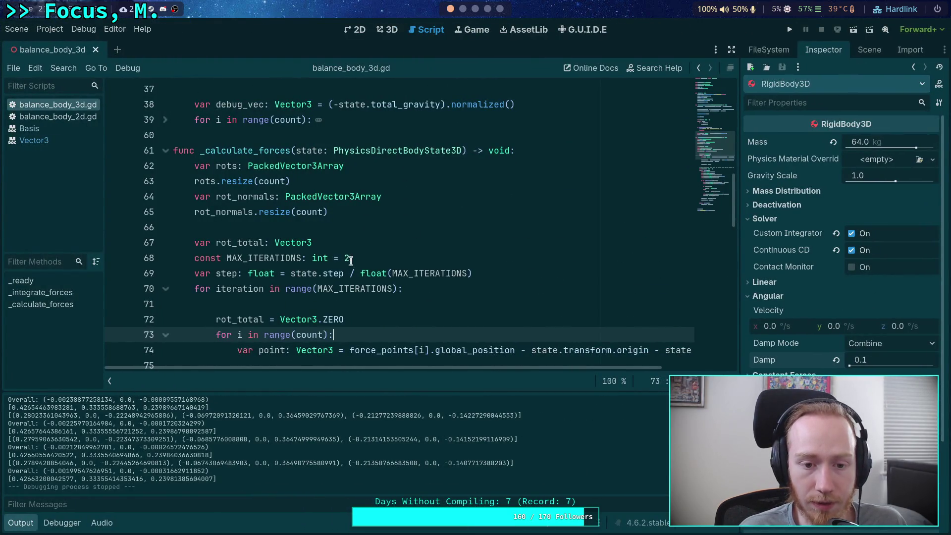
Set MAX_ITERATIONS to 3 and test-run the game.
click(347, 258)
text(3)
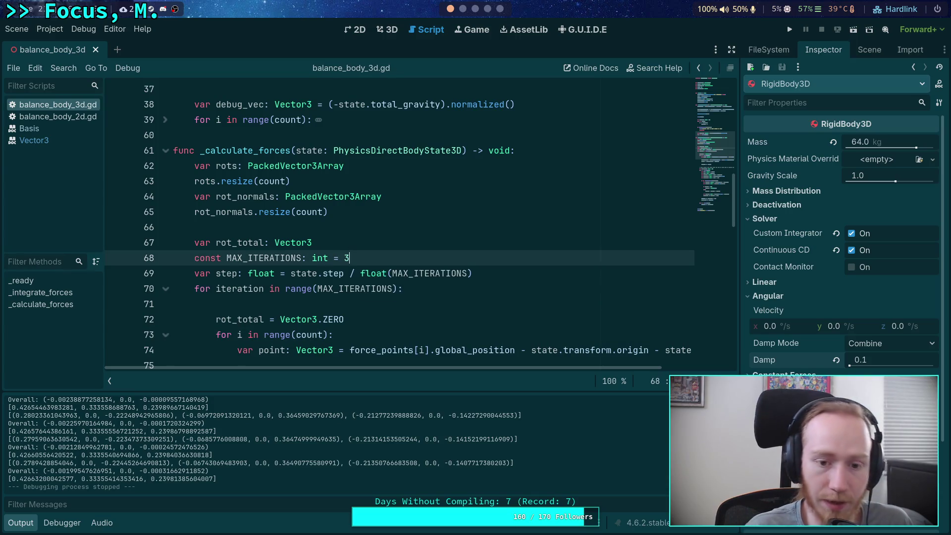
key(F5)
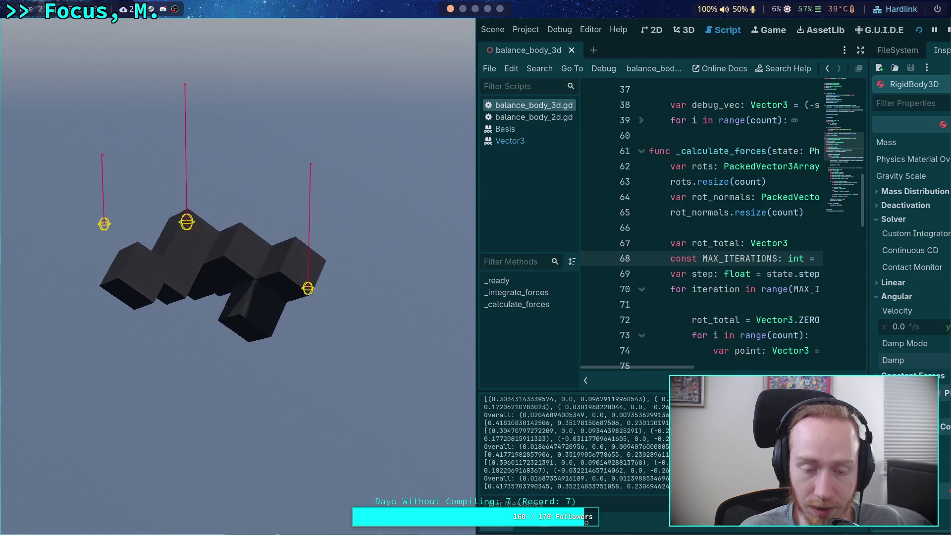
key(F8)
Append * 0.5 to the work_delta update on line 100 and test-run it.
scroll(464, 252, down, 10)
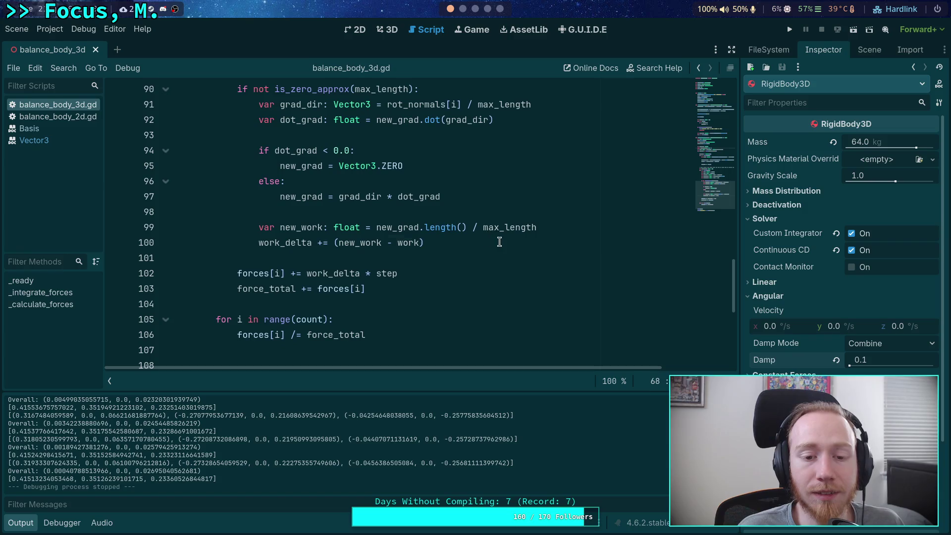
click(500, 242)
text(* 0.5)
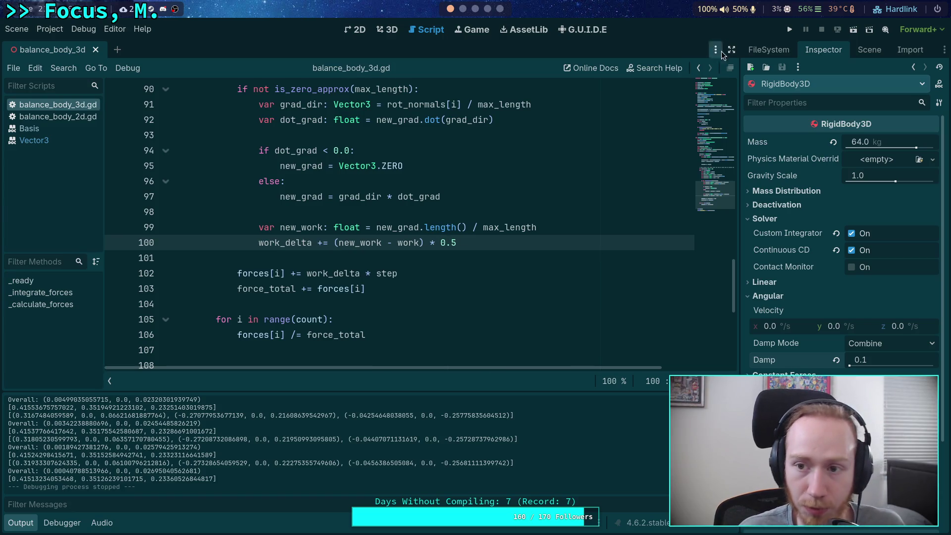
click(790, 29)
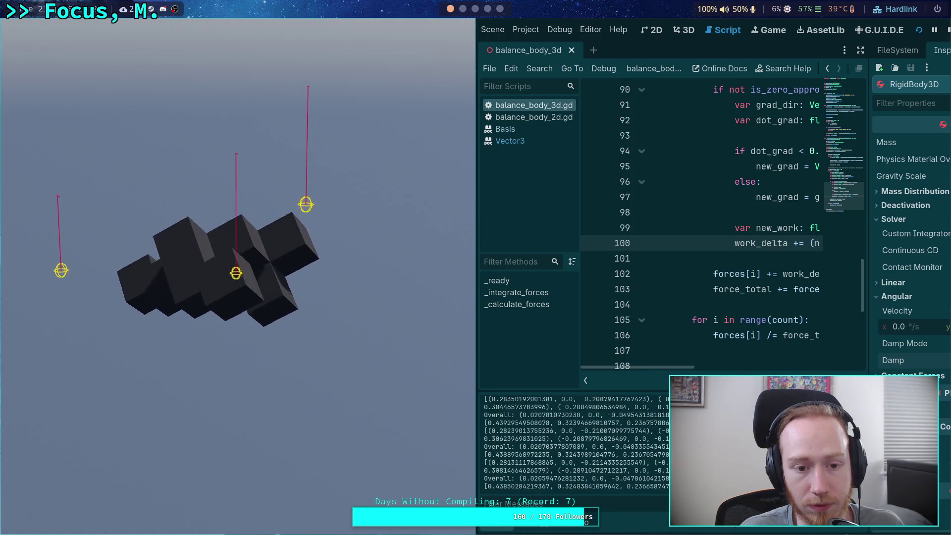
key(F8)
scroll(459, 165, up, 10)
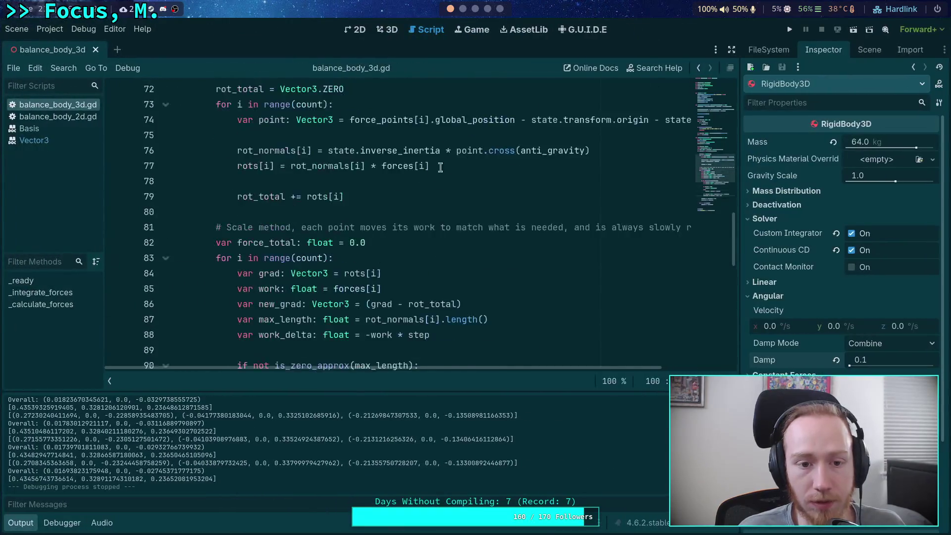
double_click(345, 257)
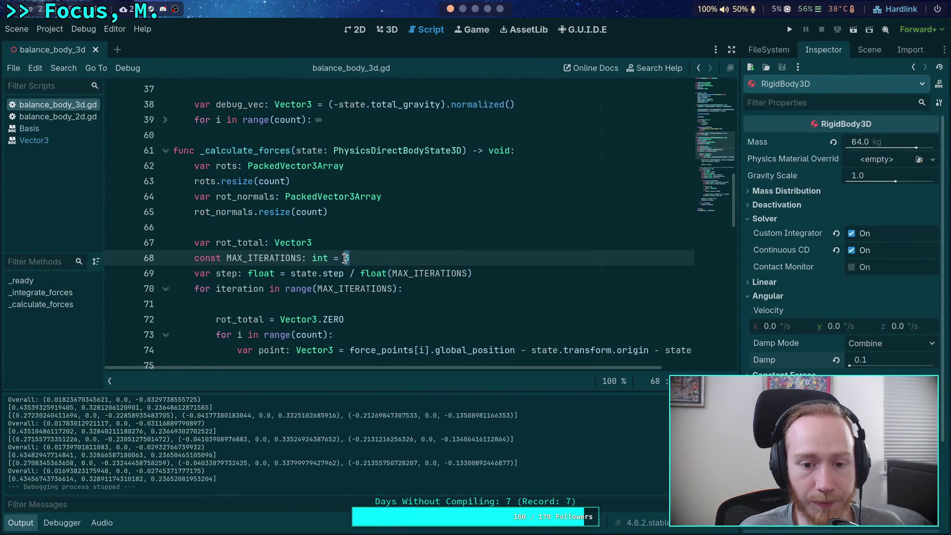
Change MAX_ITERATIONS to 4 and test-run the game.
text(4)
key(F5)
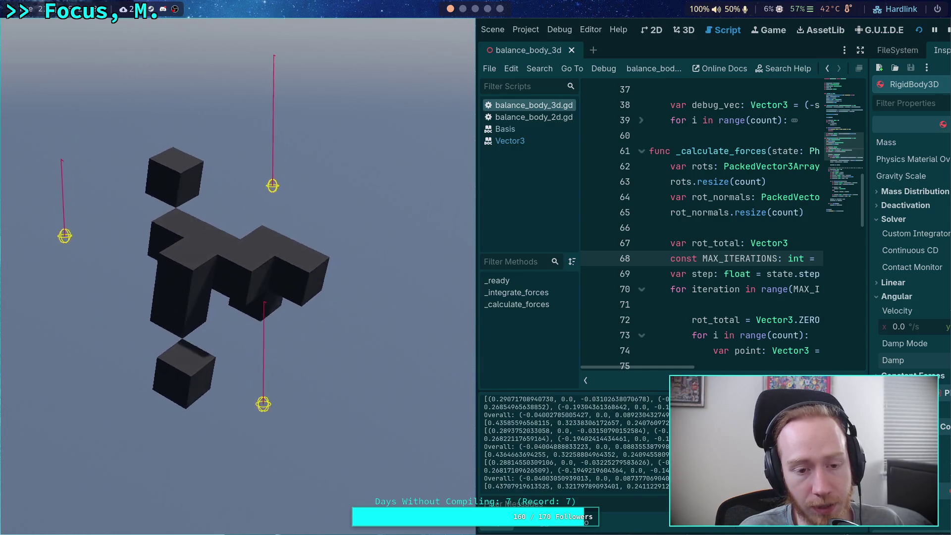
key(F8)
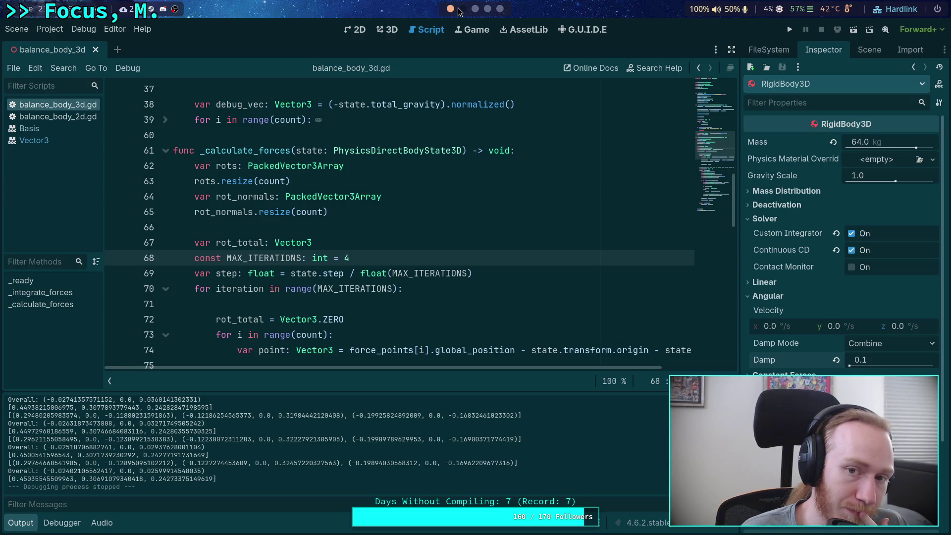
Move ForcePoint3 upward along Y in the 3D view, then save and test-run the scene.
click(386, 29)
mouse_move(388, 242)
mouse_down()
mouse_move(403, 149)
mouse_move(204, 155)
mouse_move(245, 177)
mouse_move(245, 143)
mouse_move(340, 162)
mouse_move(312, 236)
mouse_move(307, 141)
mouse_up()
click(312, 239)
mouse_move(489, 197)
mouse_down()
mouse_move(475, 215)
mouse_move(628, 147)
mouse_up()
click(789, 30)
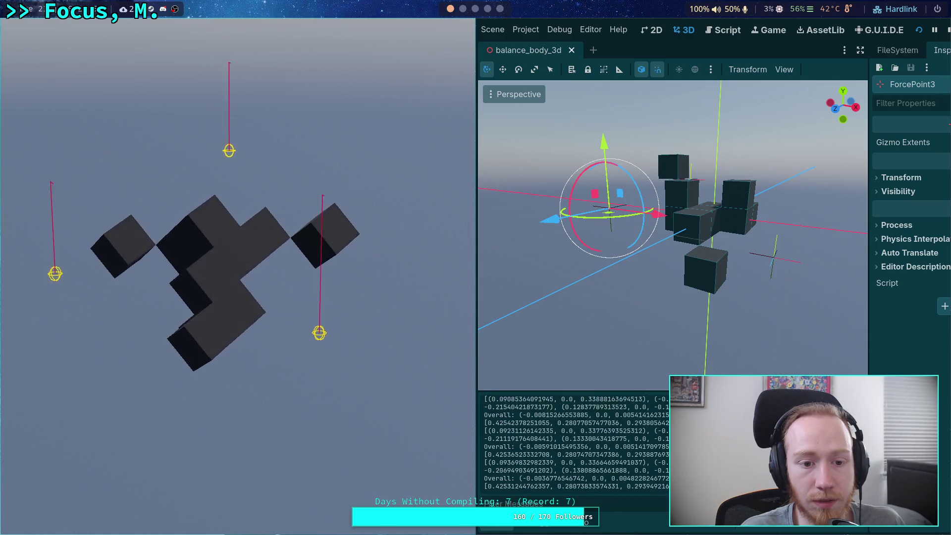
click(945, 31)
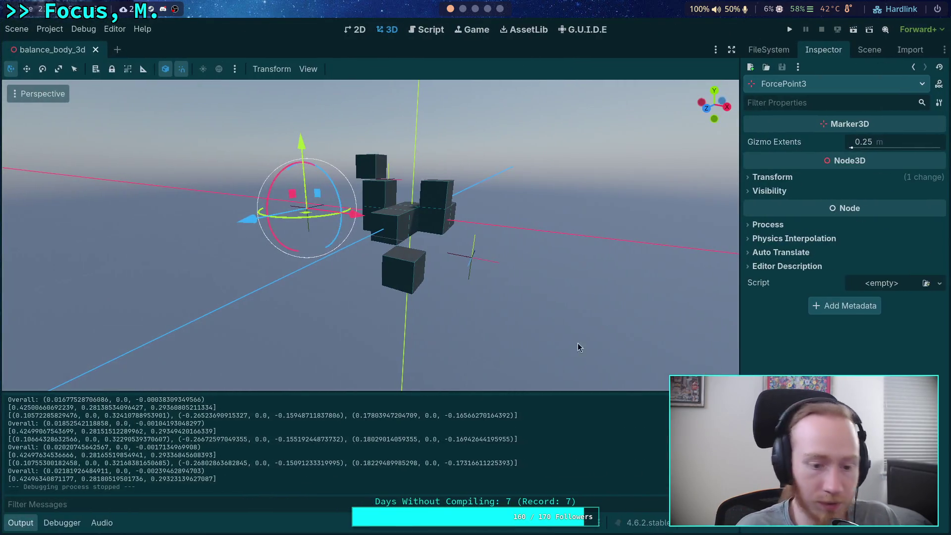
Relaunch the game, select a force readout in the output, and return to the script.
key(F5)
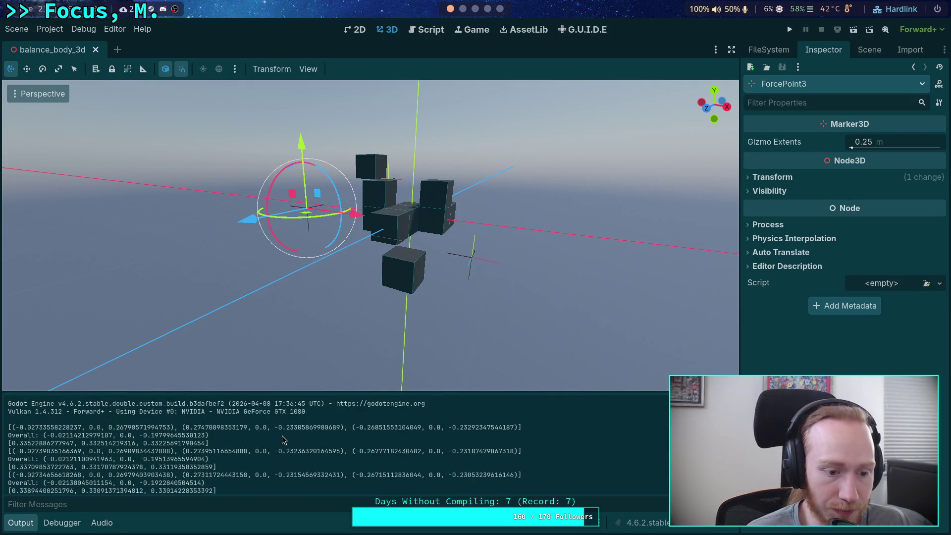
drag(20, 443, 214, 444)
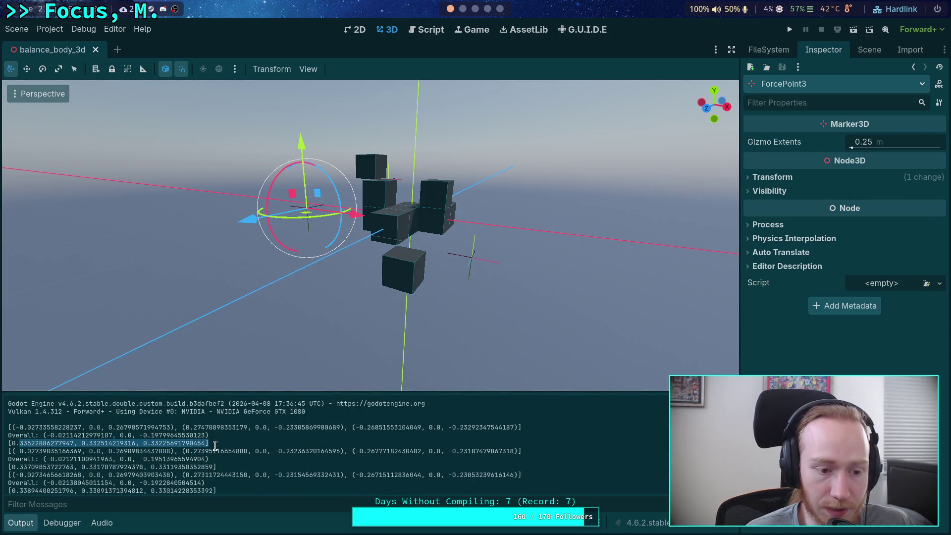
click(426, 30)
scroll(427, 223, down, 10)
scroll(437, 243, down, 3)
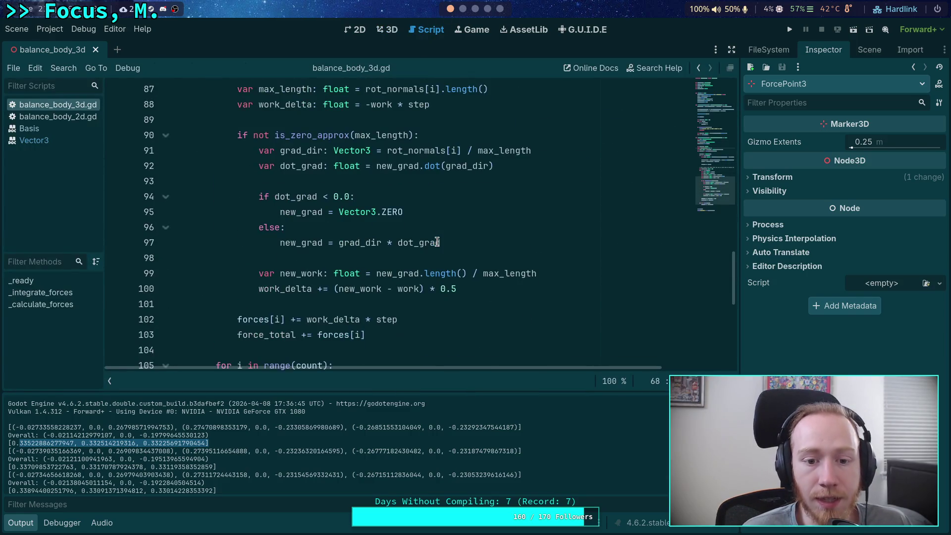
Highlight the * 0.5 factor in the work_delta update on line 100.
click(471, 291)
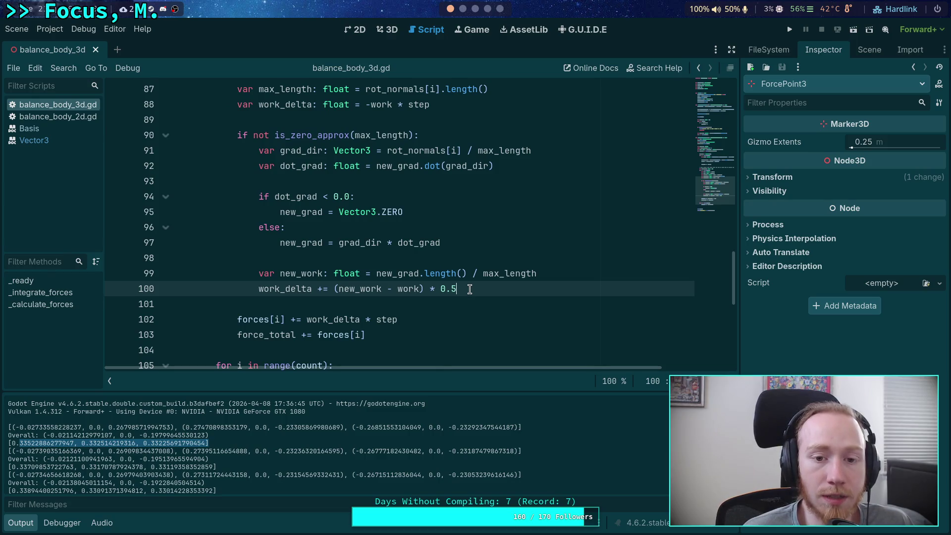
scroll(469, 290, down, 2)
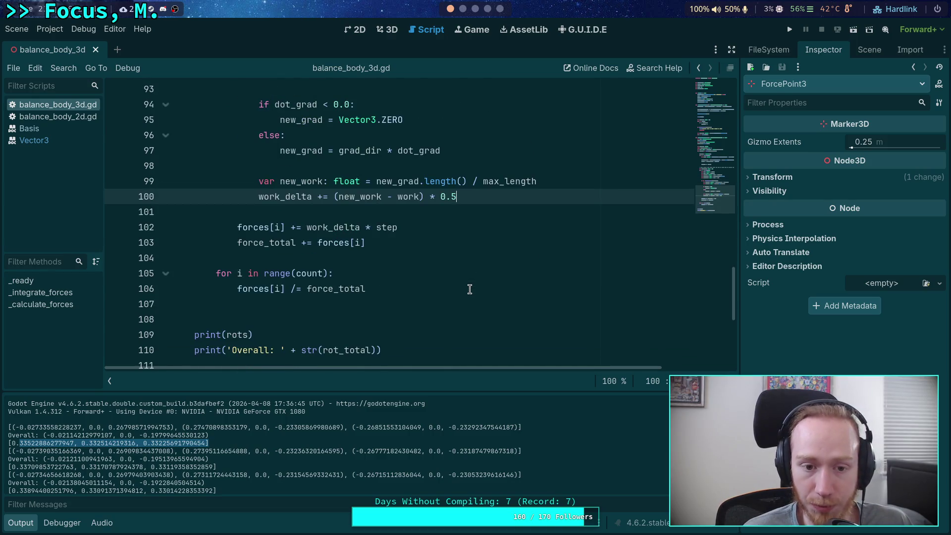
scroll(470, 290, up, 2)
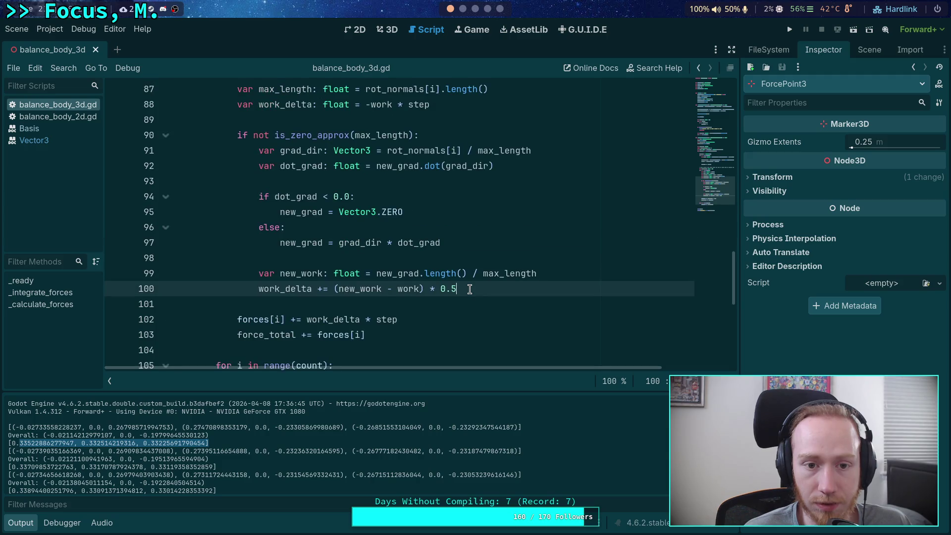
scroll(469, 290, up, 1)
scroll(470, 290, down, 1)
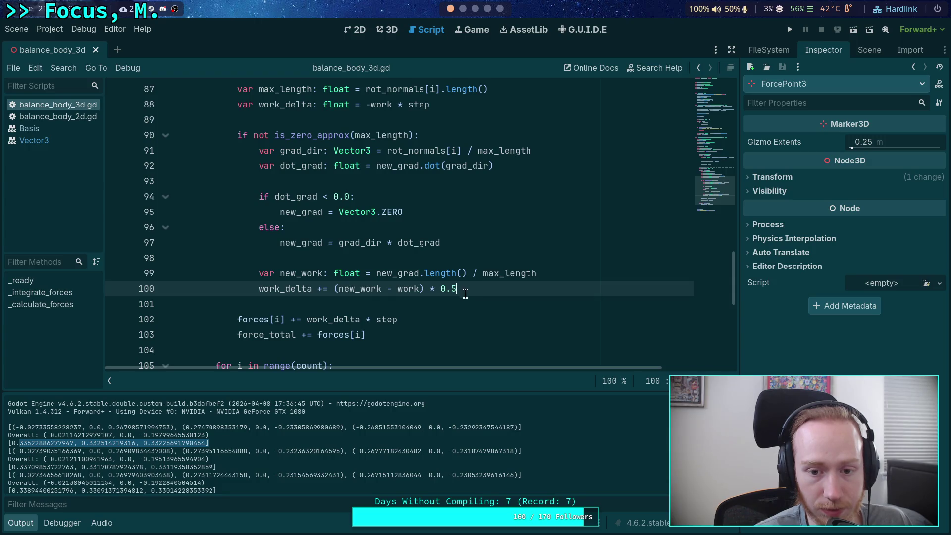
drag(457, 289, 425, 289)
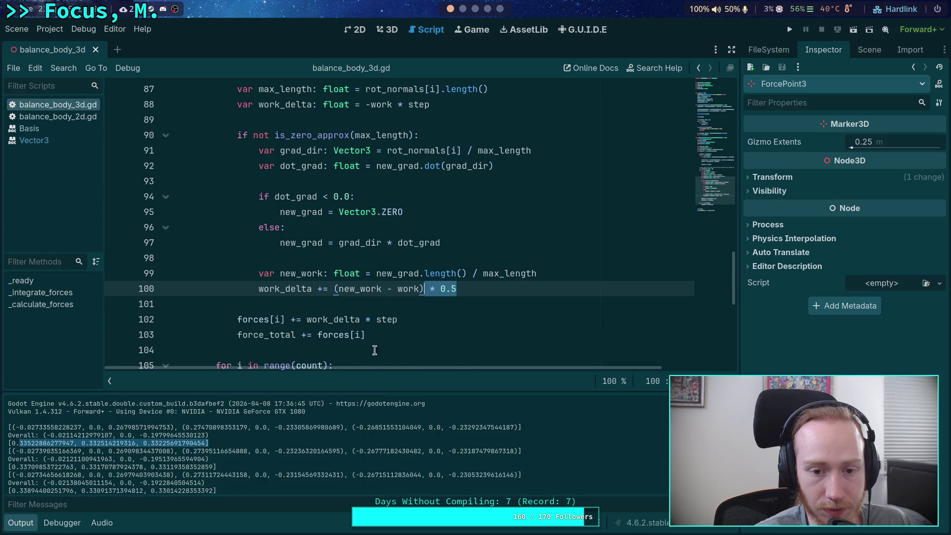
scroll(365, 282, up, 5)
scroll(356, 253, up, 4)
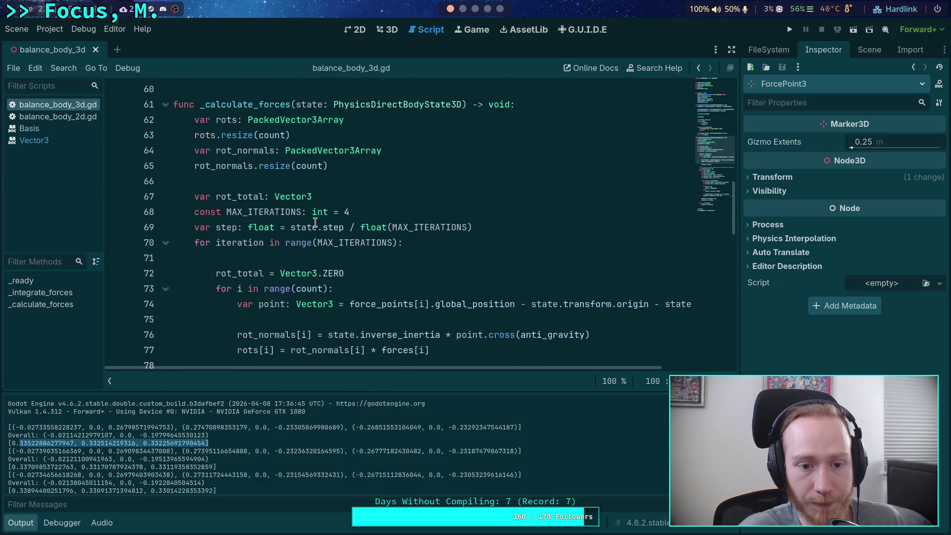
Change MAX_ITERATIONS on line 68 from 4 to 1.
double_click(352, 214)
text(1)
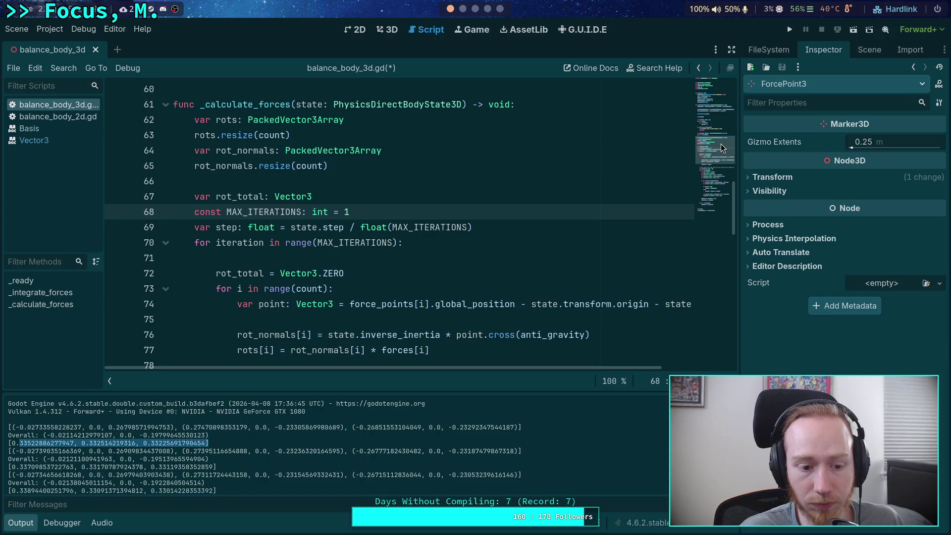
mouse_move(721, 143)
mouse_down()
mouse_move(711, 216)
mouse_move(722, 120)
mouse_up()
Add a breakpoint on new line 28 after print(forces) and run the project.
click(286, 149)
key(Return)
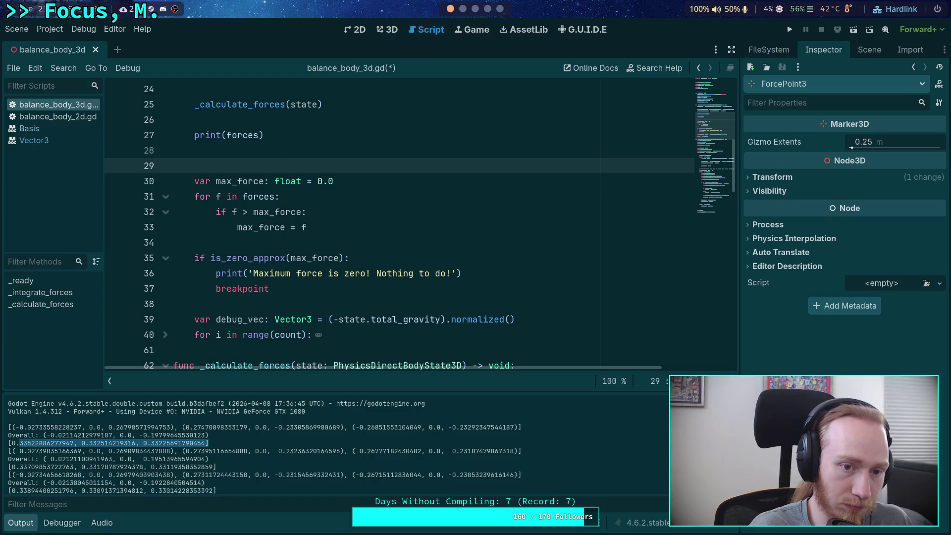
click(195, 150)
text(eakpoi)
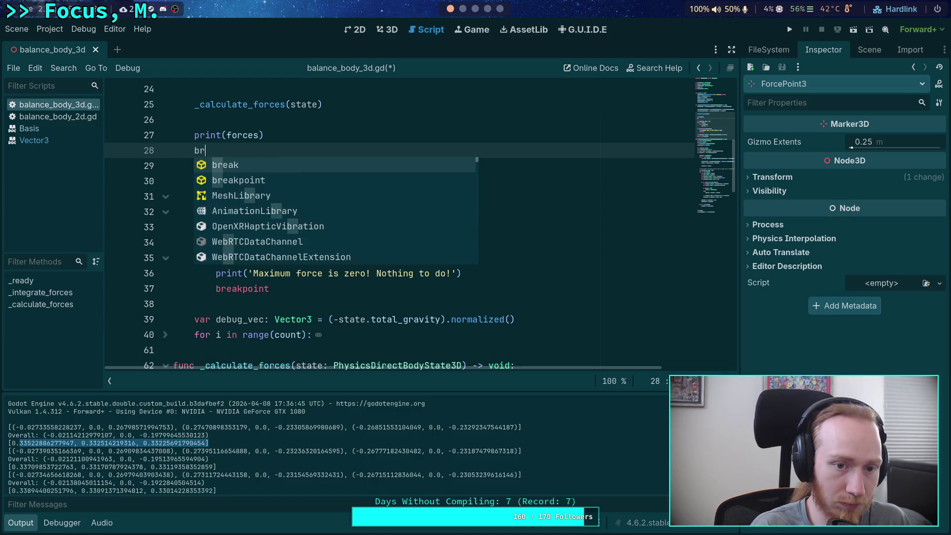
text(nt)
key(F5)
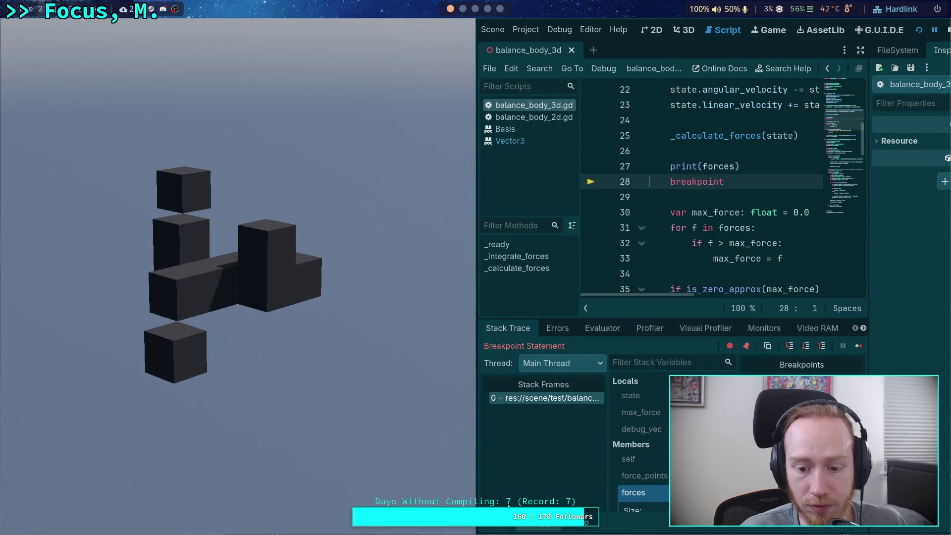
Check the printed force values in Output and stop the paused game.
click(498, 529)
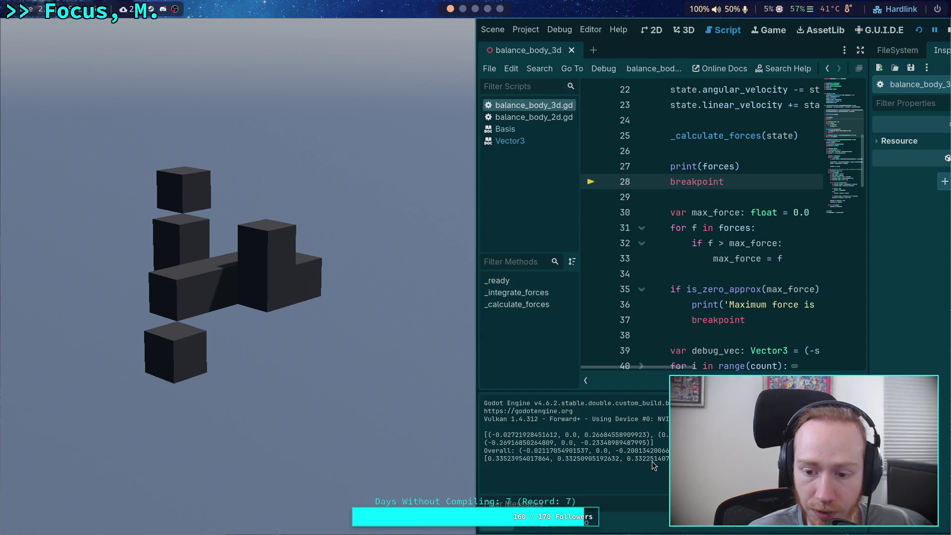
click(948, 29)
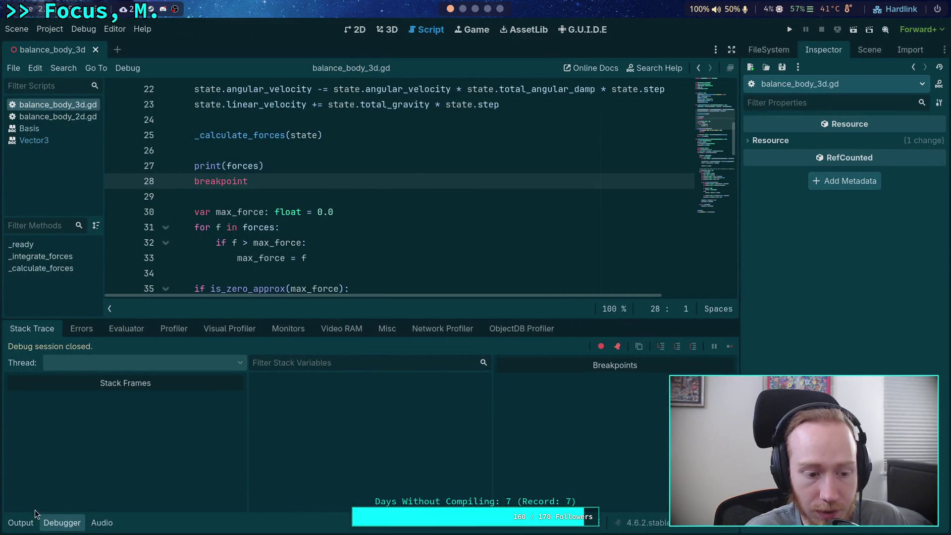
click(24, 522)
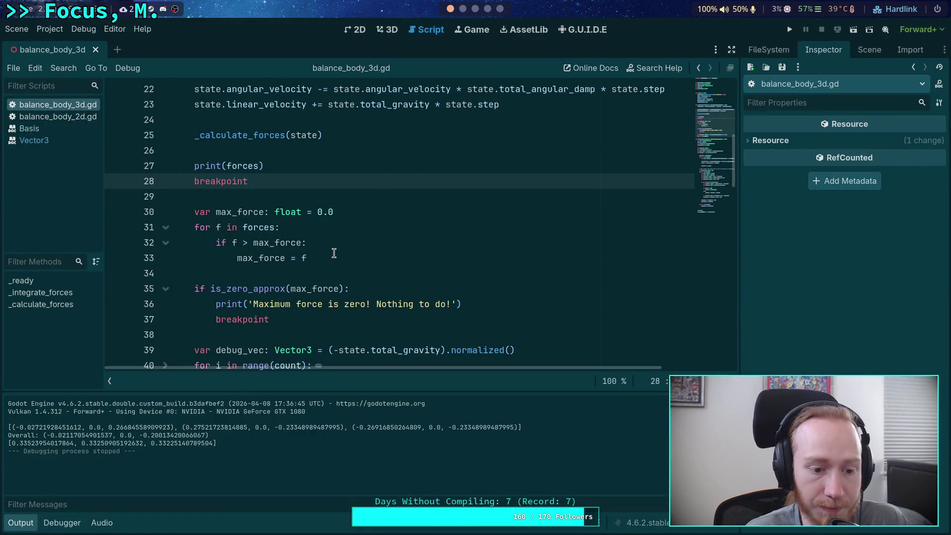
Change MAX_ITERATIONS from 1 to 5 and save the script.
scroll(333, 253, up, 1)
scroll(317, 247, down, 5)
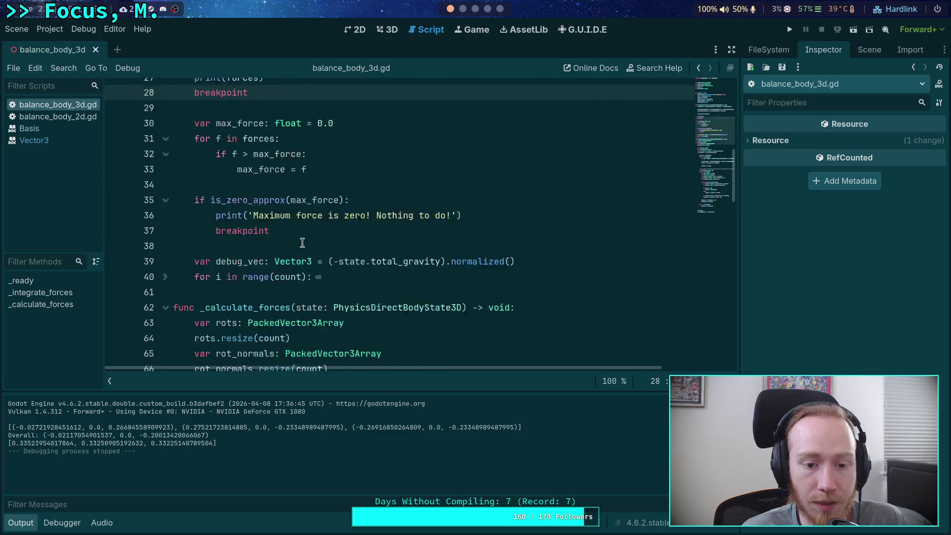
scroll(303, 241, down, 10)
scroll(361, 231, up, 7)
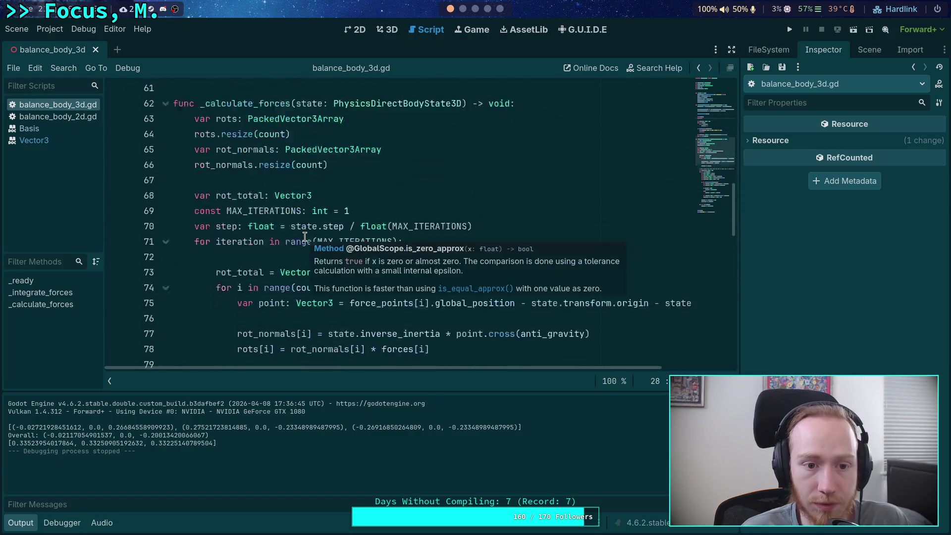
drag(361, 232, 342, 232)
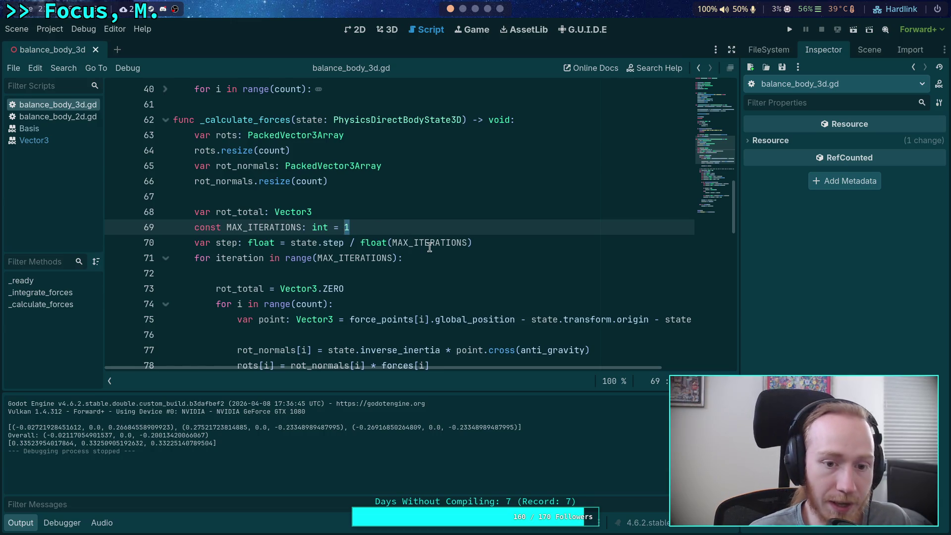
text(5)
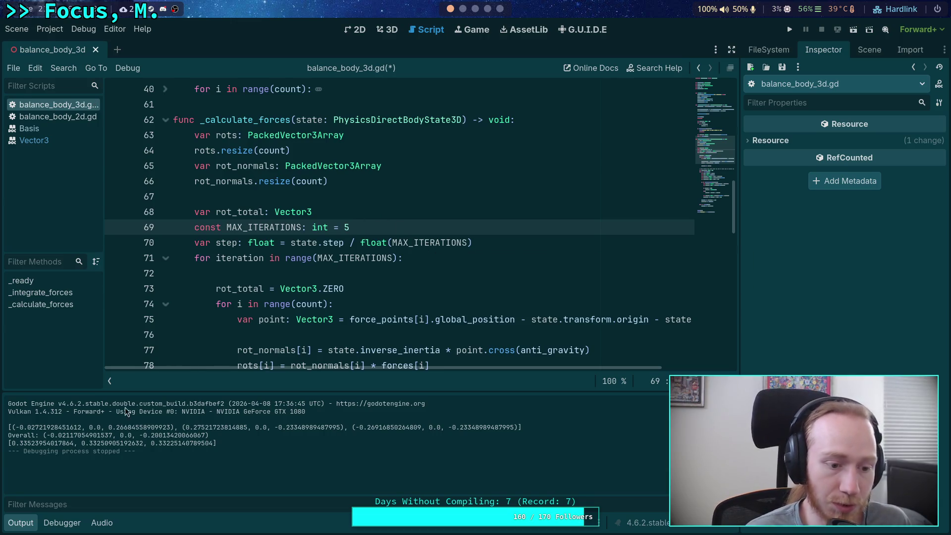
key(ctrl+s)
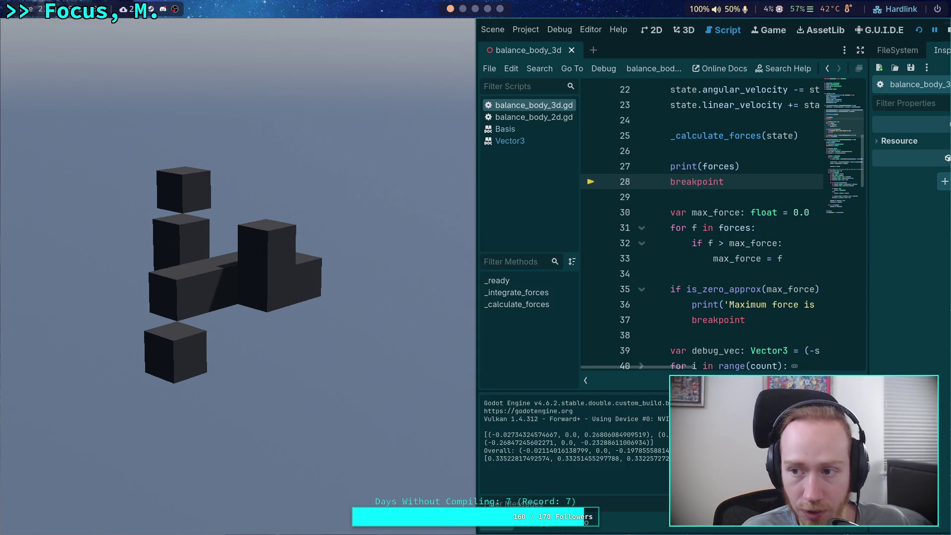
Stop the running game and collapse the Debugger panel.
click(947, 29)
click(57, 520)
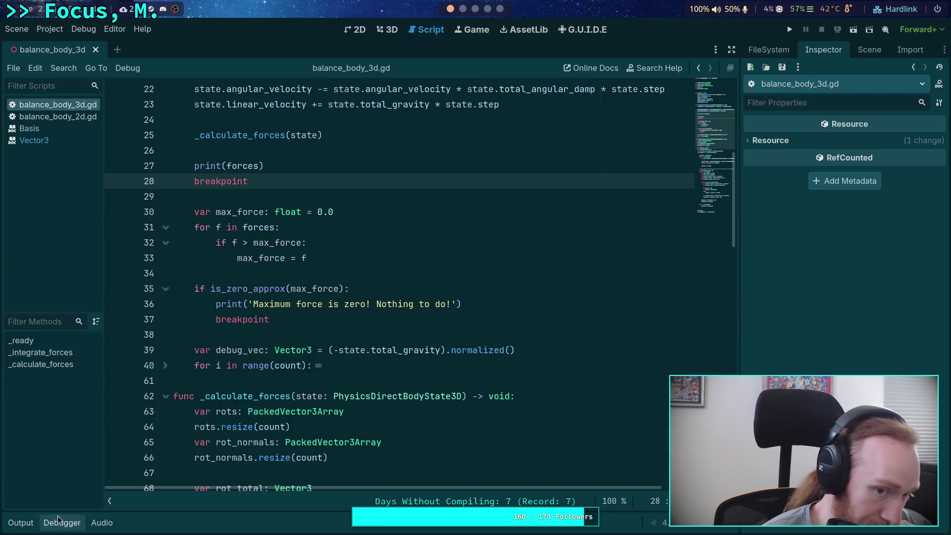
scroll(321, 305, down, 10)
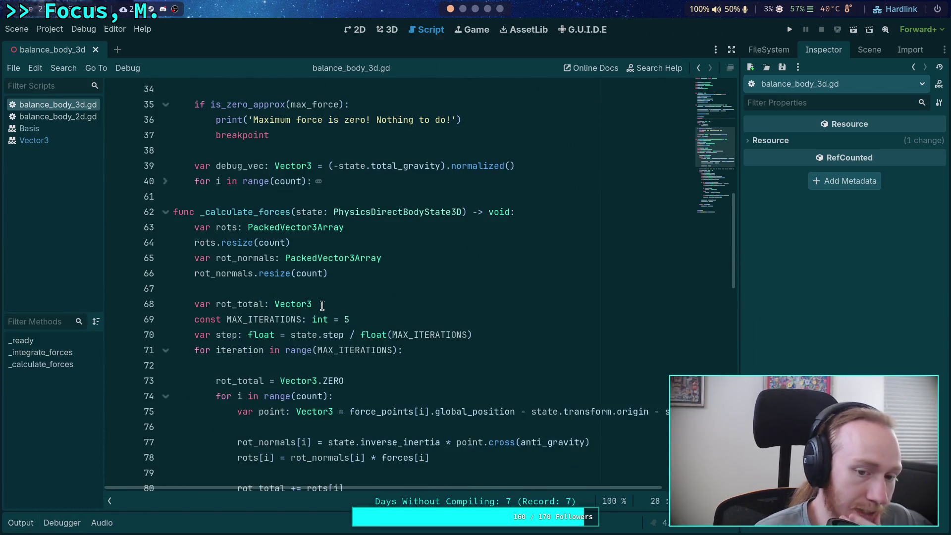
scroll(327, 308, down, 3)
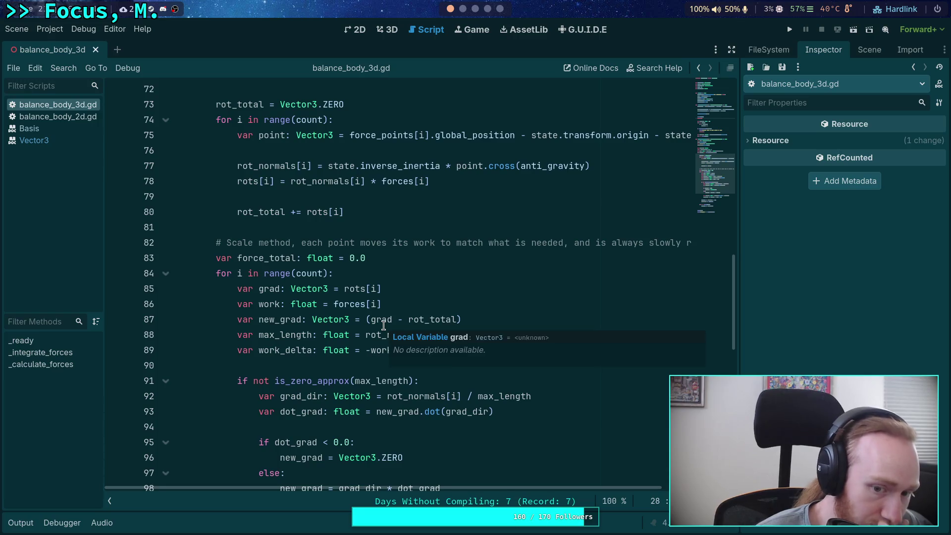
Highlight work_delta and its * step factors on lines 89 and 103, then show Output.
double_click(286, 306)
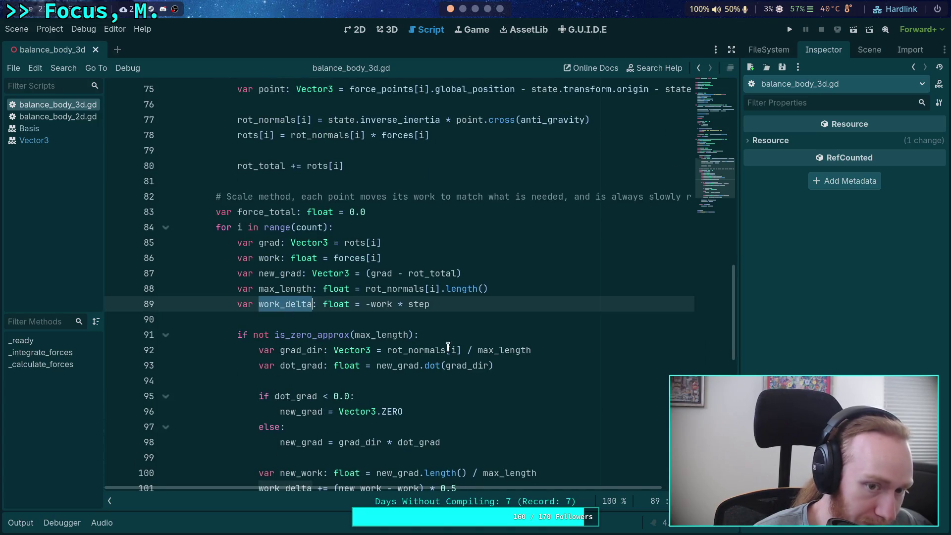
scroll(449, 348, down, 3)
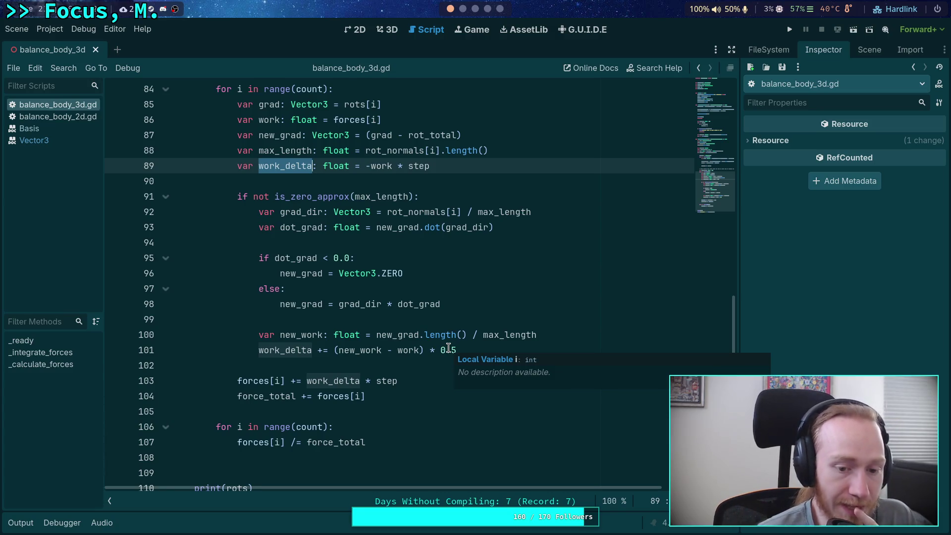
scroll(382, 272, up, 1)
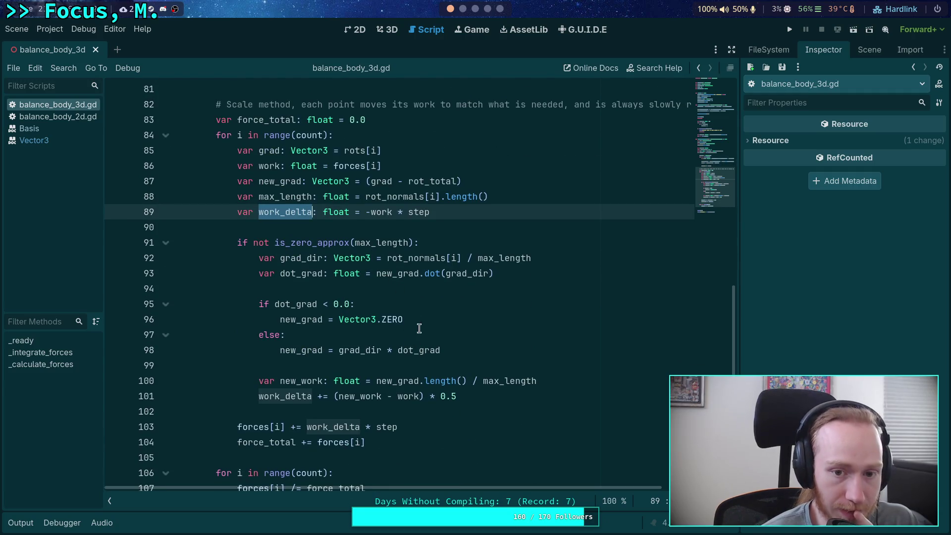
drag(435, 213, 394, 213)
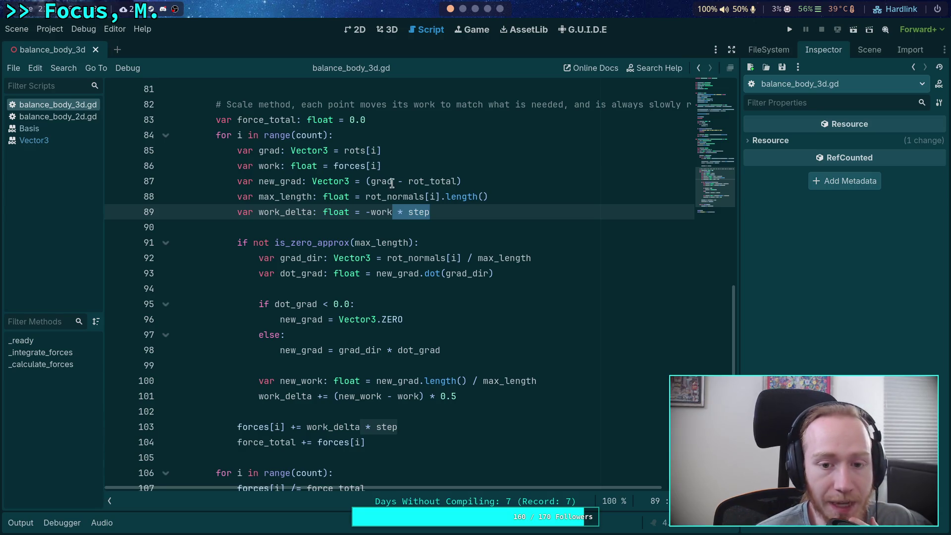
drag(361, 426, 418, 424)
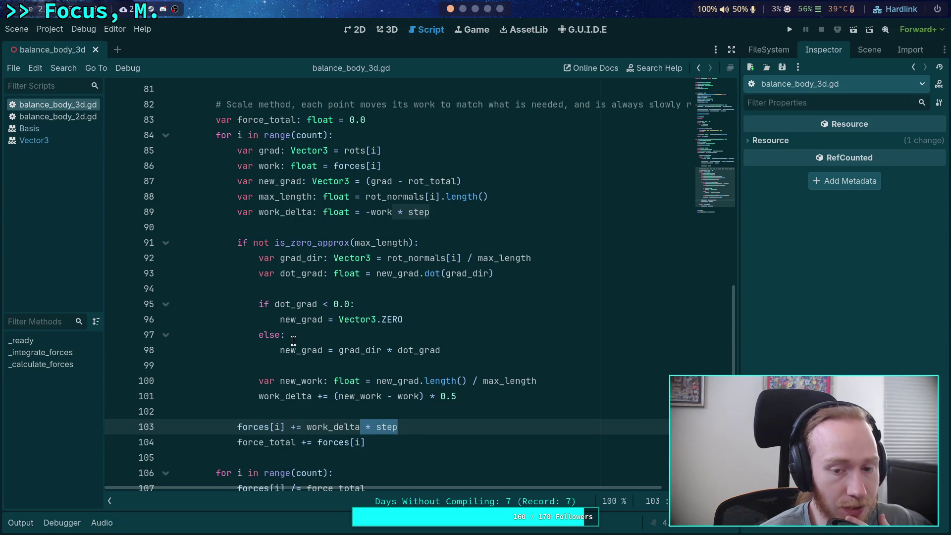
click(21, 523)
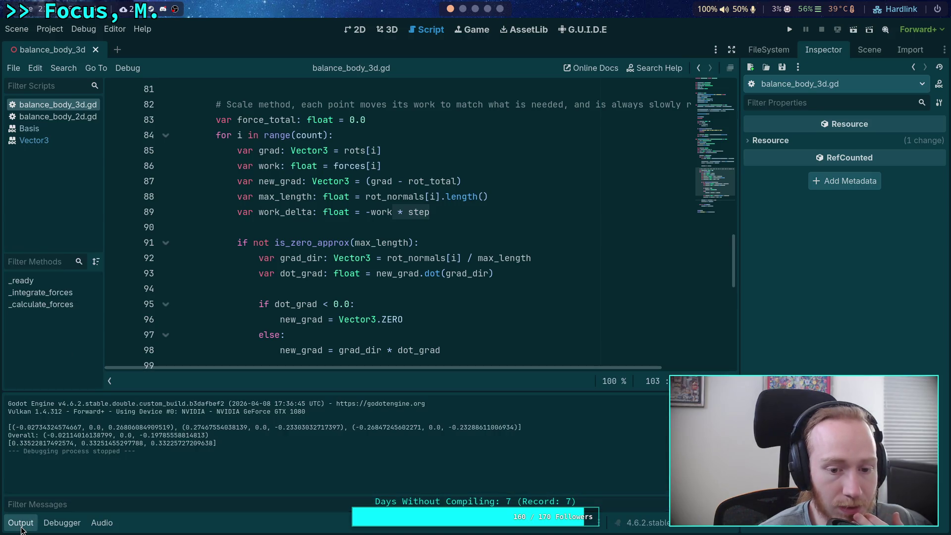
scroll(198, 357, down, 3)
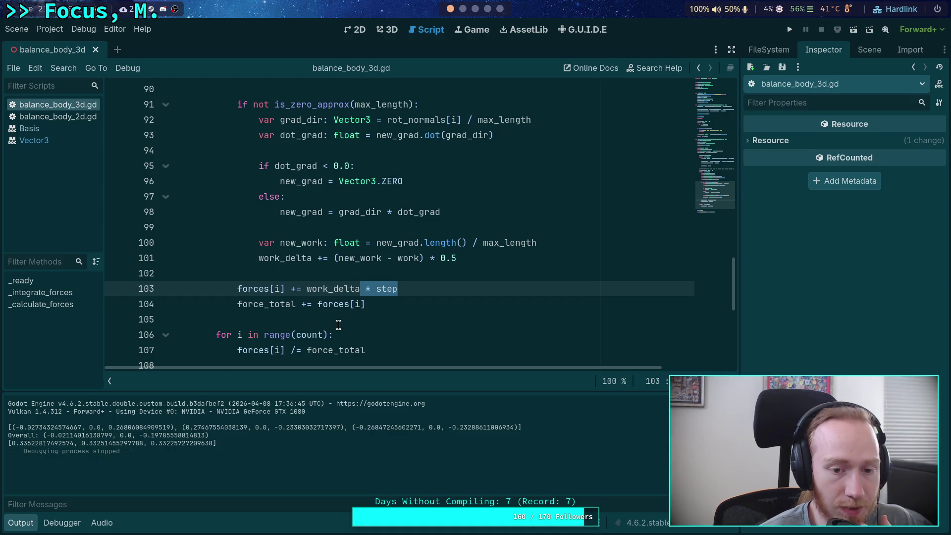
scroll(339, 323, down, 2)
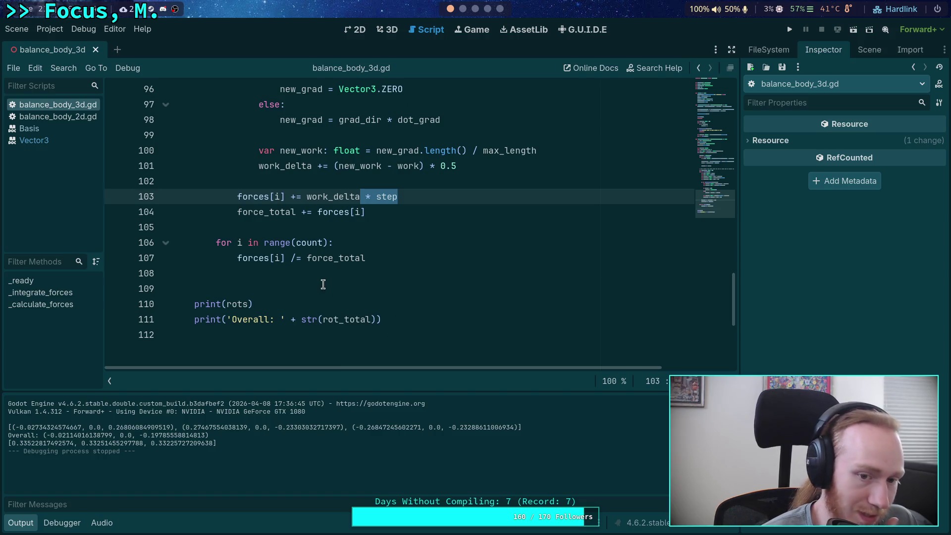
click(323, 287)
key(BackSpace)
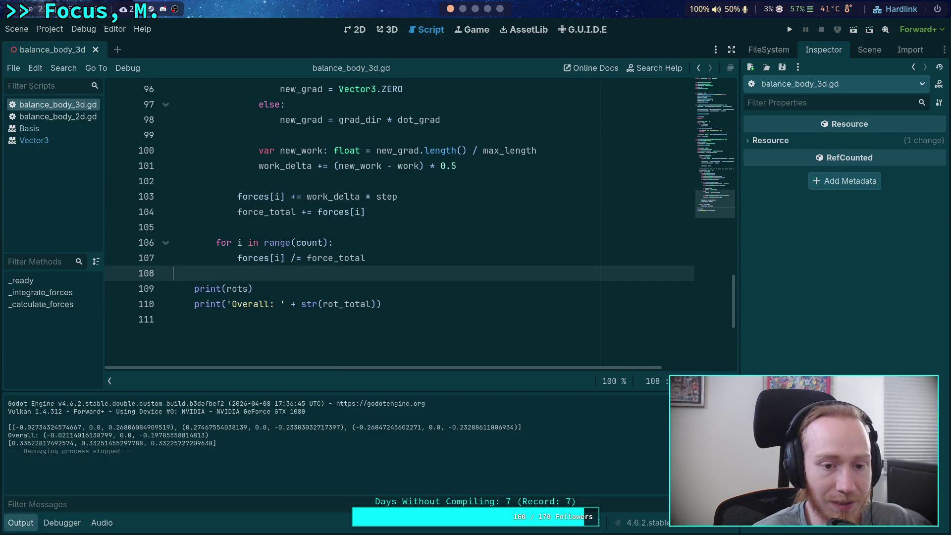
click(406, 299)
key(shift+Up)
key(shift+Up)
scroll(405, 297, up, 8)
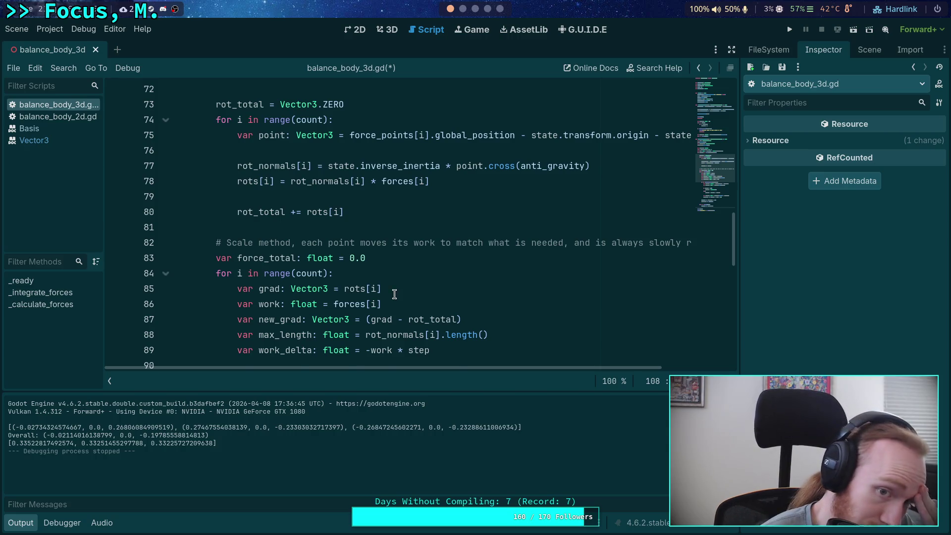
scroll(397, 296, up, 2)
scroll(394, 294, up, 2)
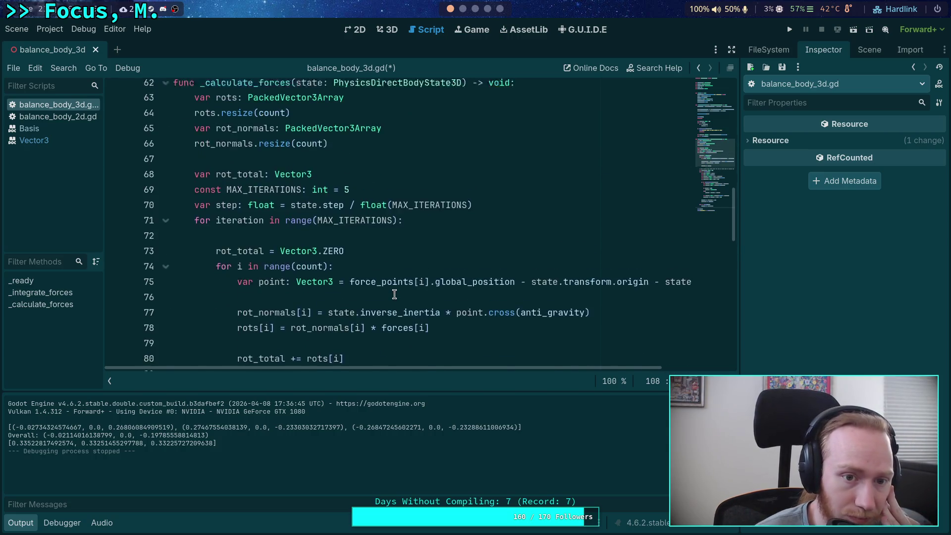
scroll(394, 294, down, 2)
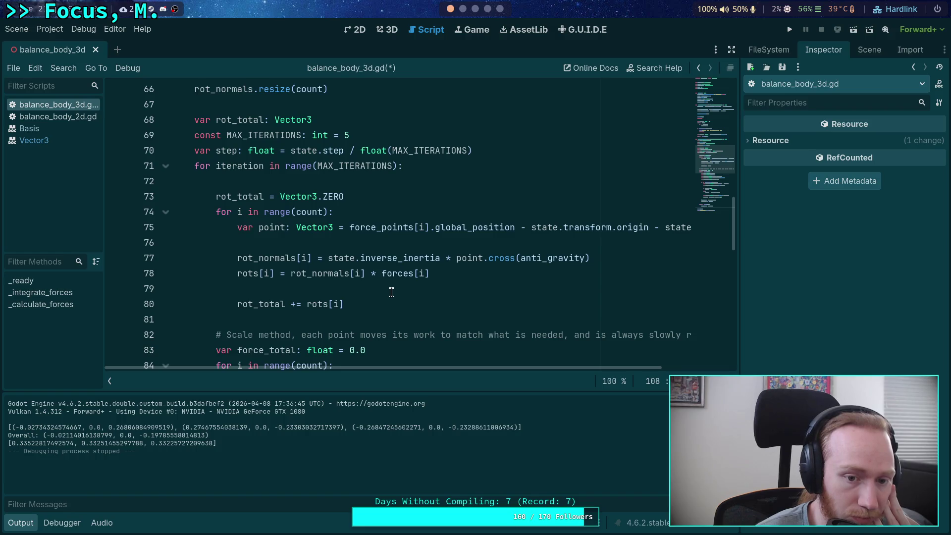
double_click(252, 270)
scroll(511, 313, down, 4)
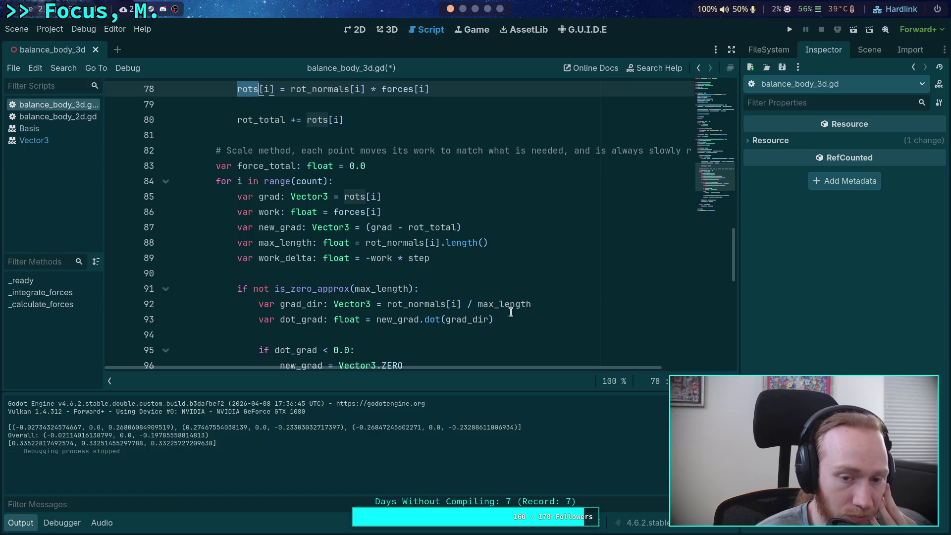
scroll(495, 214, down, 5)
scroll(495, 214, down, 2)
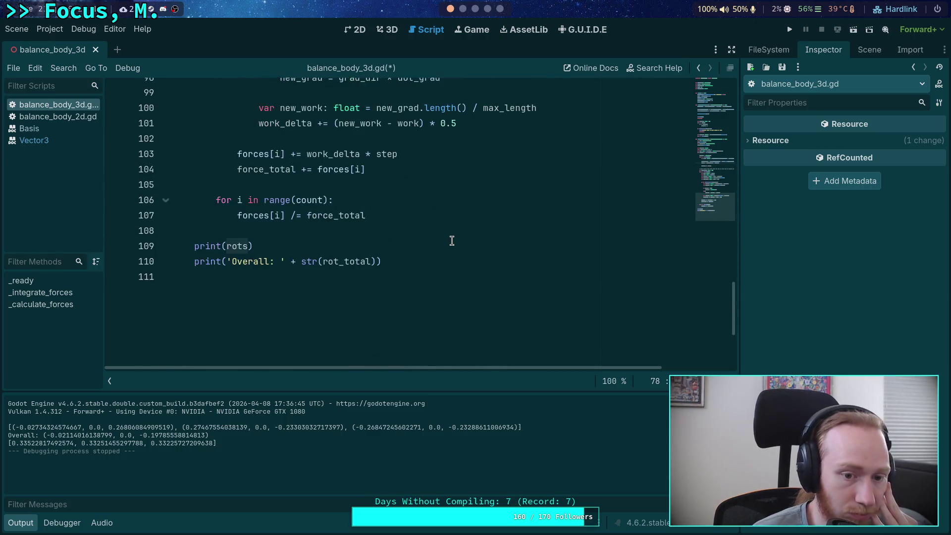
click(405, 259)
scroll(402, 231, up, 1)
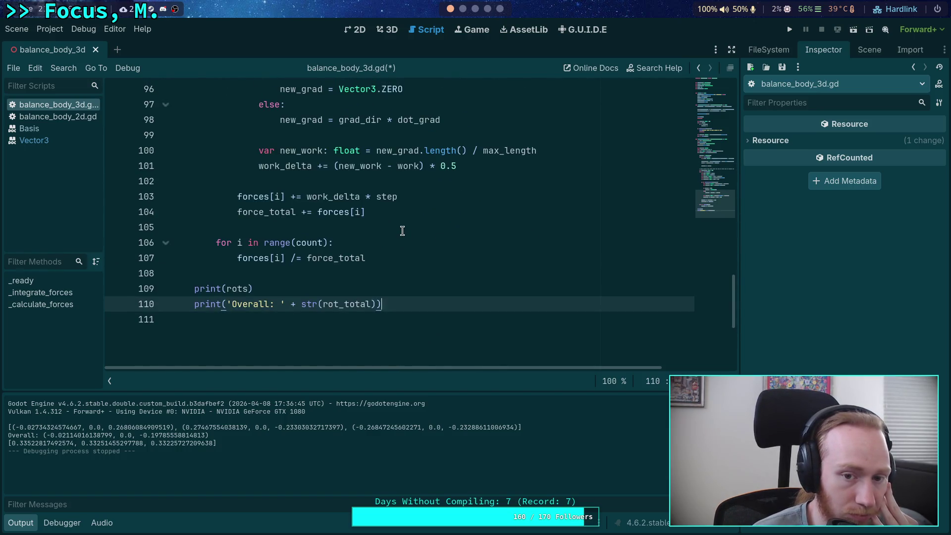
drag(398, 305, 183, 275)
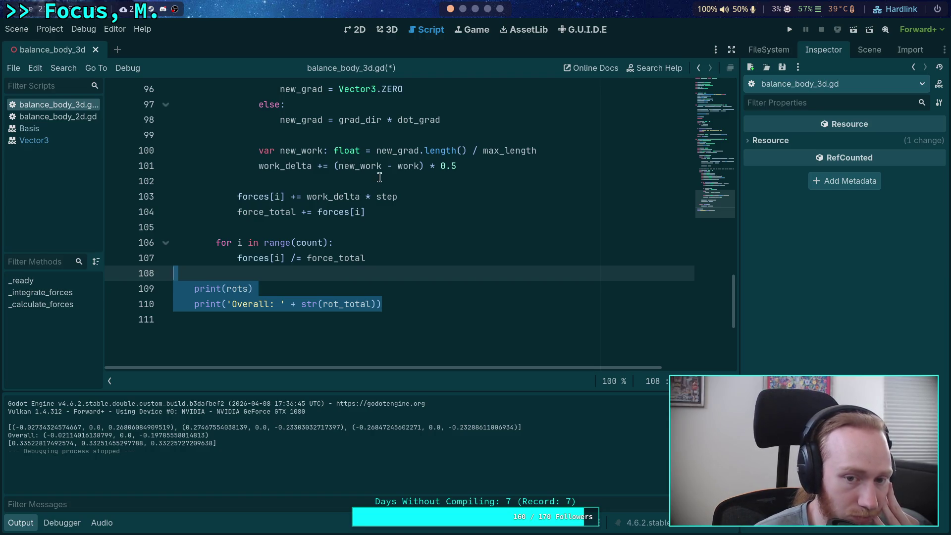
click(377, 192)
scroll(446, 208, up, 4)
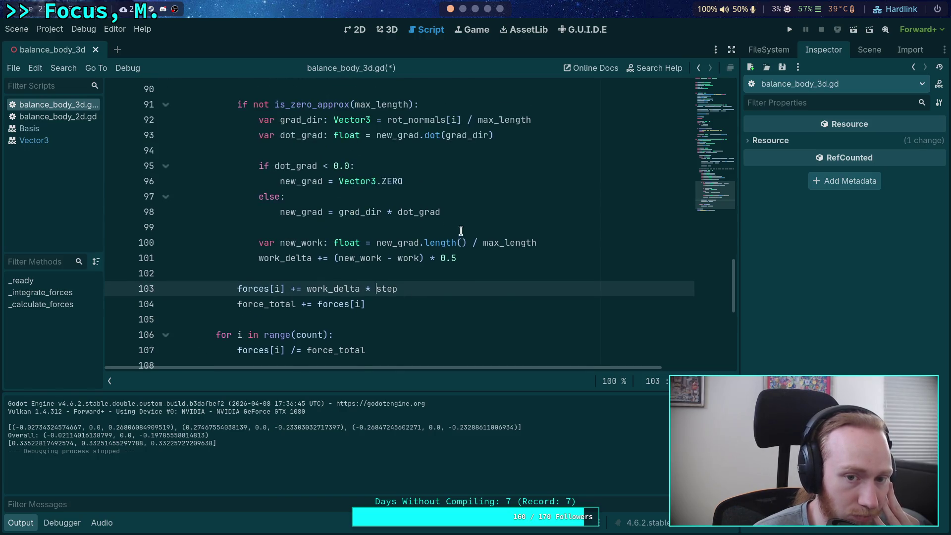
scroll(465, 227, down, 2)
scroll(463, 225, up, 1)
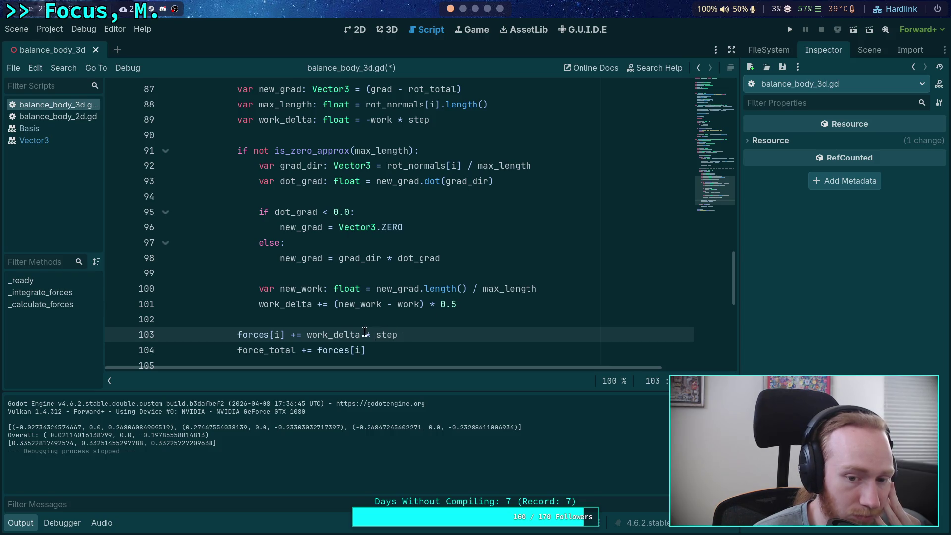
drag(361, 335, 430, 333)
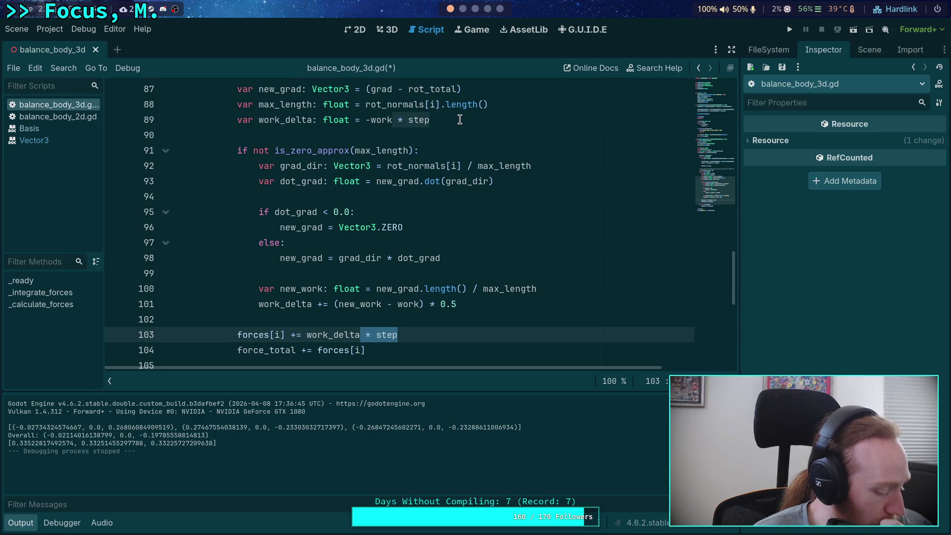
click(459, 119)
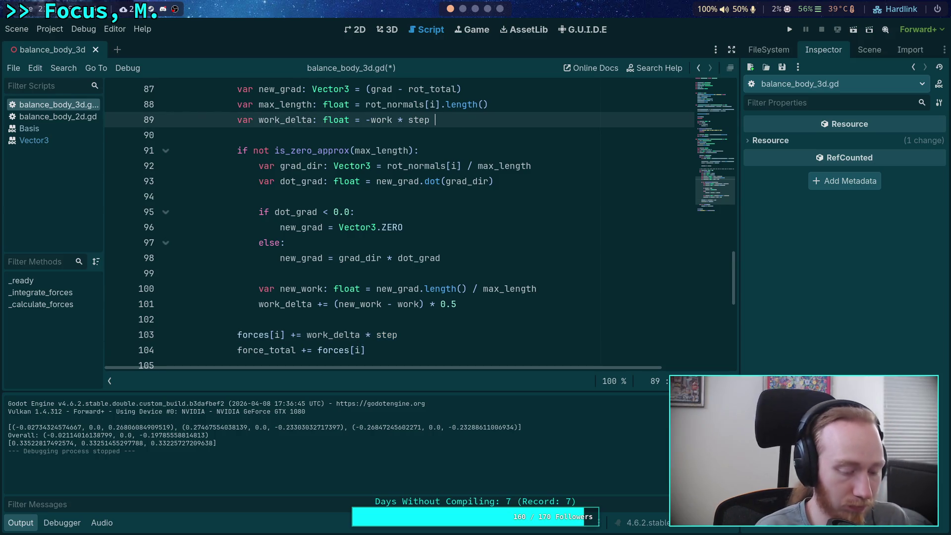
Append '* step' to line 89's work_delta, remove ' * step' from line 103, and save.
text(* step)
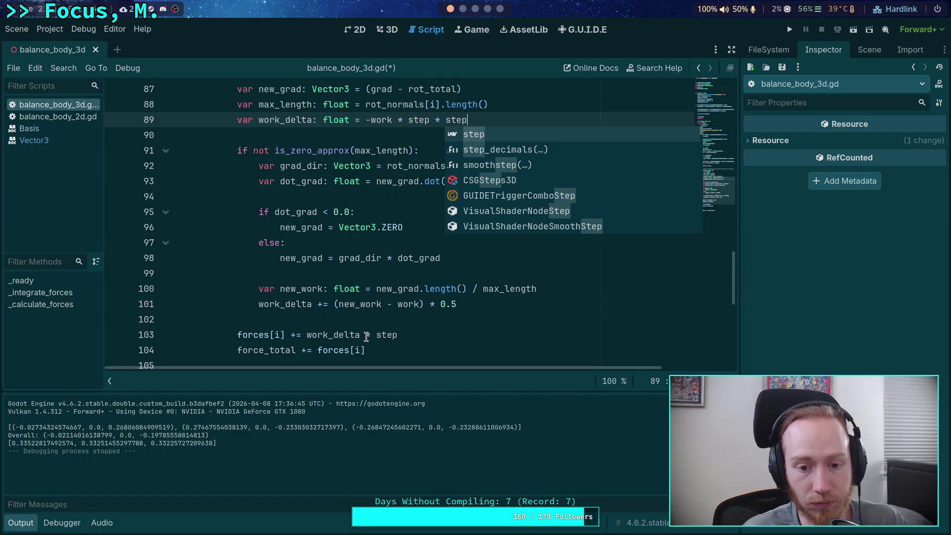
drag(366, 334, 421, 335)
key(BackSpace)
key(ctrl+s)
Test-run with MAX_ITERATIONS at 1, check the last force value, then stop and hide the Debugger.
scroll(388, 268, up, 3)
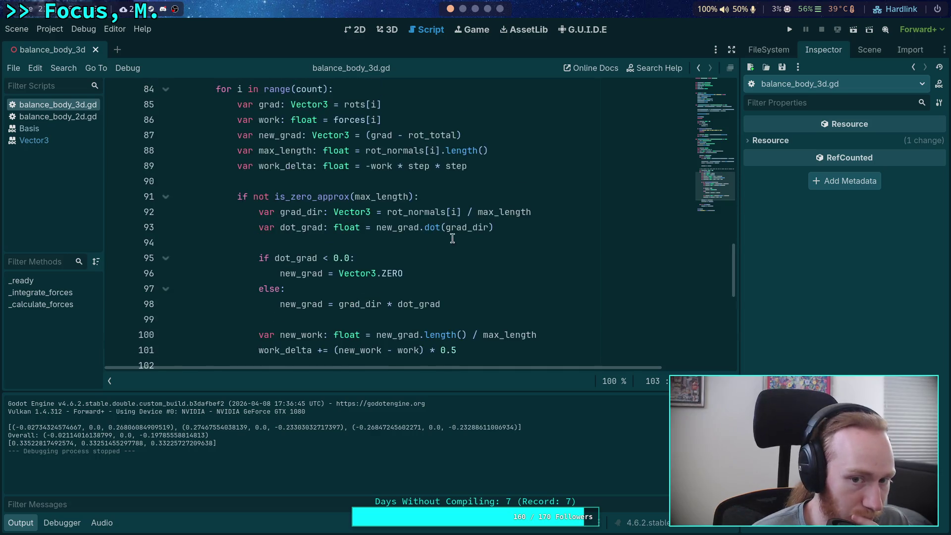
scroll(453, 238, up, 7)
click(350, 181)
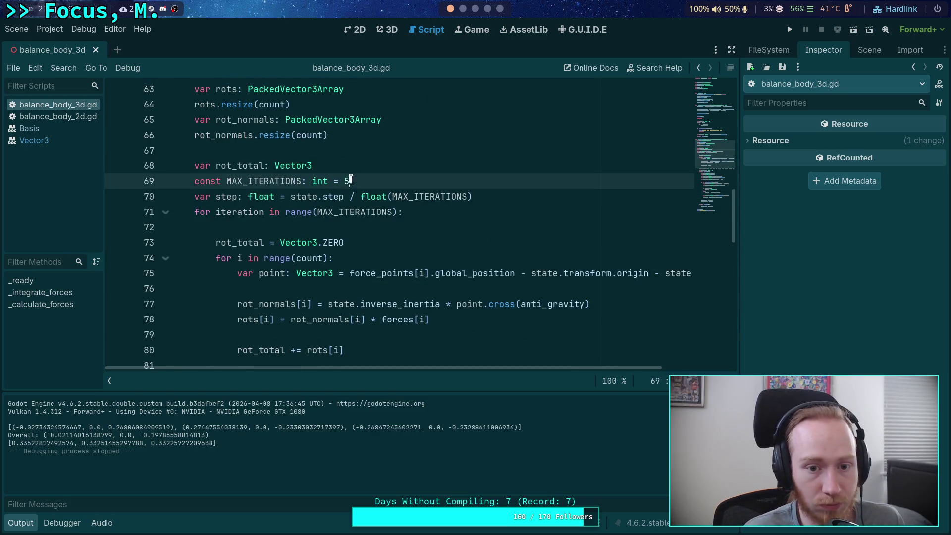
click(788, 29)
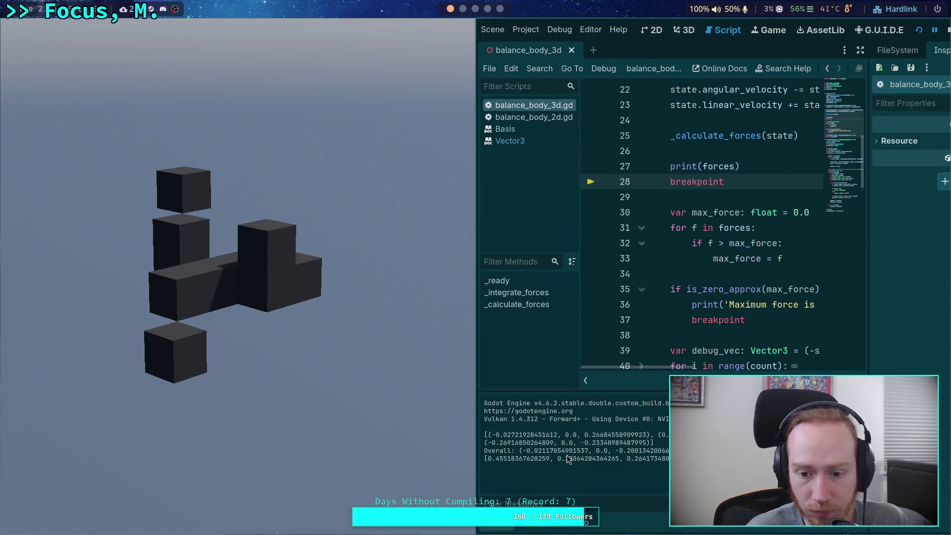
drag(629, 459, 684, 460)
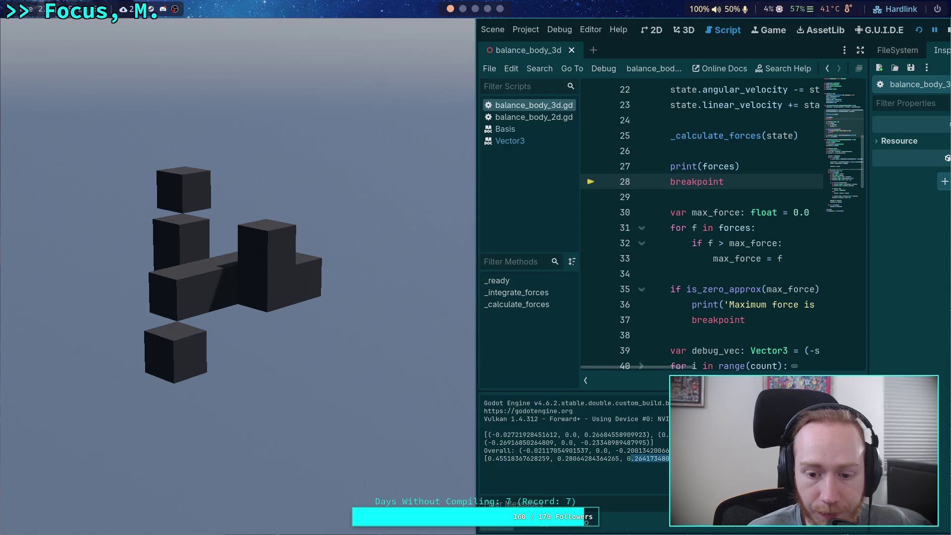
click(563, 455)
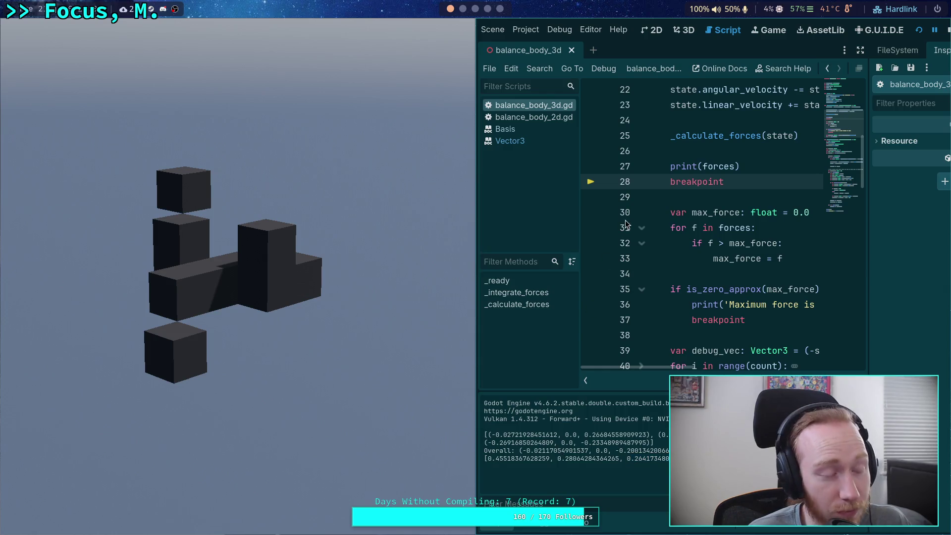
click(947, 30)
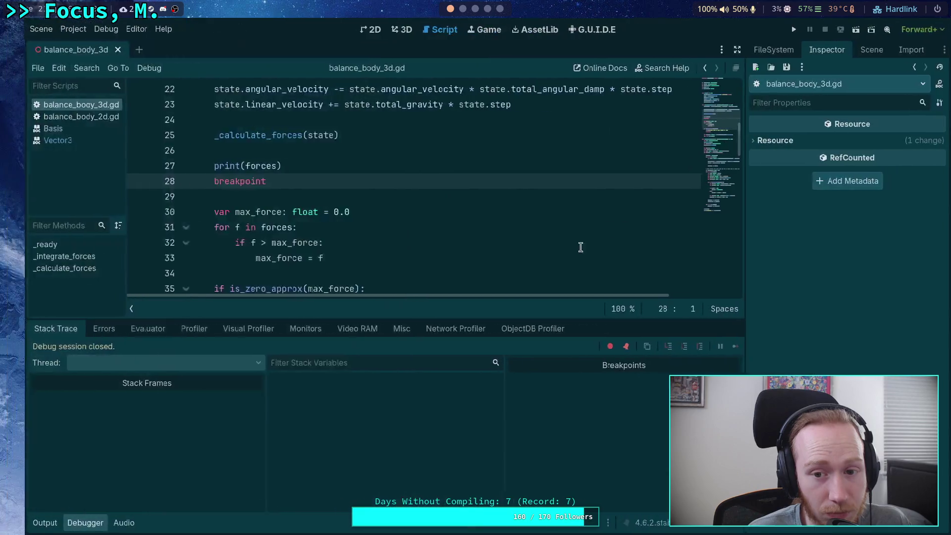
click(62, 523)
scroll(324, 368, down, 12)
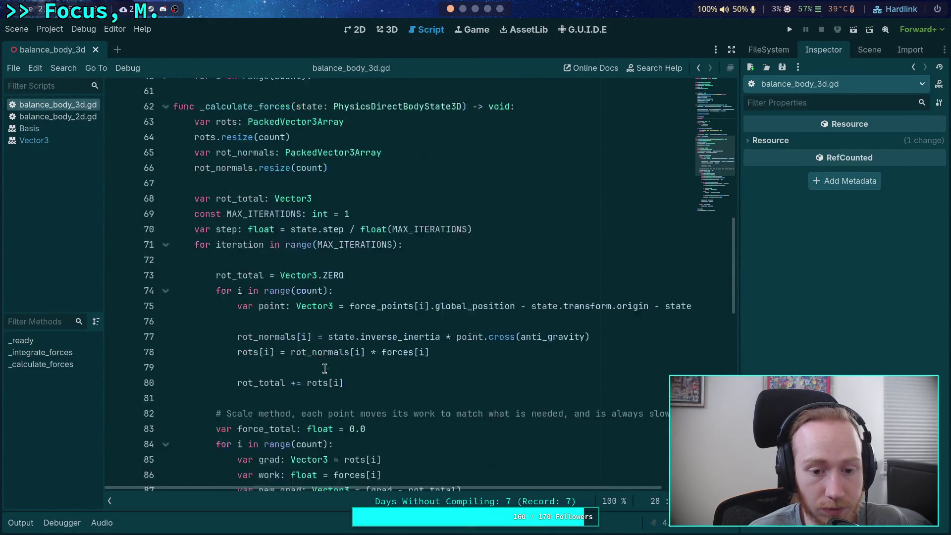
Delete the breakpoint line 28 and save the script.
scroll(324, 368, down, 8)
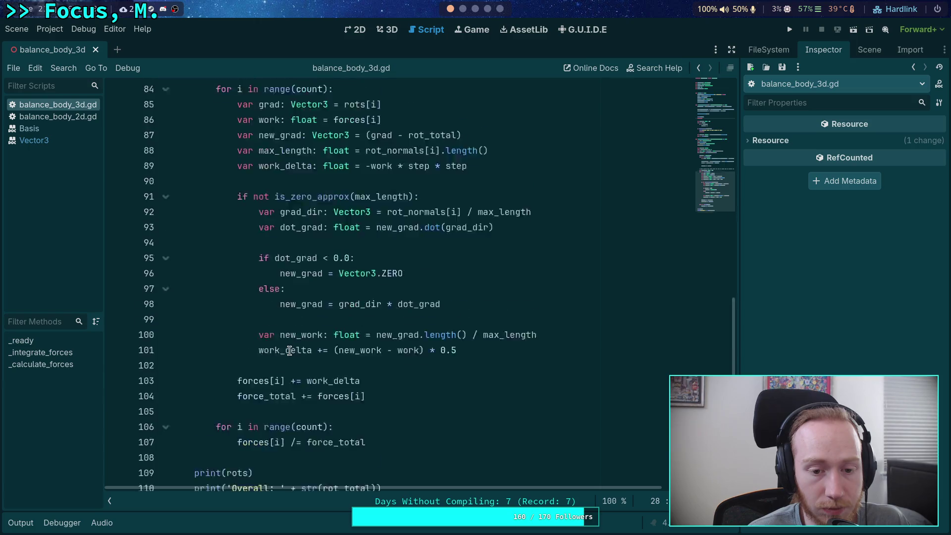
scroll(290, 350, up, 7)
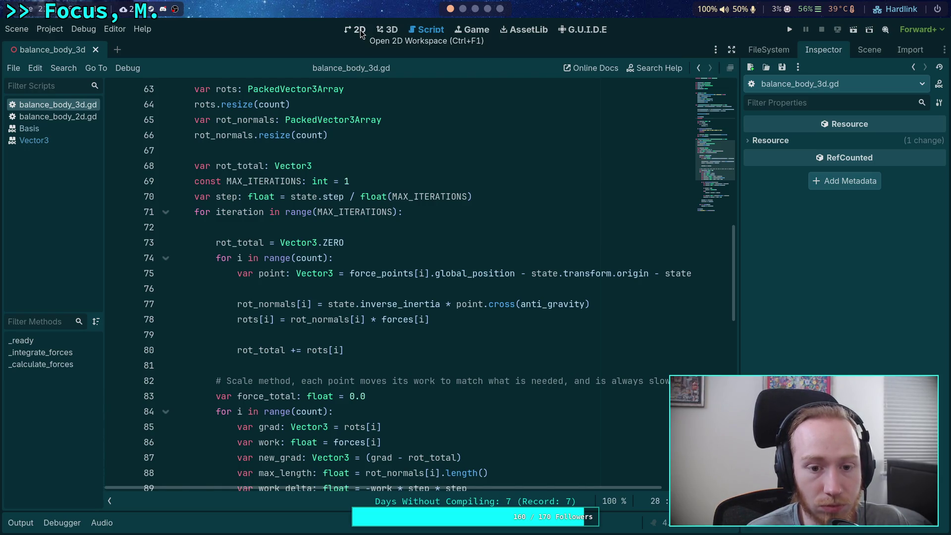
scroll(317, 277, up, 15)
drag(293, 320, 317, 308)
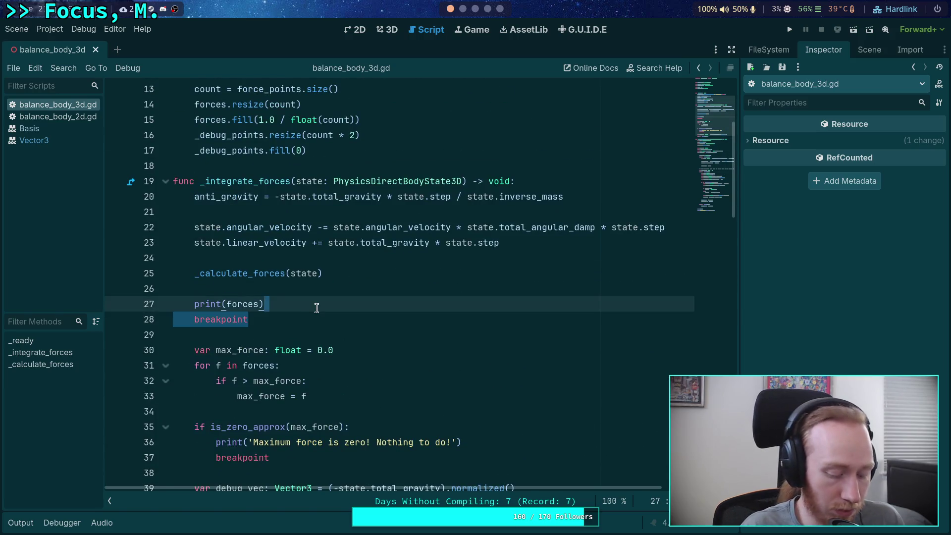
key(BackSpace)
key(ctrl+s)
Comment out the print(rots) debug line 108.
scroll(243, 349, down, 20)
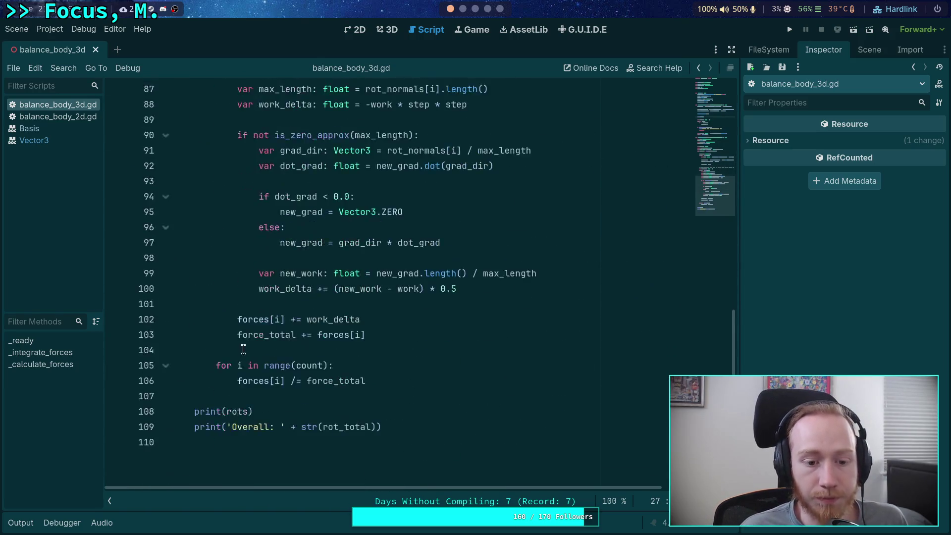
scroll(244, 350, down, 2)
click(194, 320)
text(#)
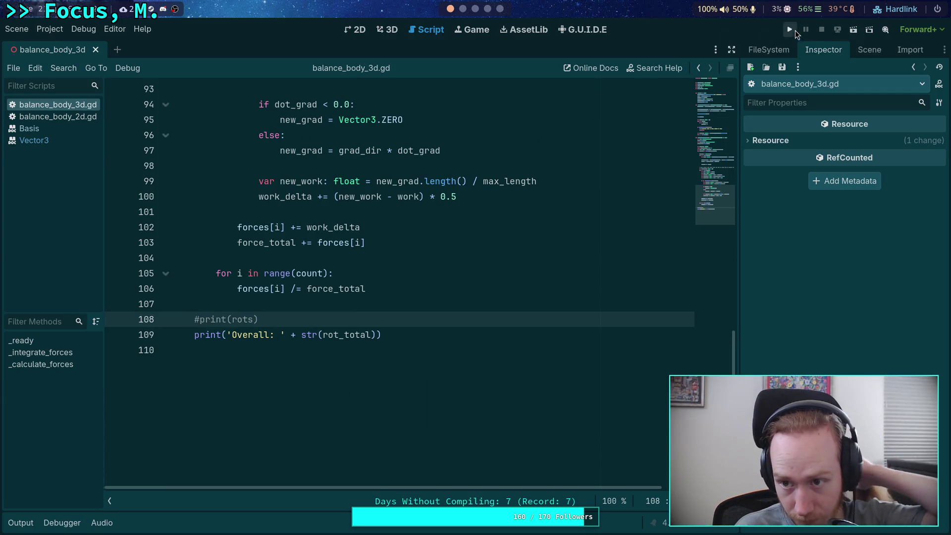
Run the project and watch the cube balance while Overall totals print.
click(793, 30)
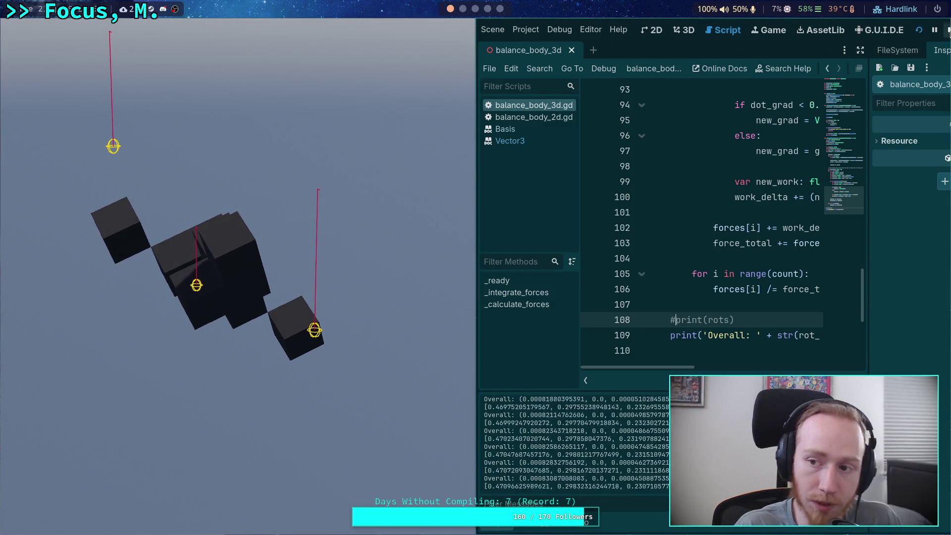
Stop the game and collapse the Output panel.
click(947, 29)
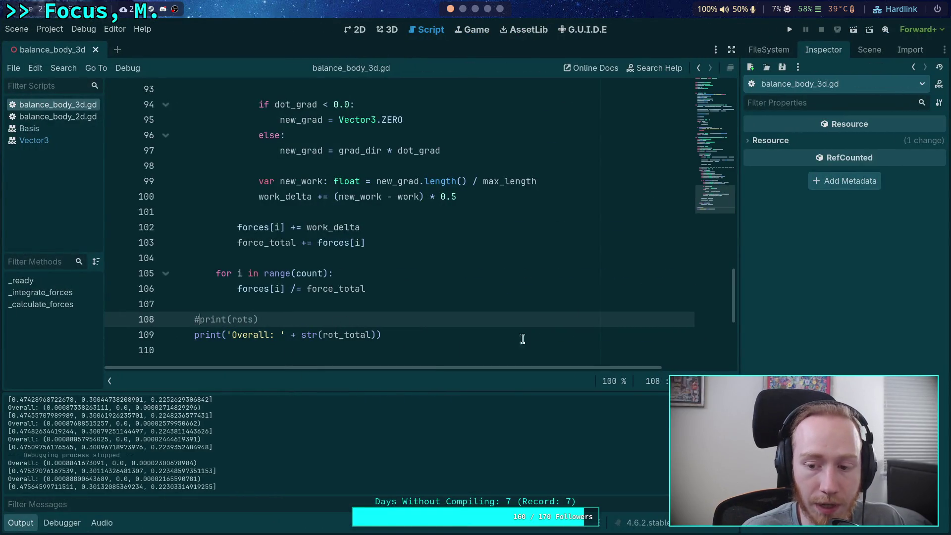
click(21, 524)
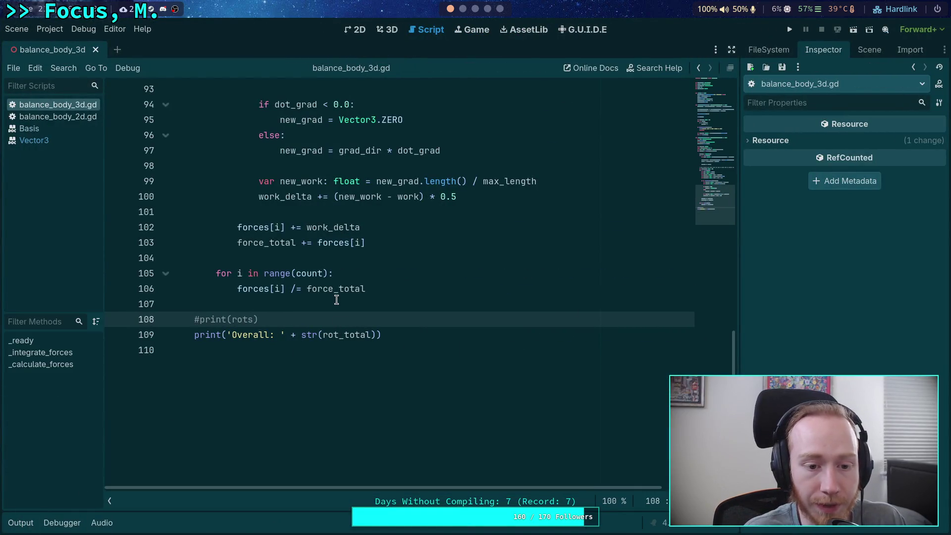
scroll(347, 342, up, 3)
scroll(366, 358, up, 8)
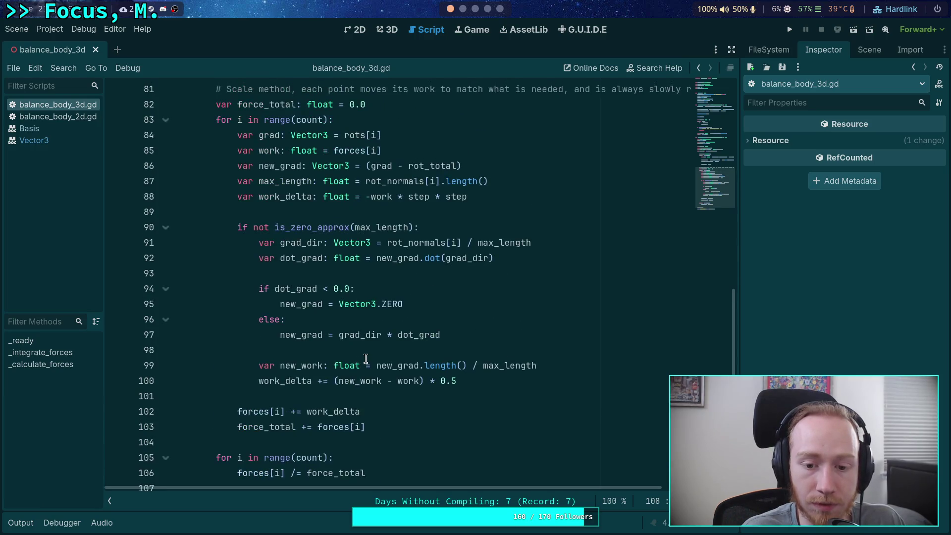
Set MAX_ITERATIONS on line 68 to 2, do a test run, then stop it.
click(352, 216)
key(BackSpace)
text(2)
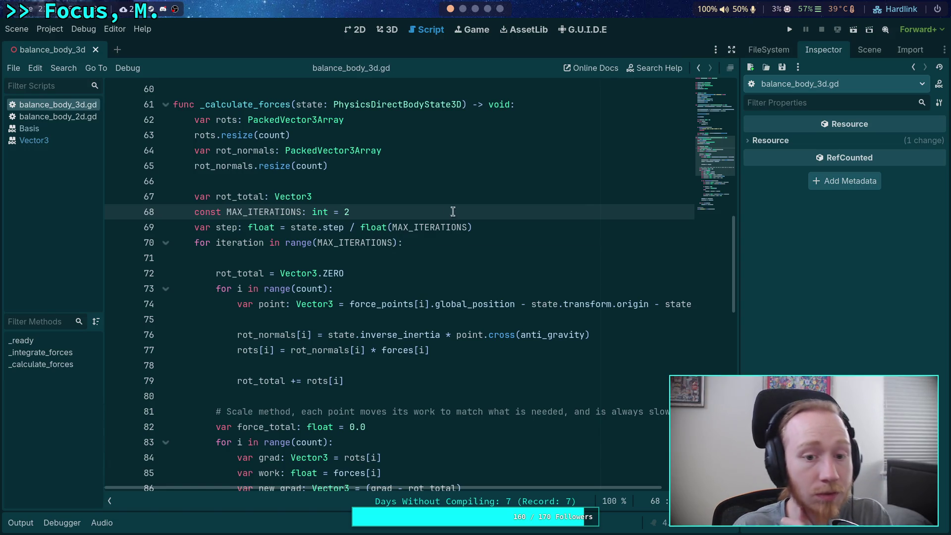
click(789, 30)
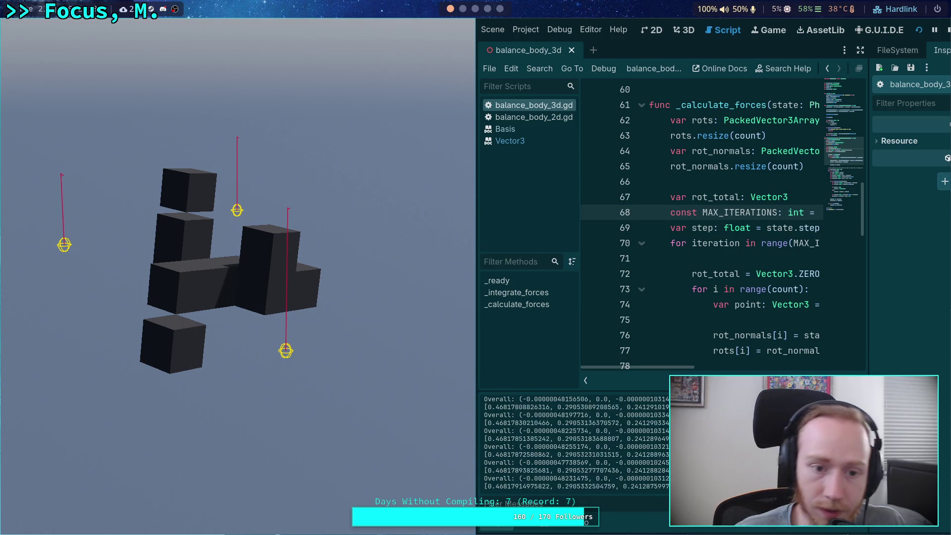
click(946, 33)
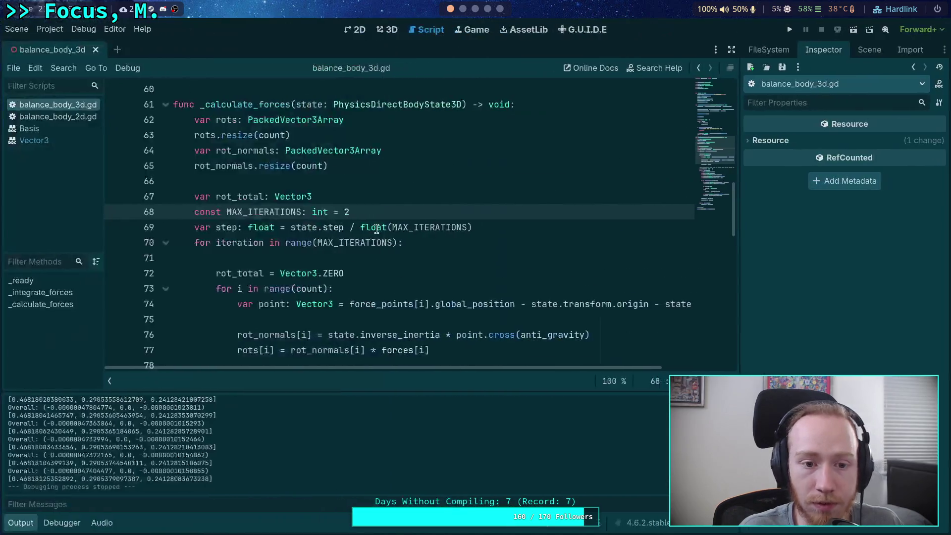
Change MAX_ITERATIONS to 3, run and restart the game, then stop it.
double_click(345, 212)
text(3)
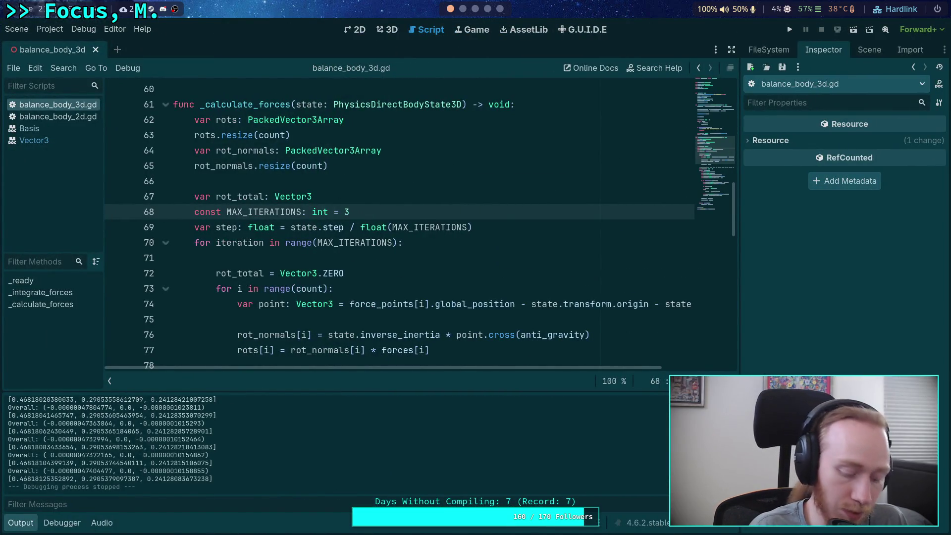
click(790, 29)
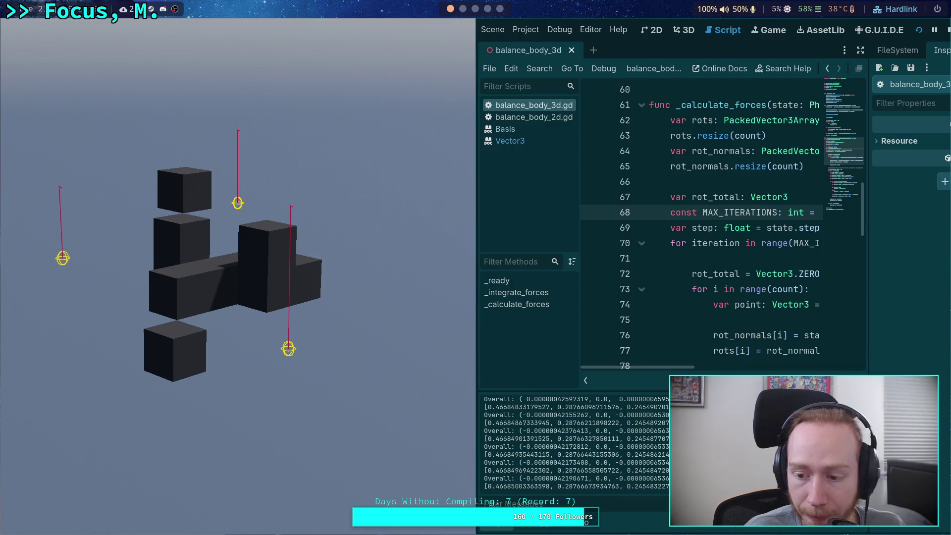
key(F5)
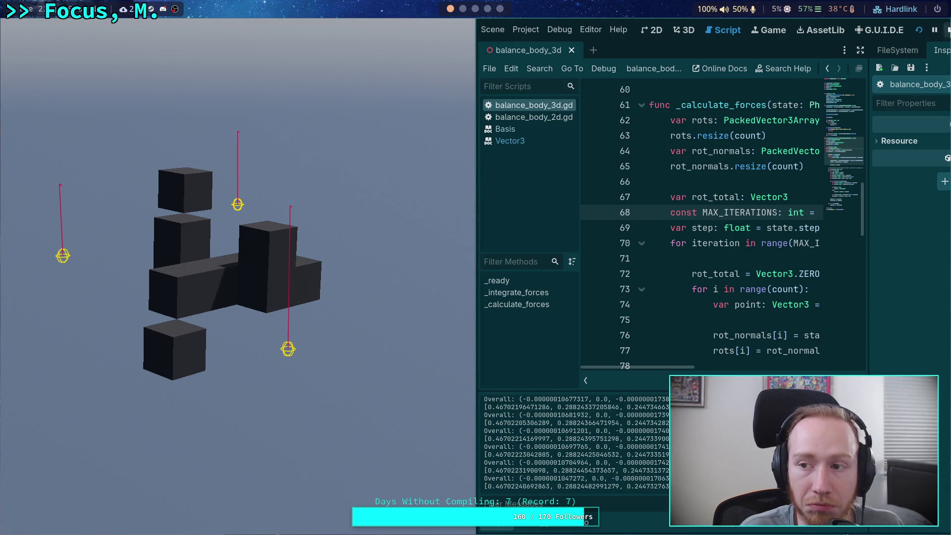
key(F8)
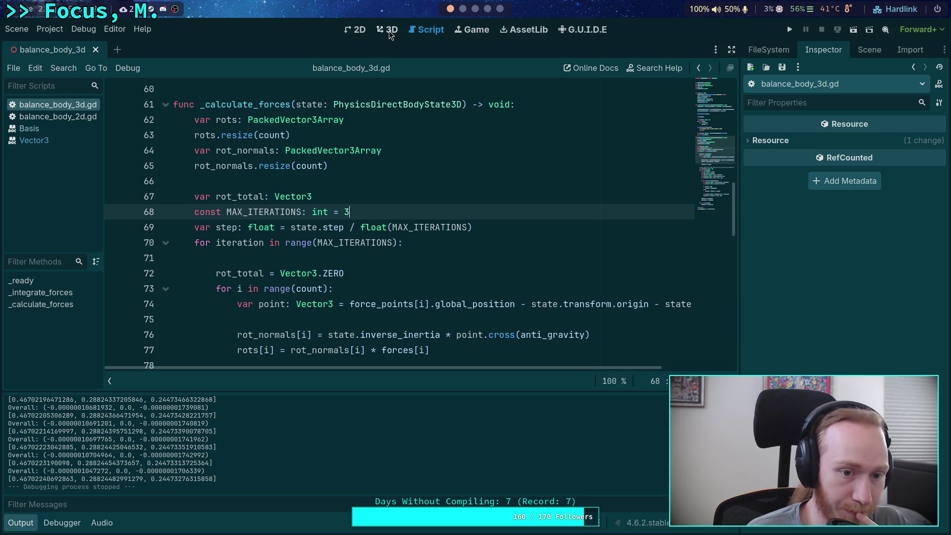
Add 'var inv_count: float = 1.0 / float(count)' below the step declaration on line 69.
scroll(338, 232, down, 6)
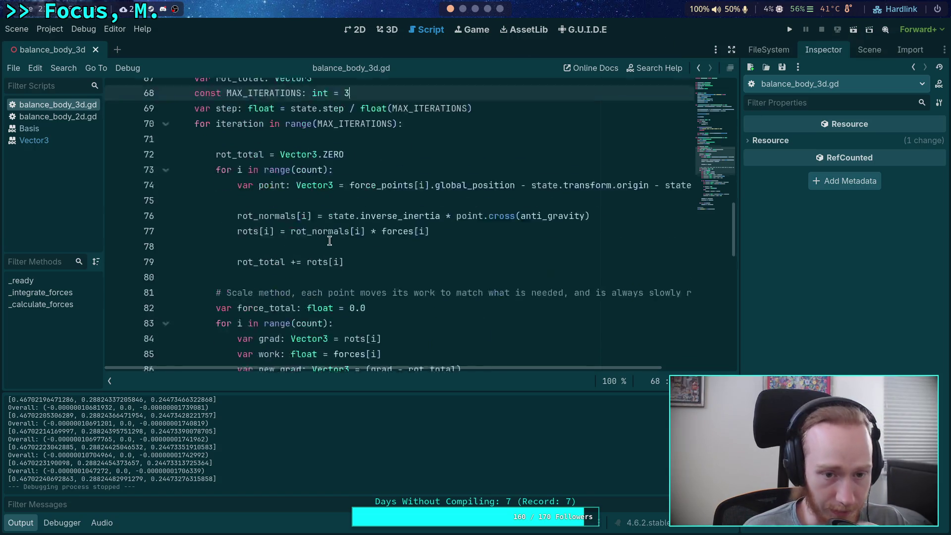
scroll(336, 230, up, 2)
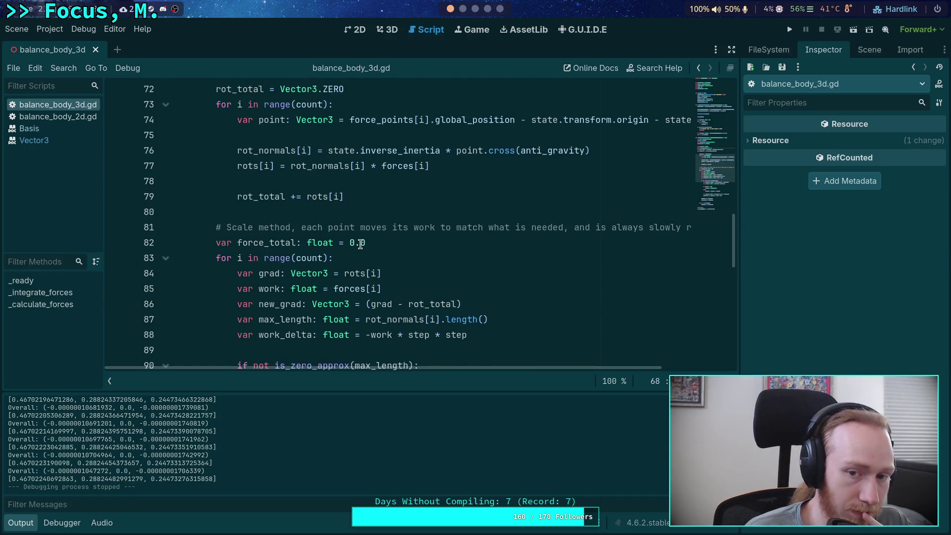
scroll(360, 245, down, 7)
scroll(457, 289, up, 2)
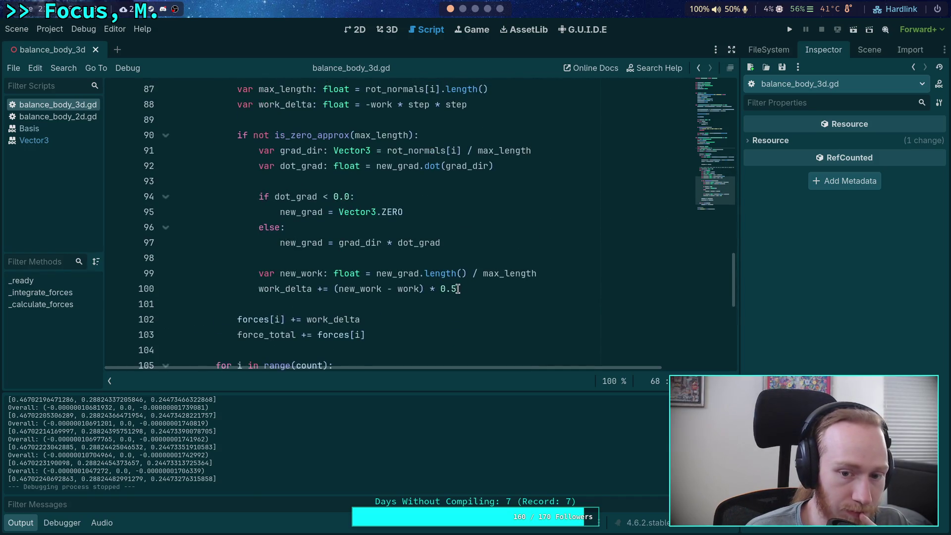
drag(458, 289, 451, 289)
scroll(510, 288, up, 1)
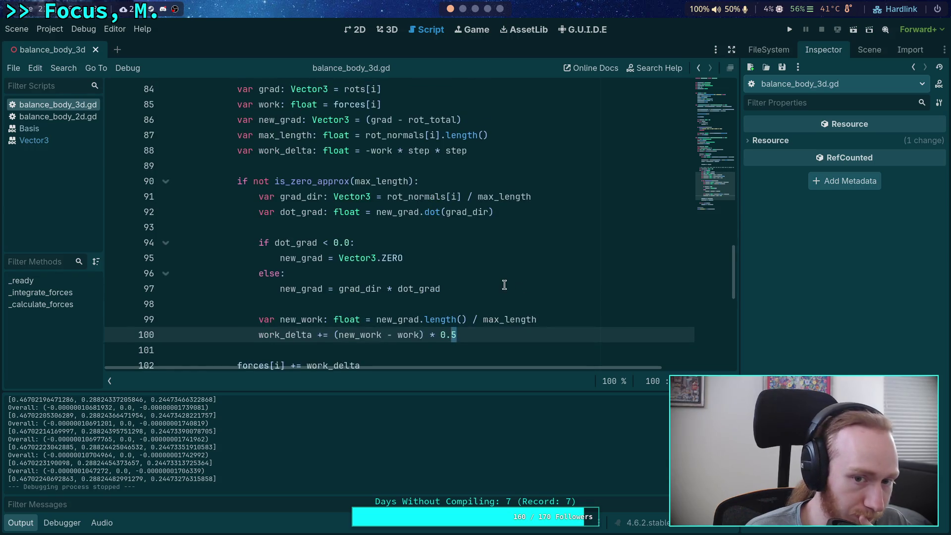
drag(431, 335, 458, 335)
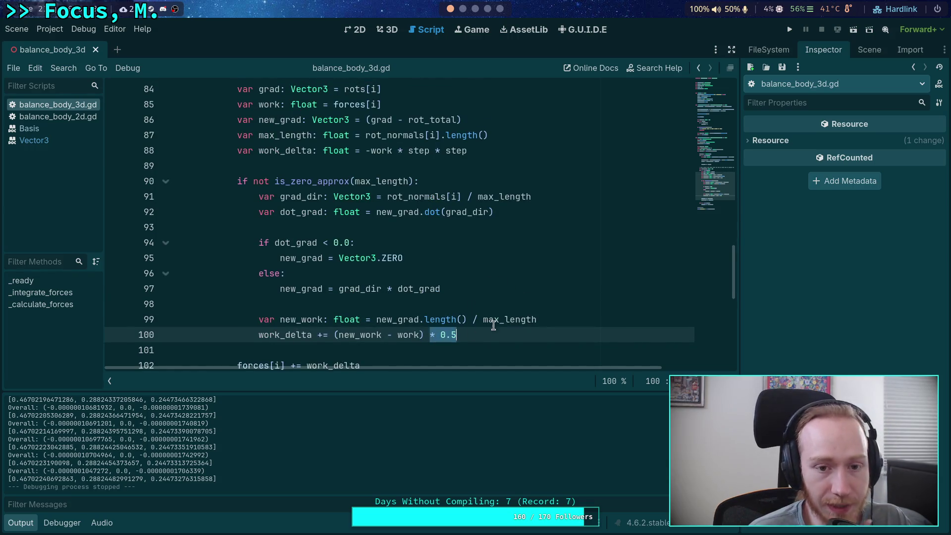
scroll(446, 297, up, 7)
click(492, 181)
scroll(517, 231, up, 1)
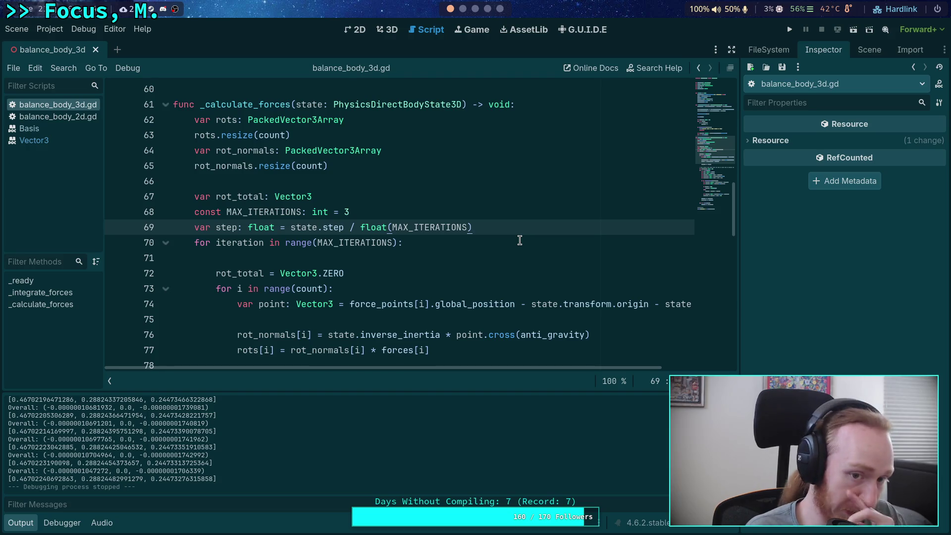
key(Return)
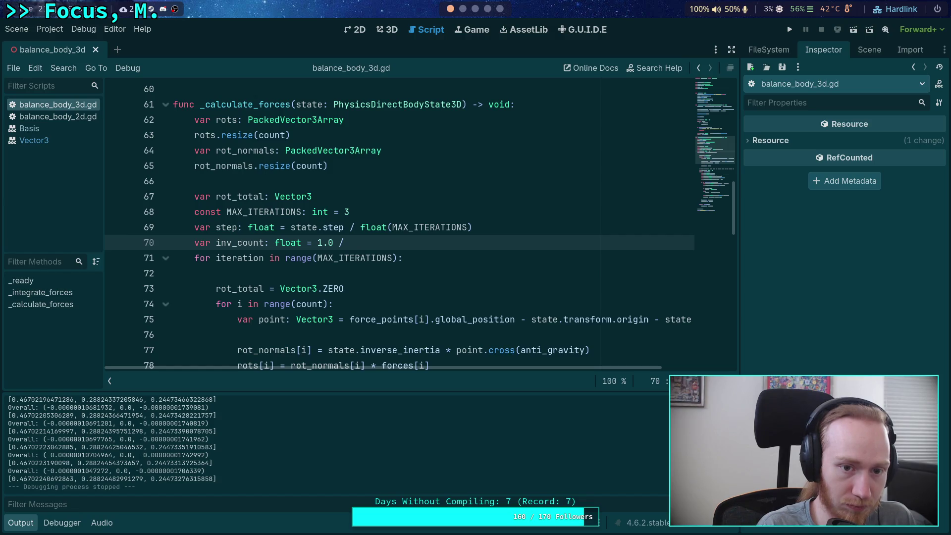
text( float(count))
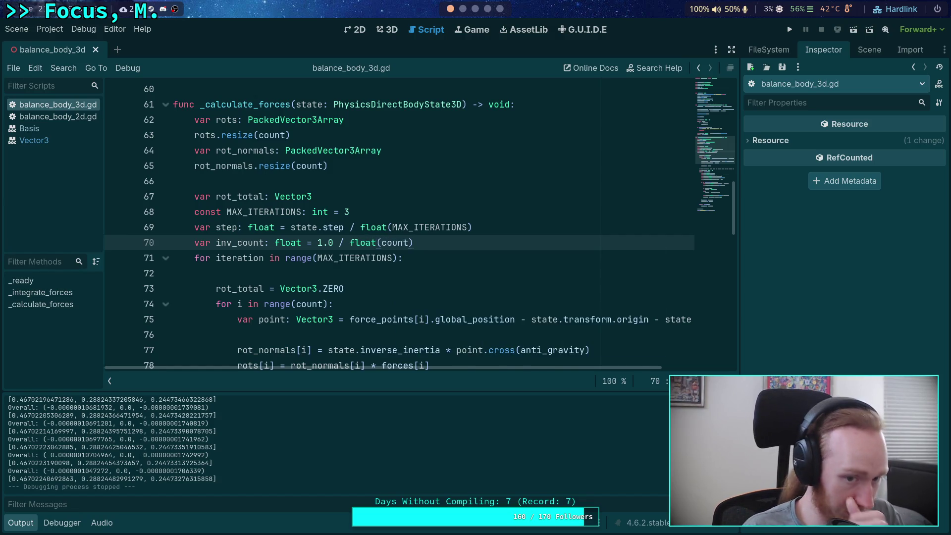
Replace the 0.5 factor on the work_delta line with inv_count, save, and run the project.
scroll(535, 223, down, 10)
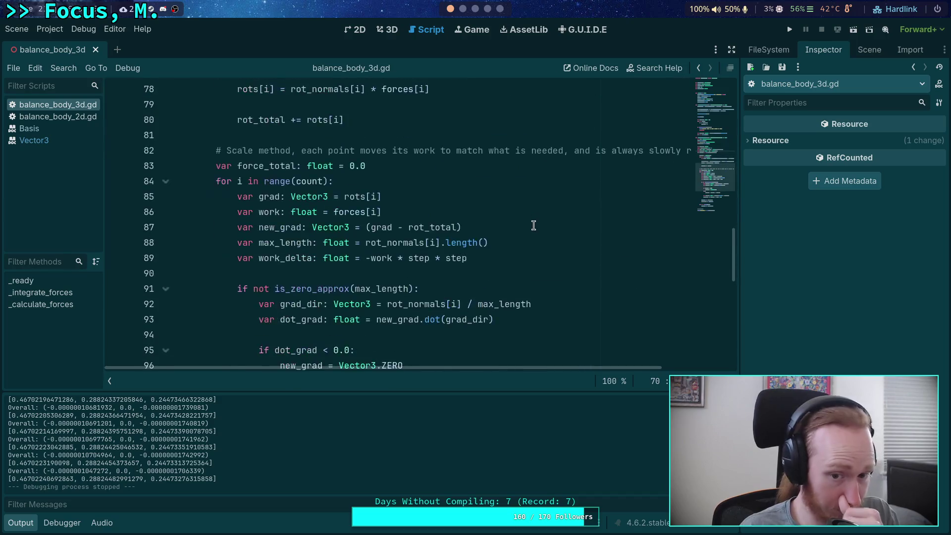
double_click(449, 258)
text(in)
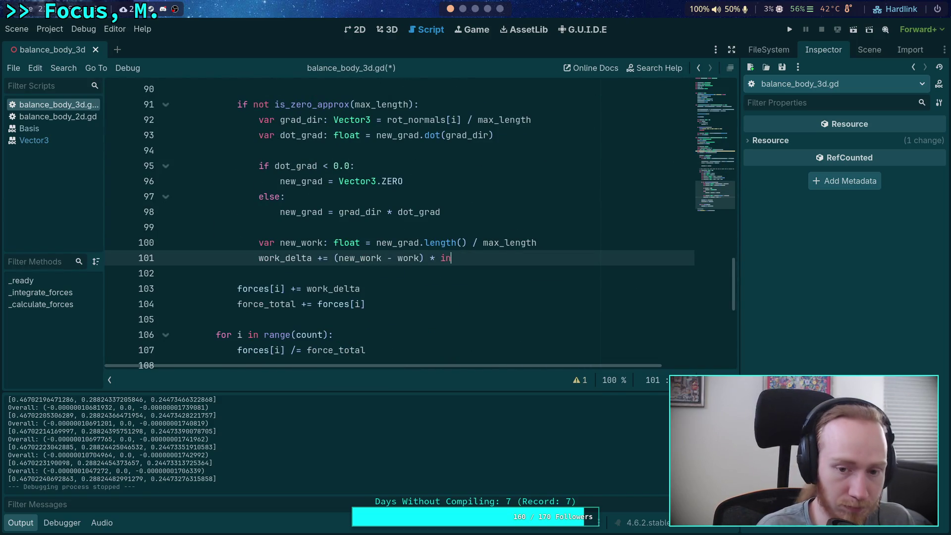
text(v_co)
key(Return)
key(ctrl+s)
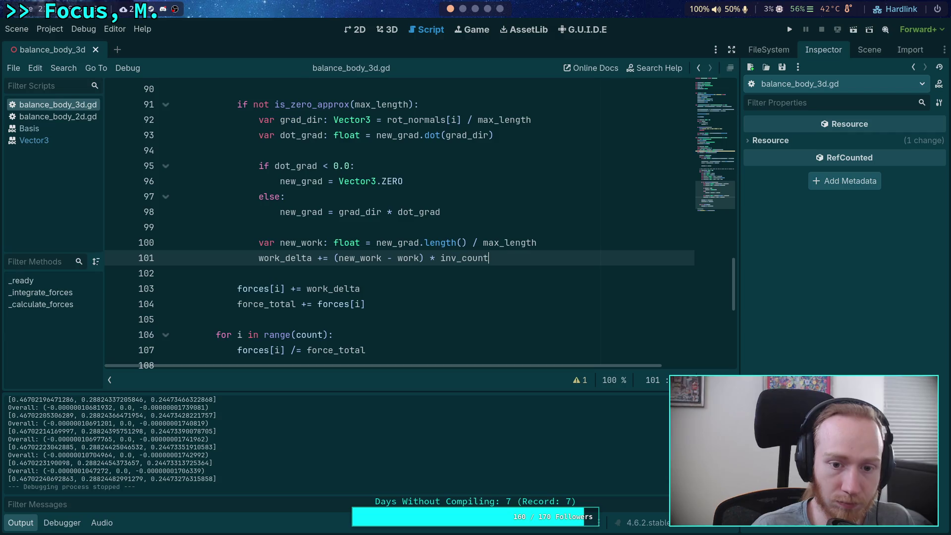
click(790, 30)
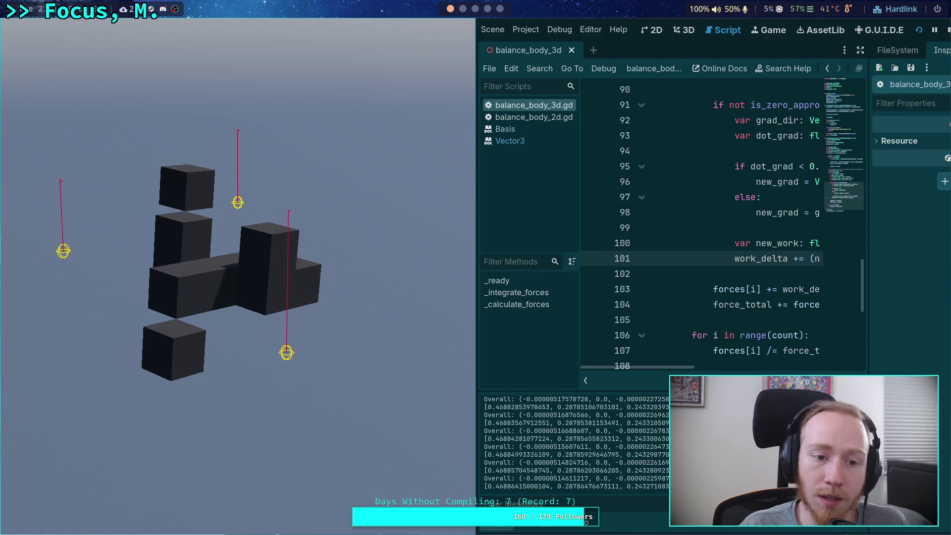
Stop the game, change the work_delta factor from inv_count to 1.0, and run again.
click(948, 30)
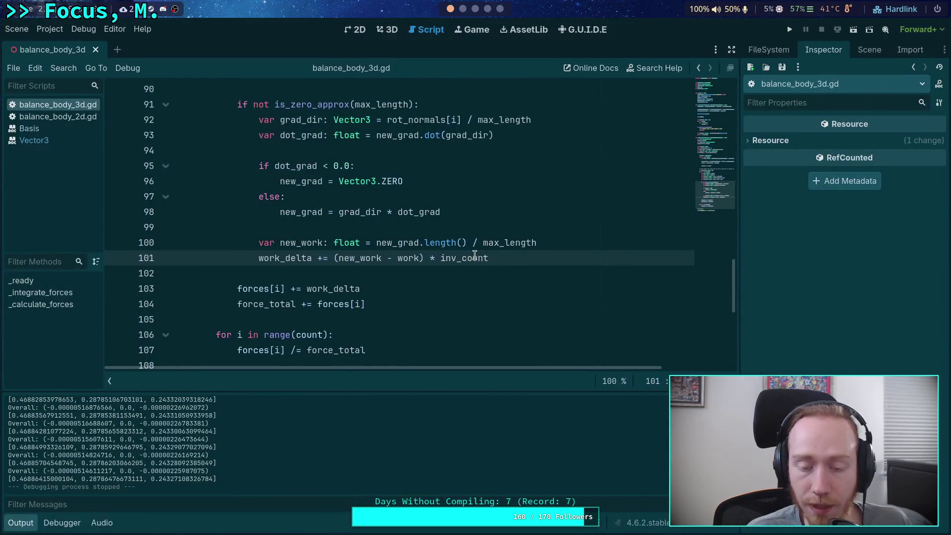
drag(442, 258, 504, 259)
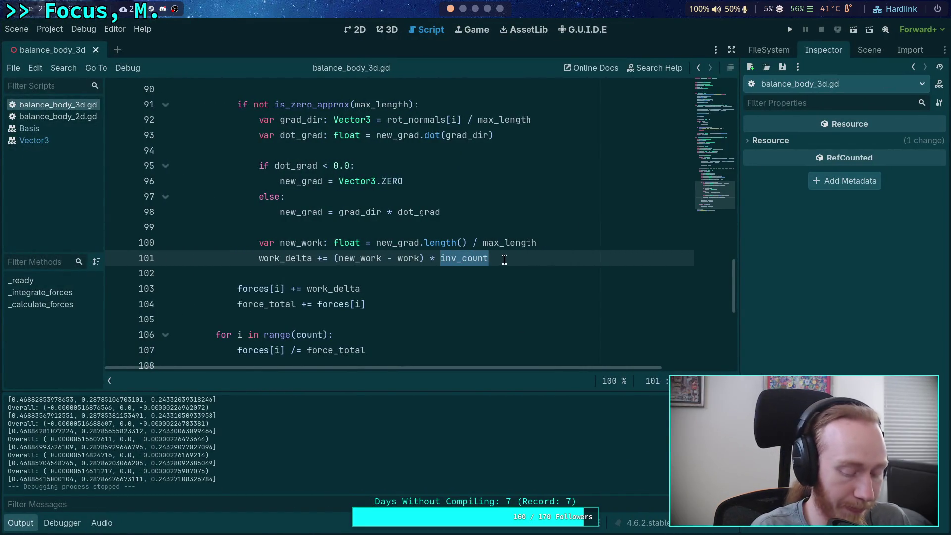
text(1.0)
click(789, 29)
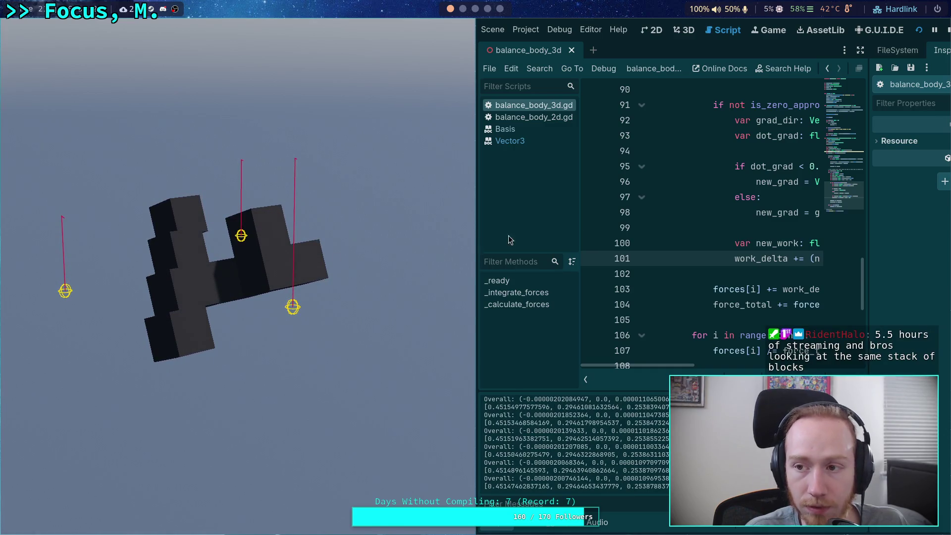
Set the work_delta factor back to 0.5, test-run the scene, then stop it with F8.
click(948, 30)
drag(464, 258, 440, 258)
text(0.5)
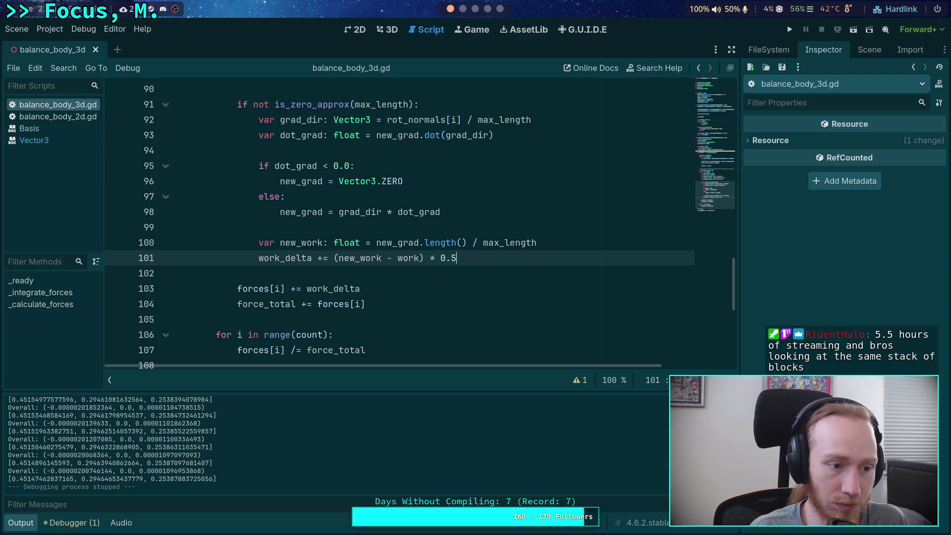
click(790, 30)
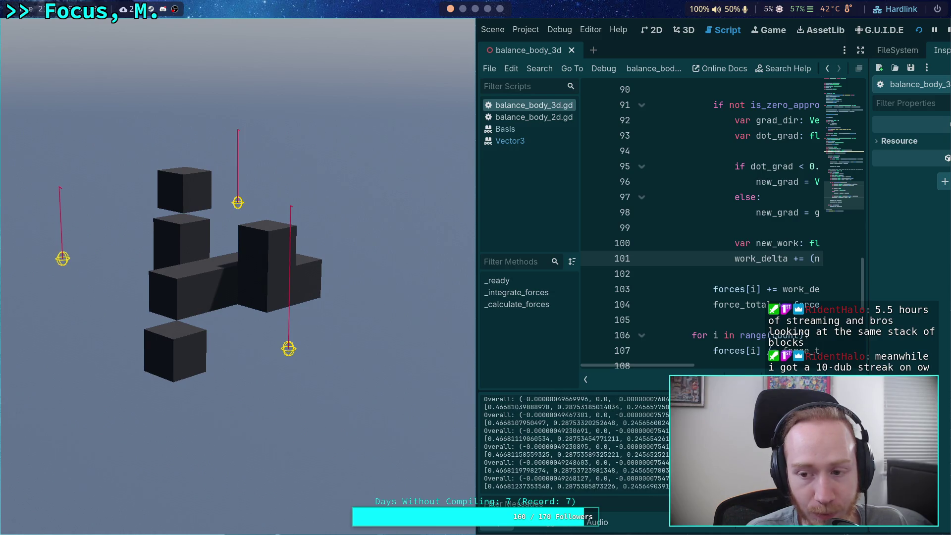
key(F8)
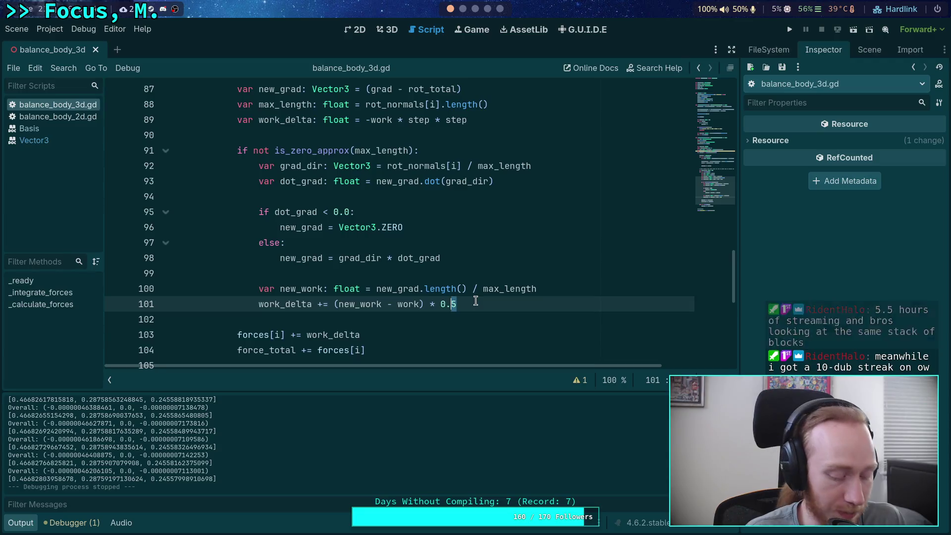
text(66)
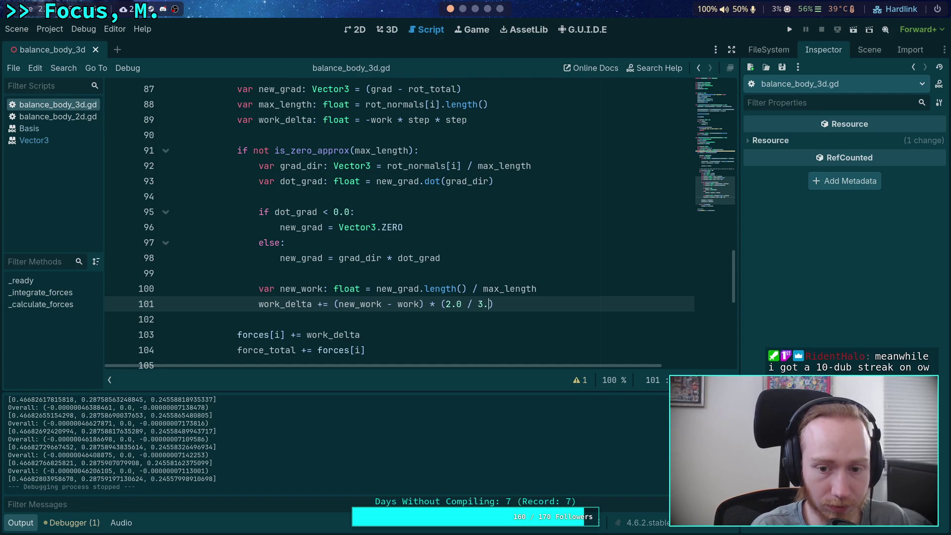
key(F5)
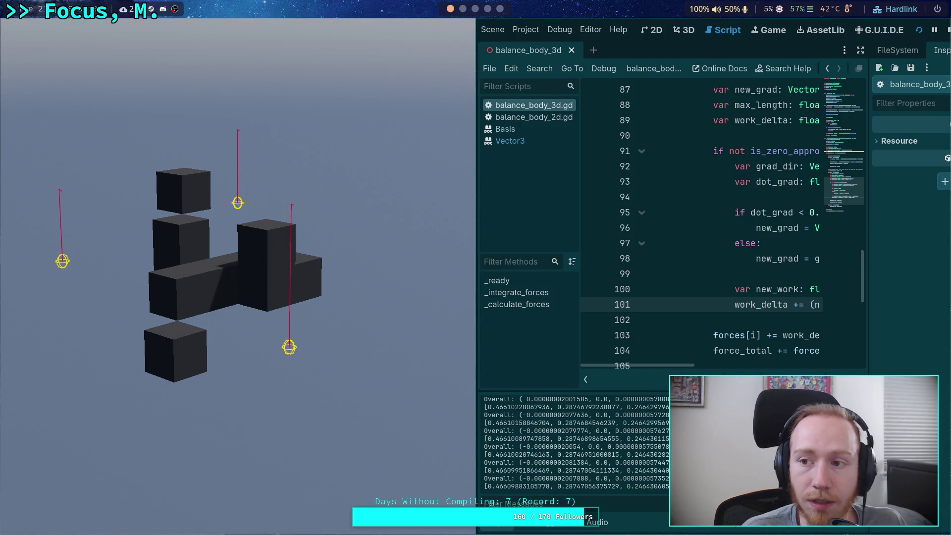
click(947, 30)
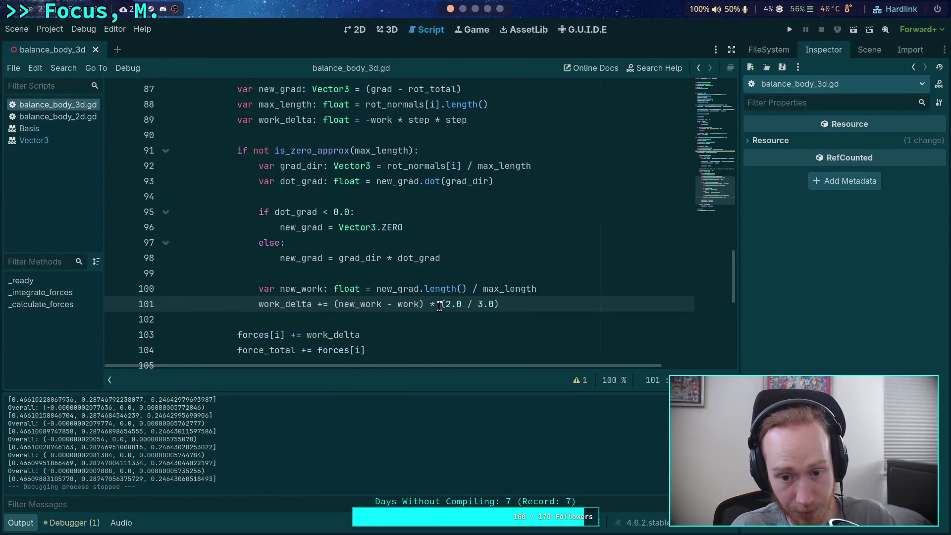
drag(440, 304, 501, 304)
text(0.)
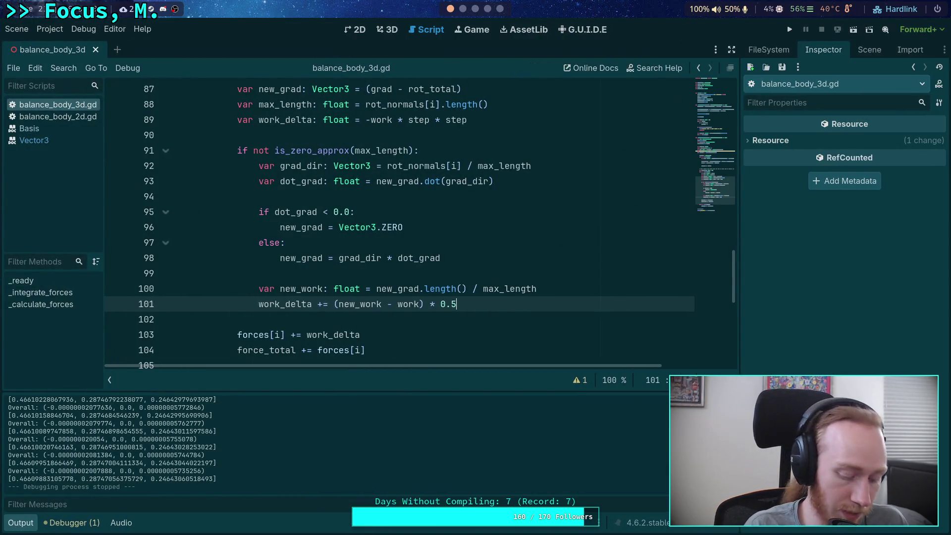
click(790, 30)
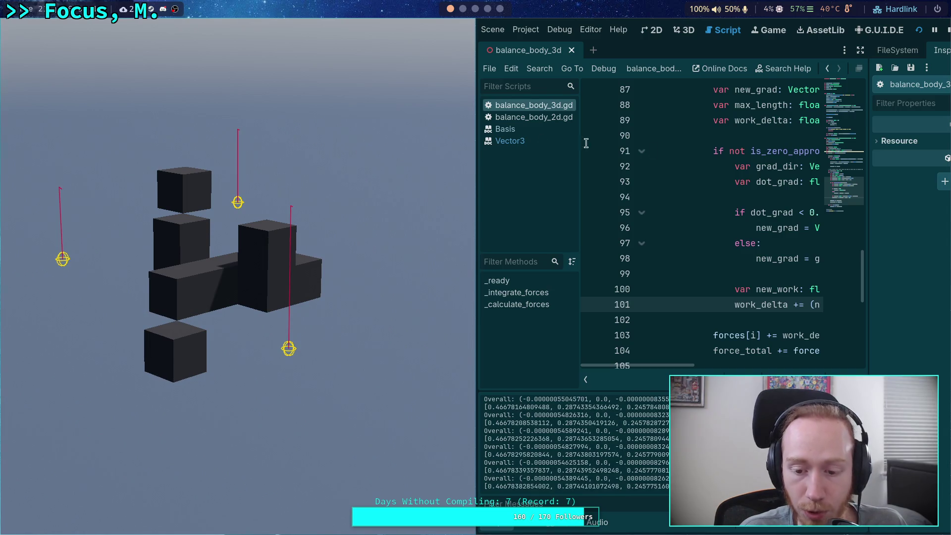
click(946, 31)
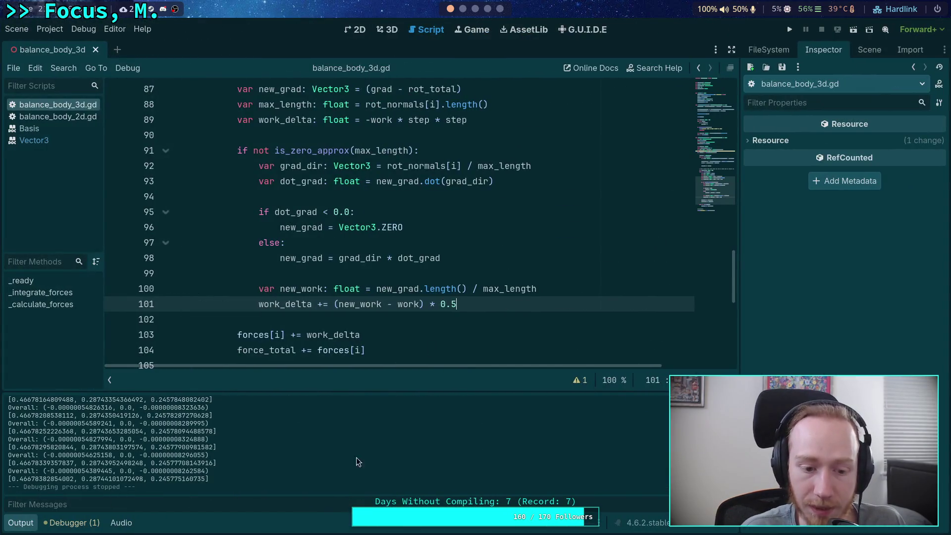
Rerun the project with F5, then select the inv_count declaration on line 70.
key(F5)
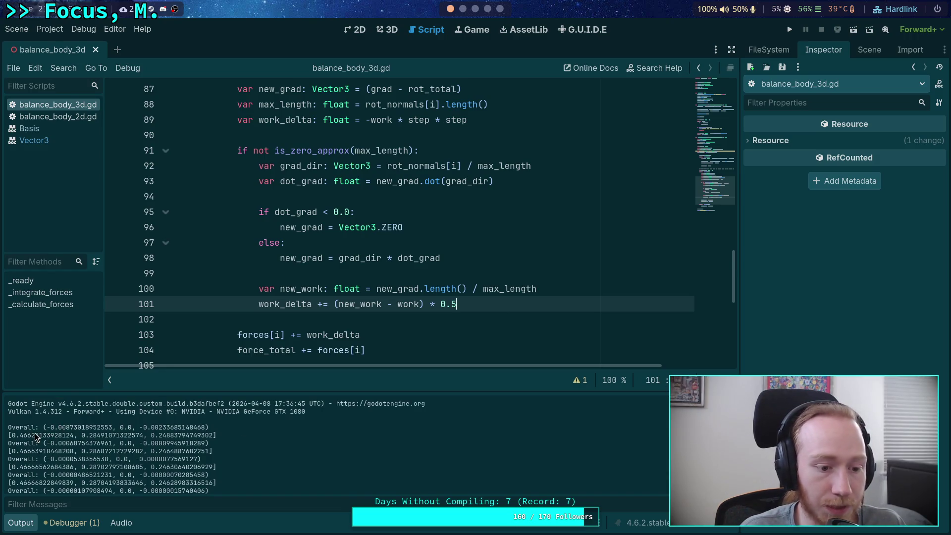
scroll(349, 302, up, 10)
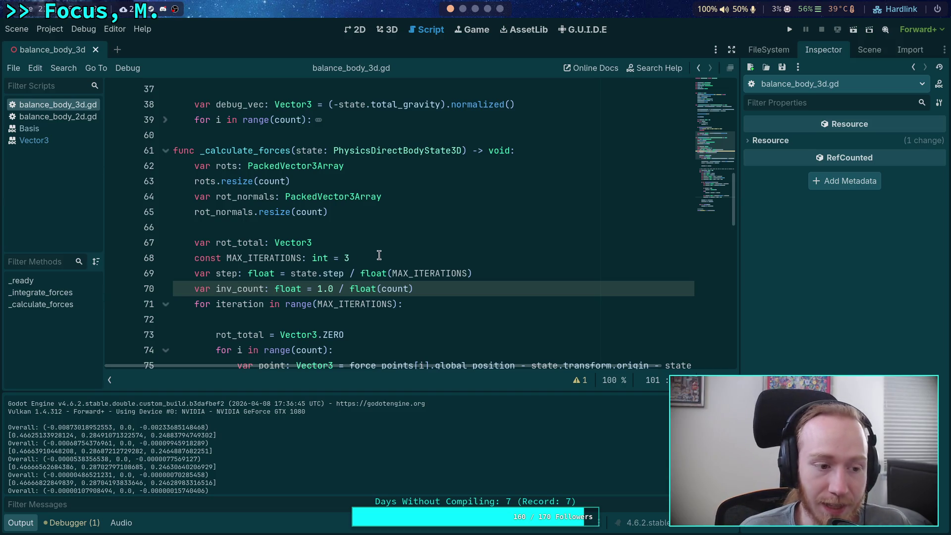
click(419, 291)
triple_click(442, 287)
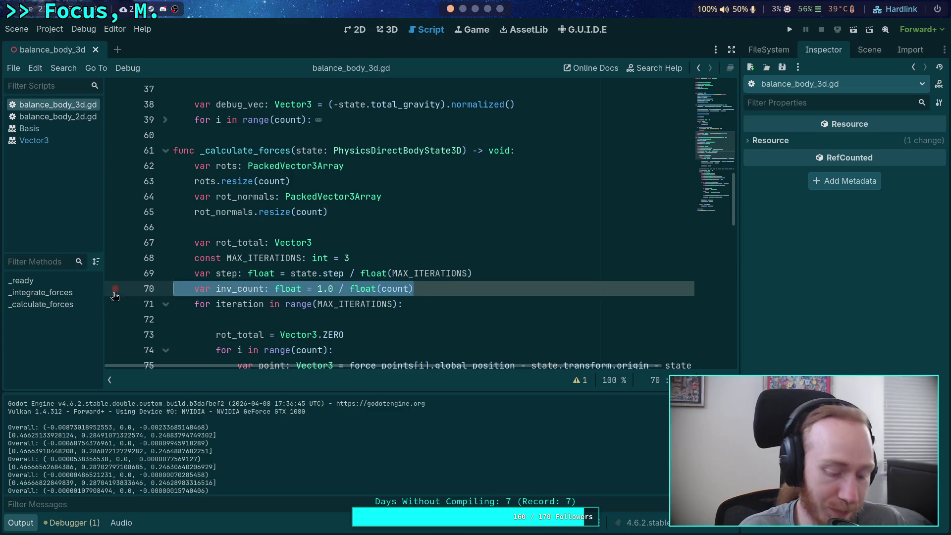
Delete the unused inv_count line and review _integrate_forces, selecting angular_velocity.
key(BackSpace)
key(BackSpace)
scroll(399, 256, up, 8)
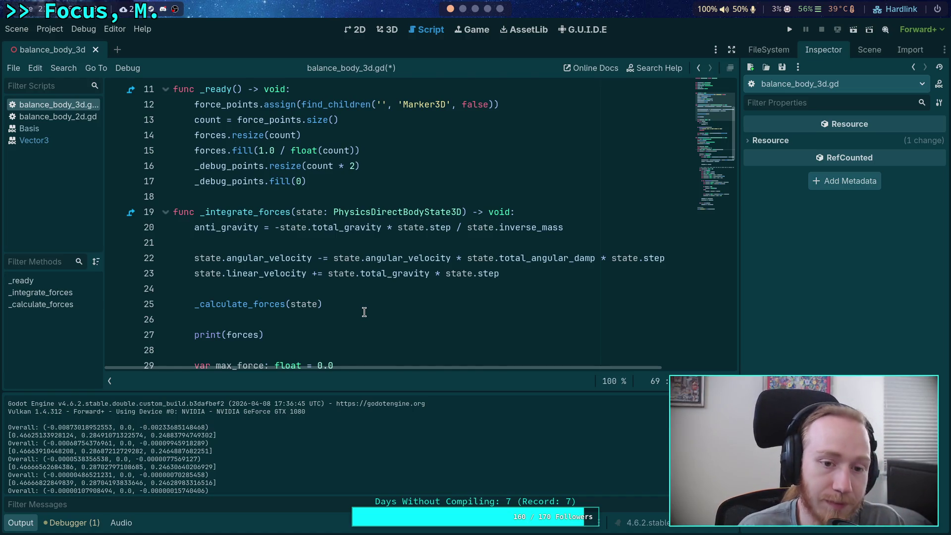
scroll(364, 312, up, 2)
click(409, 296)
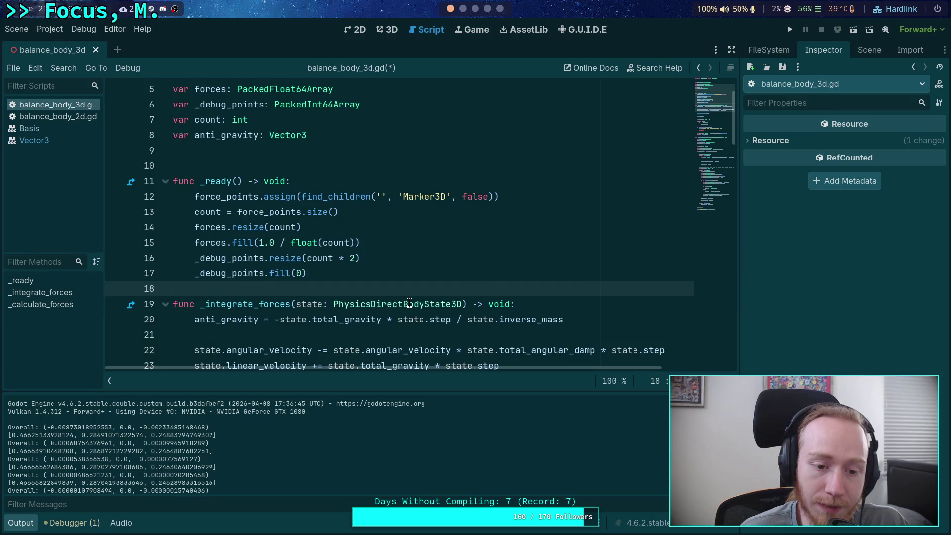
scroll(413, 299, down, 4)
click(549, 181)
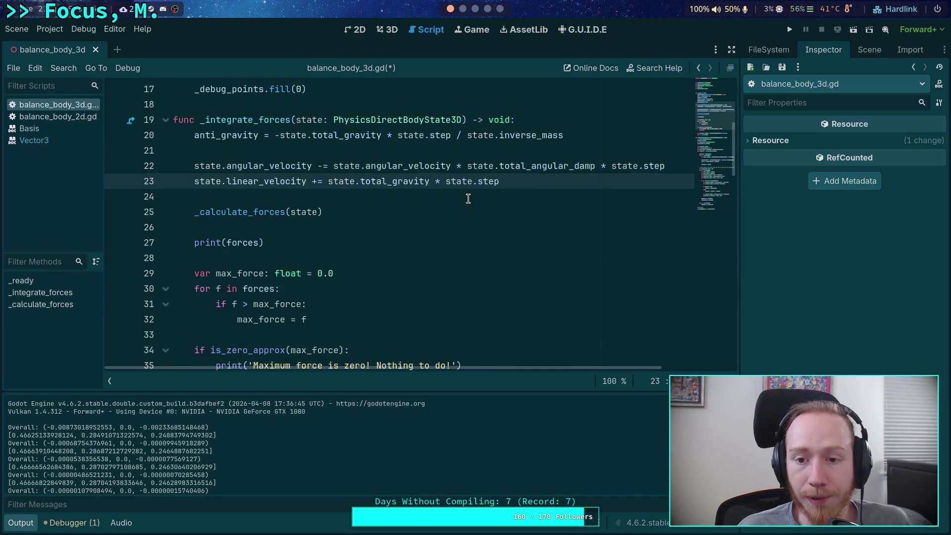
double_click(259, 167)
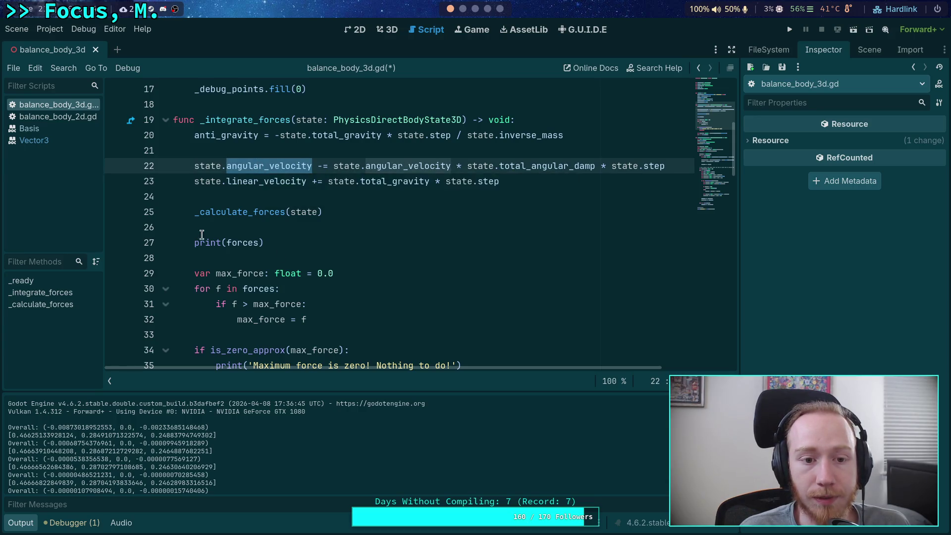
Unfold the force-applying loop at line 39 and move to its end at line 59.
scroll(262, 230, down, 2)
scroll(262, 230, down, 2)
scroll(319, 238, up, 4)
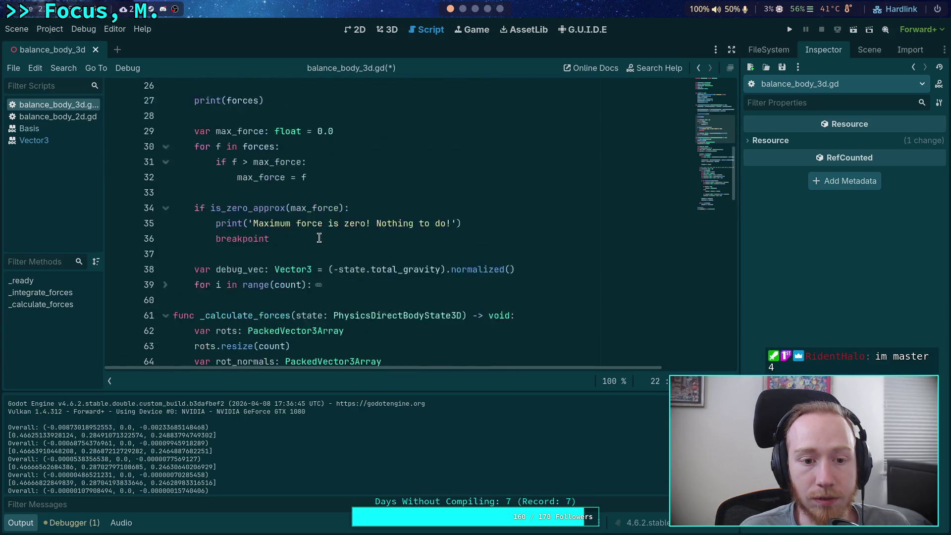
scroll(319, 237, down, 3)
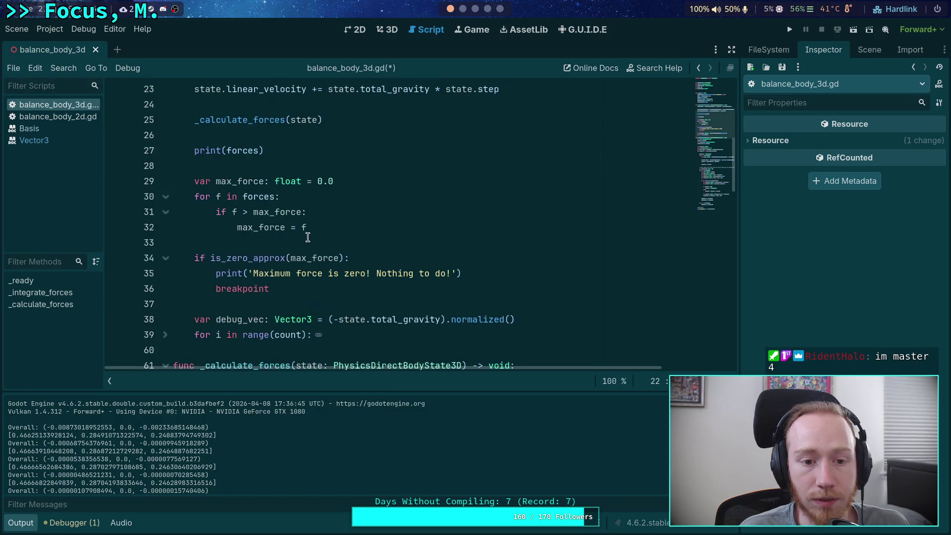
click(156, 291)
scroll(317, 247, down, 2)
drag(222, 258, 287, 196)
scroll(317, 297, down, 2)
click(328, 273)
scroll(369, 263, up, 4)
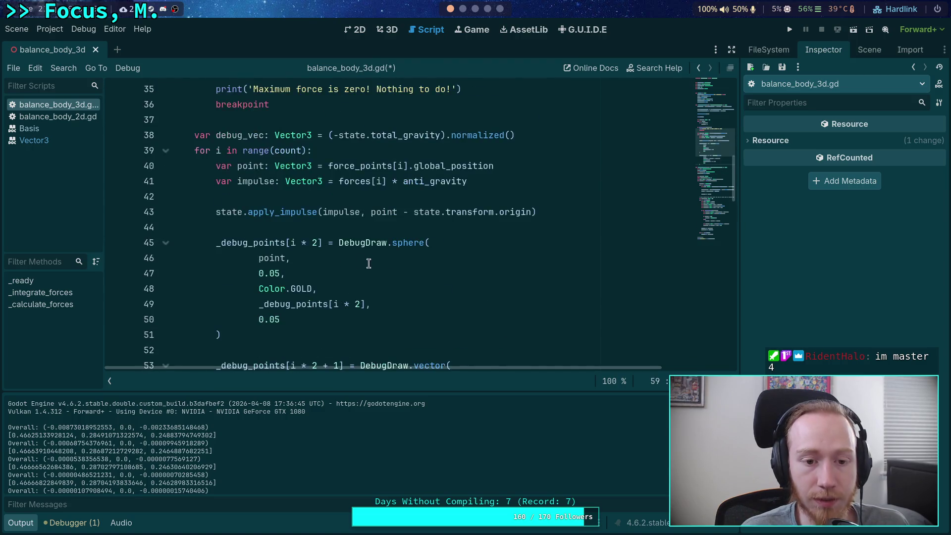
scroll(431, 263, down, 2)
Add a print(state.angular_velocity) line after the force loop.
key(Return)
key(Return)
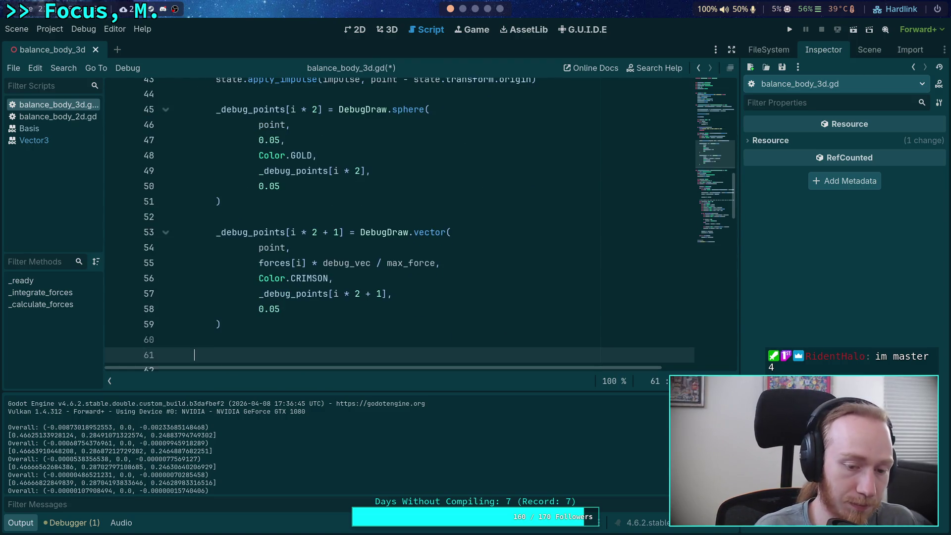
text(print(state.)
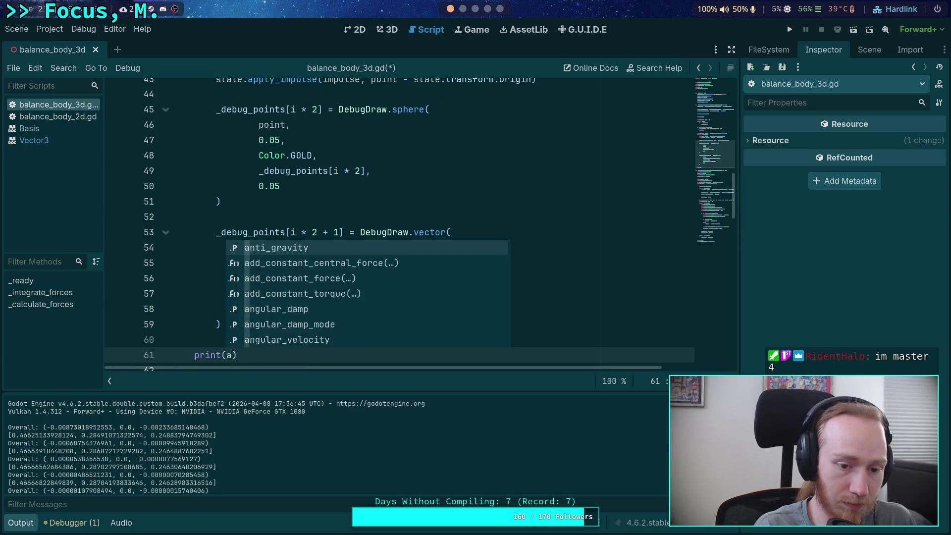
text(ang)
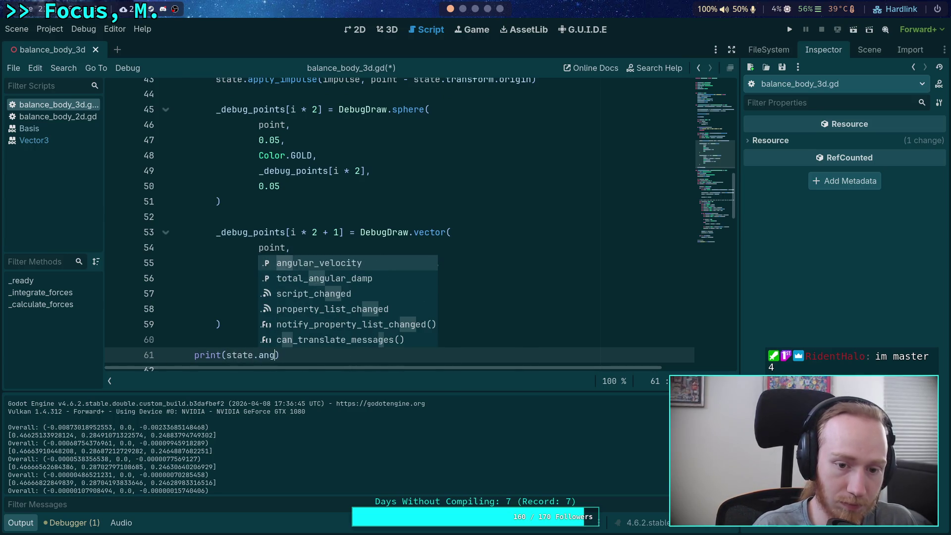
key(Return)
scroll(434, 281, down, 1)
scroll(434, 281, down, 15)
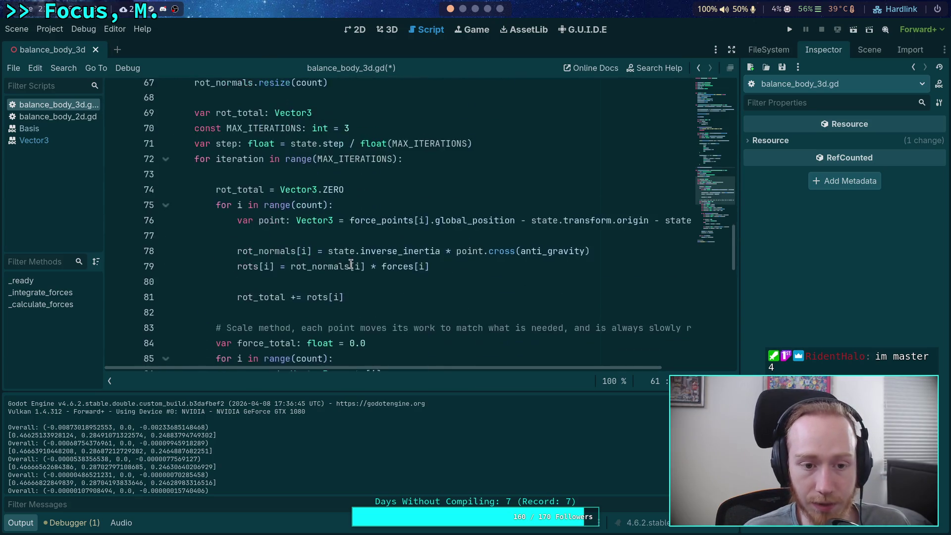
scroll(305, 260, down, 5)
scroll(316, 270, up, 2)
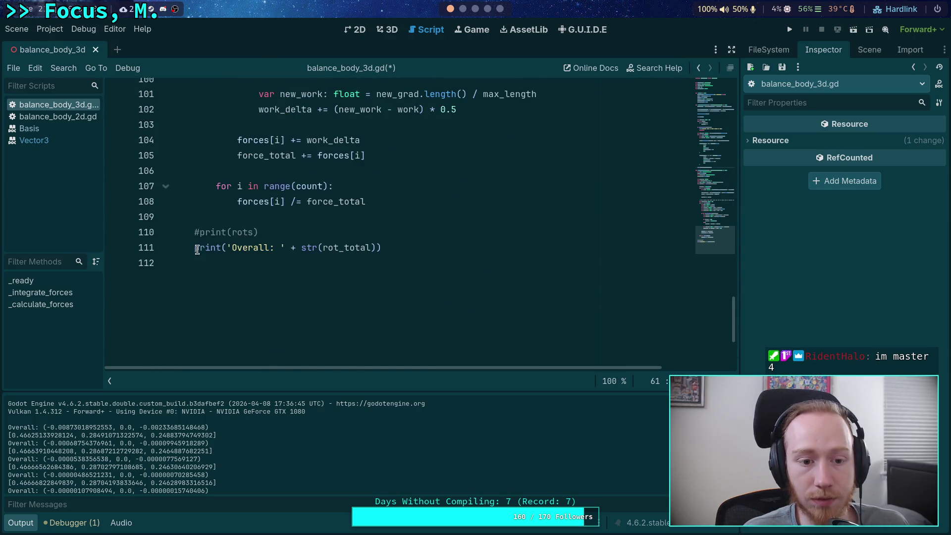
Comment out the Overall print line with #, save, and run with F5.
click(195, 247)
text(#)
key(ctrl+s)
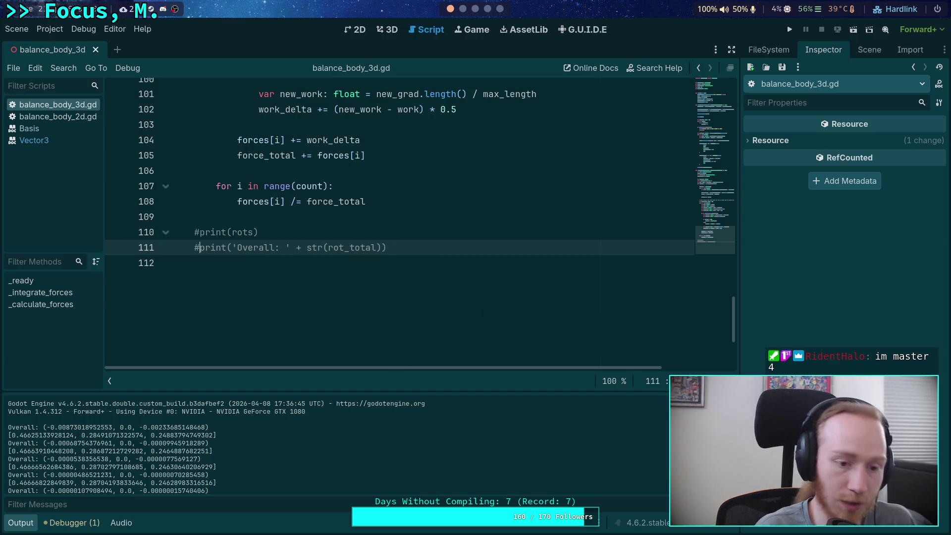
key(F5)
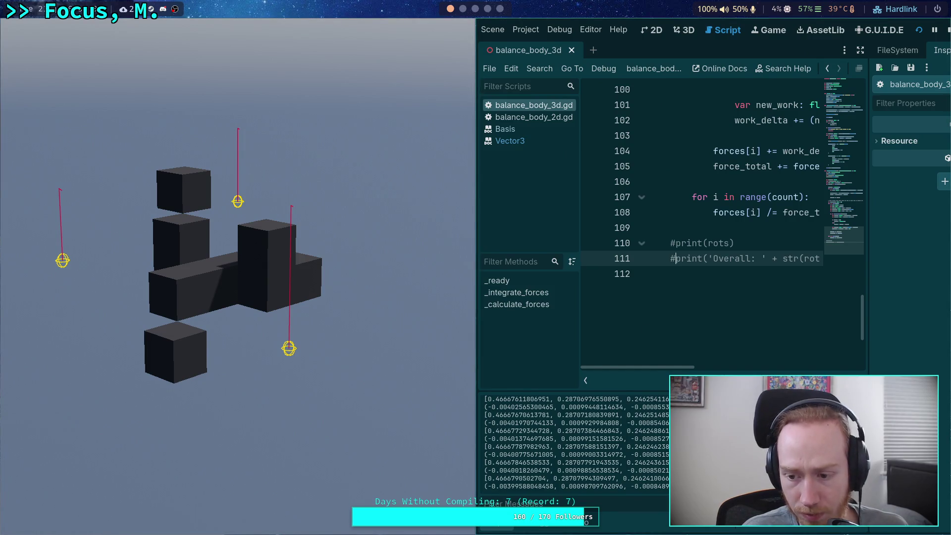
Scroll through the logged force arrays and angular-velocity vectors, then stop the game with F8.
scroll(666, 446, up, 10)
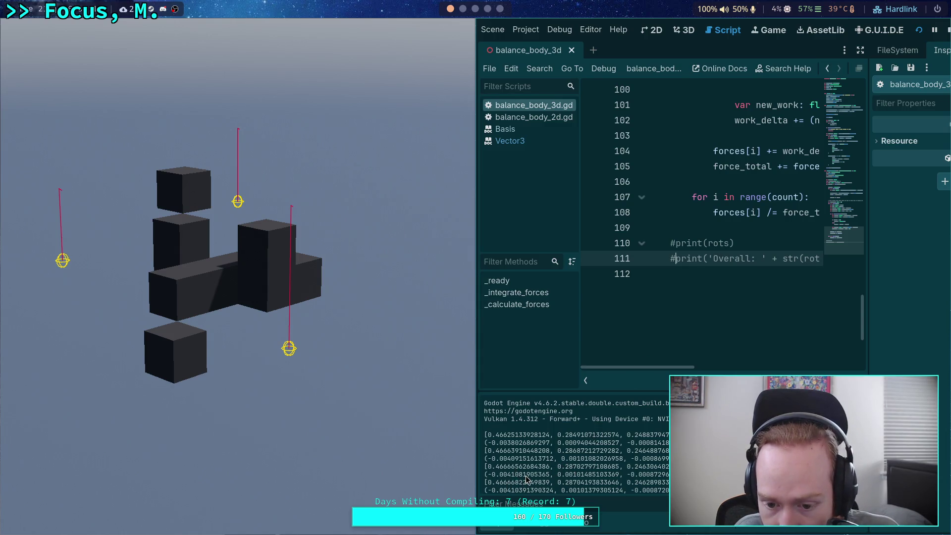
scroll(520, 467, down, 2)
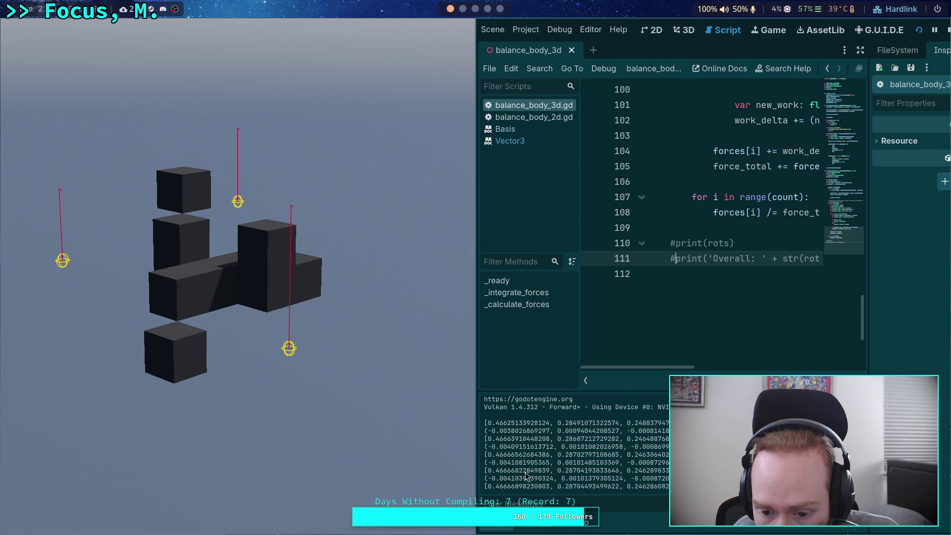
scroll(523, 480, down, 4)
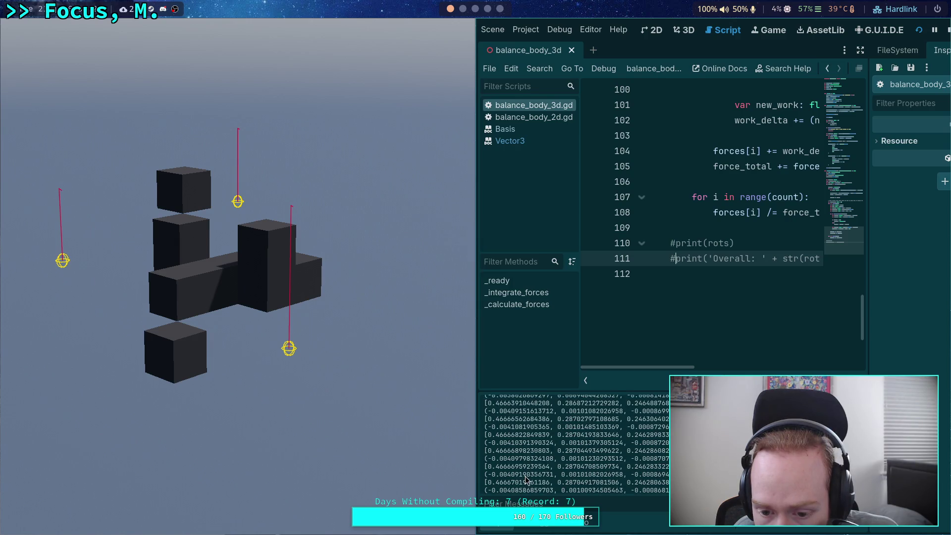
scroll(521, 481, down, 4)
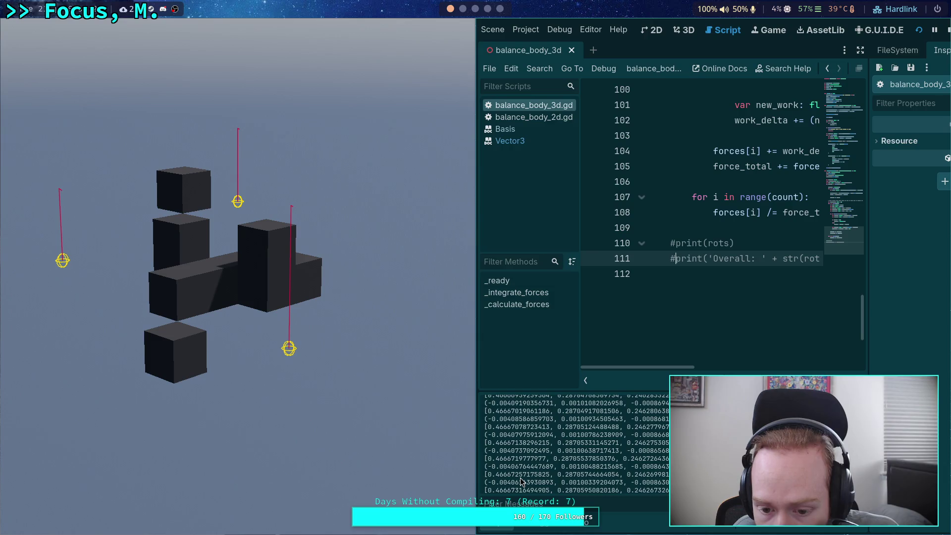
key(F8)
scroll(462, 285, up, 12)
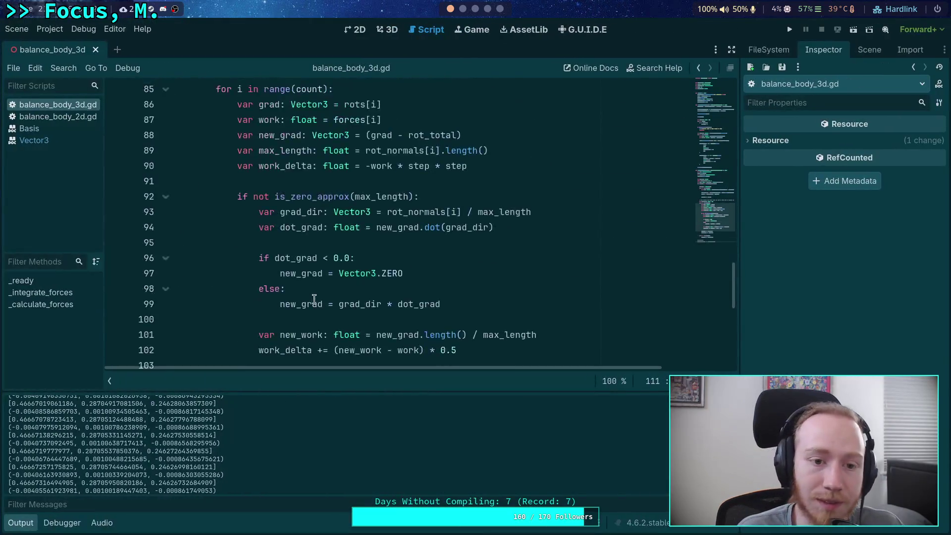
Comment out print(forces) on line 27 and relaunch the game so only angular velocities log.
scroll(314, 297, up, 19)
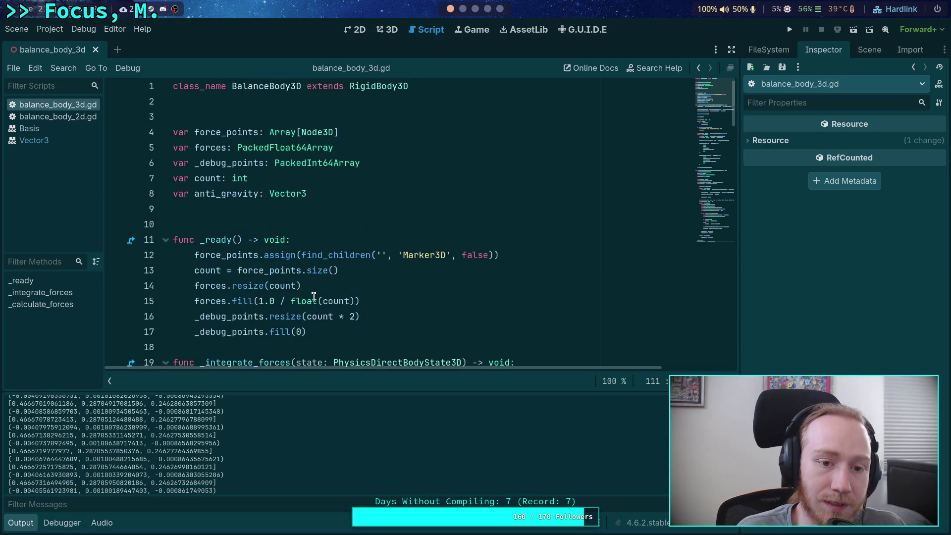
scroll(313, 297, down, 9)
scroll(240, 274, up, 2)
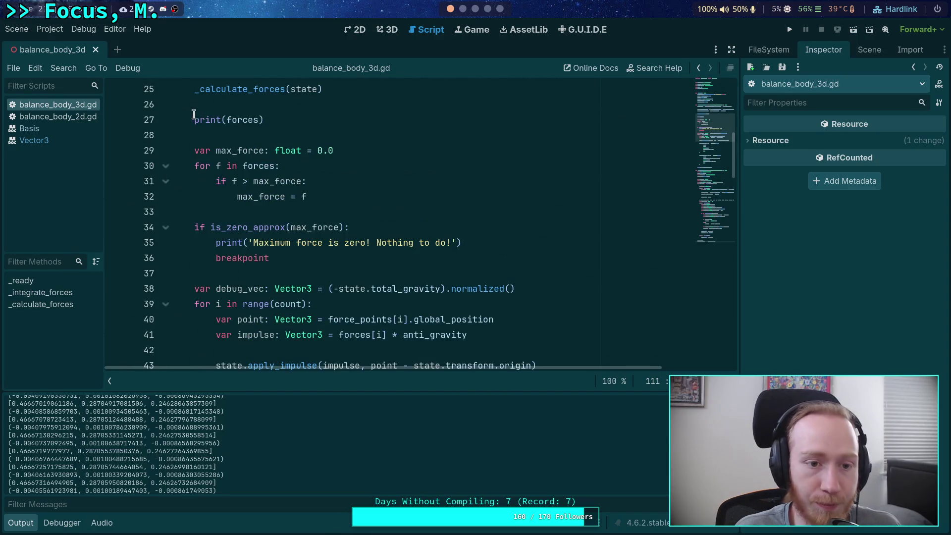
click(194, 123)
text(#)
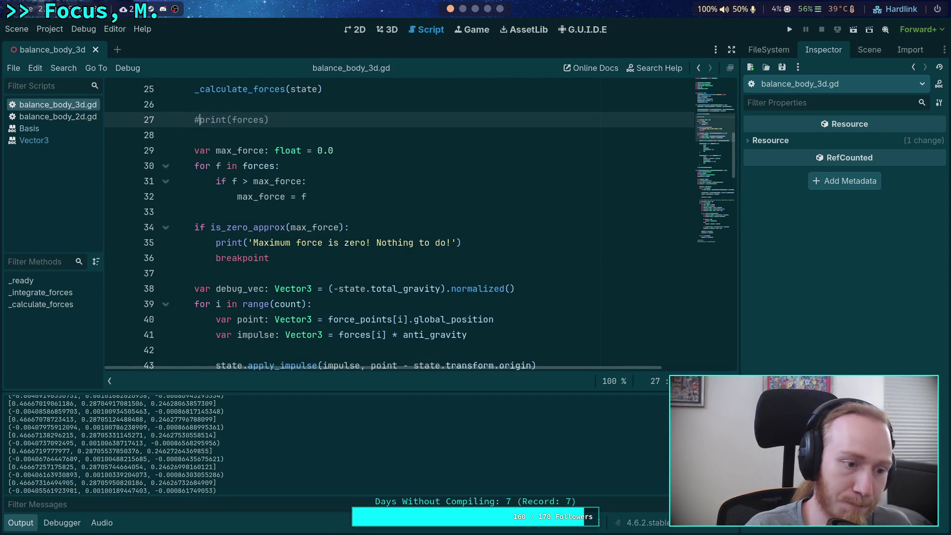
click(788, 30)
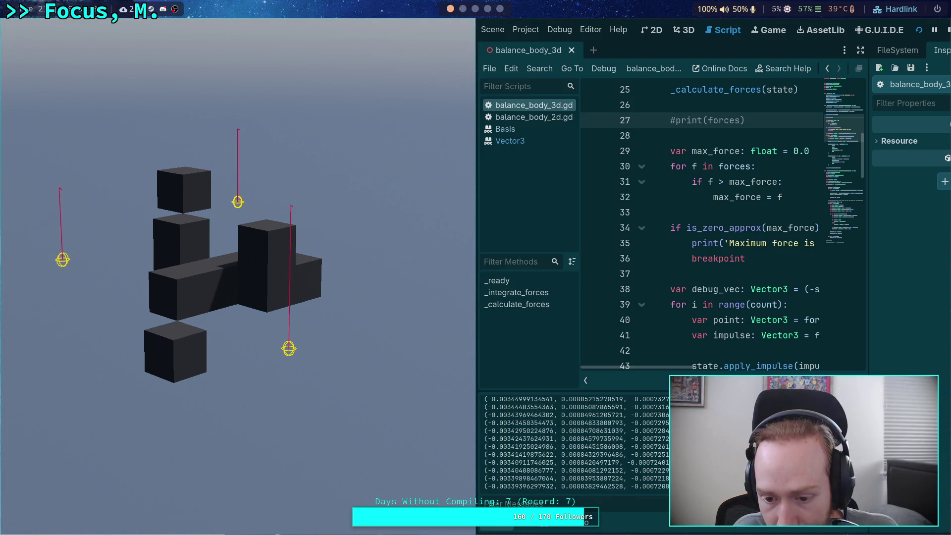
key(F5)
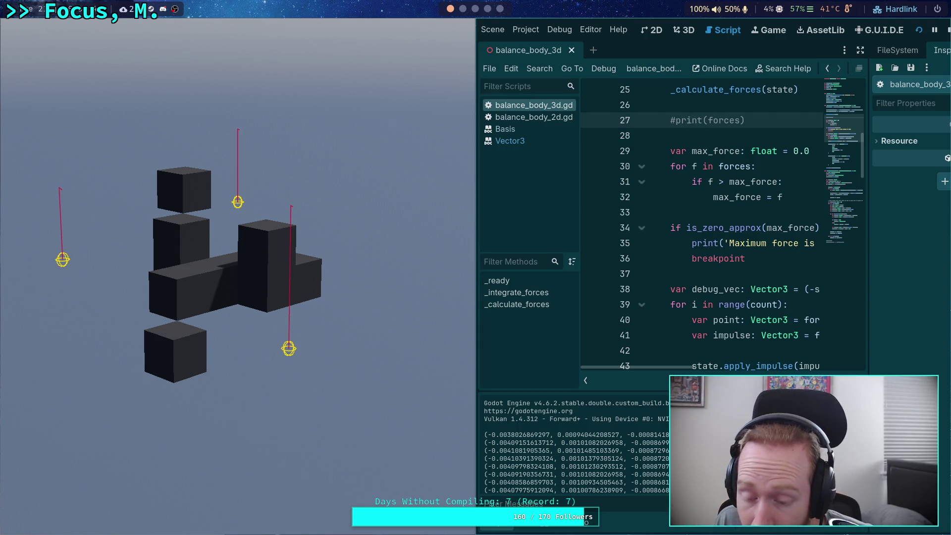
Stop the game and close balance_body_2d.gd from the script list.
click(947, 30)
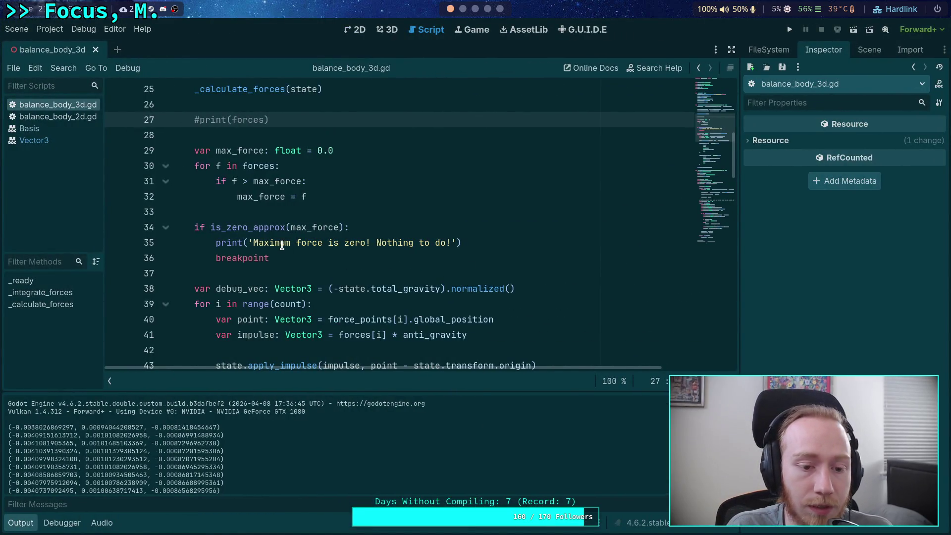
scroll(309, 261, down, 2)
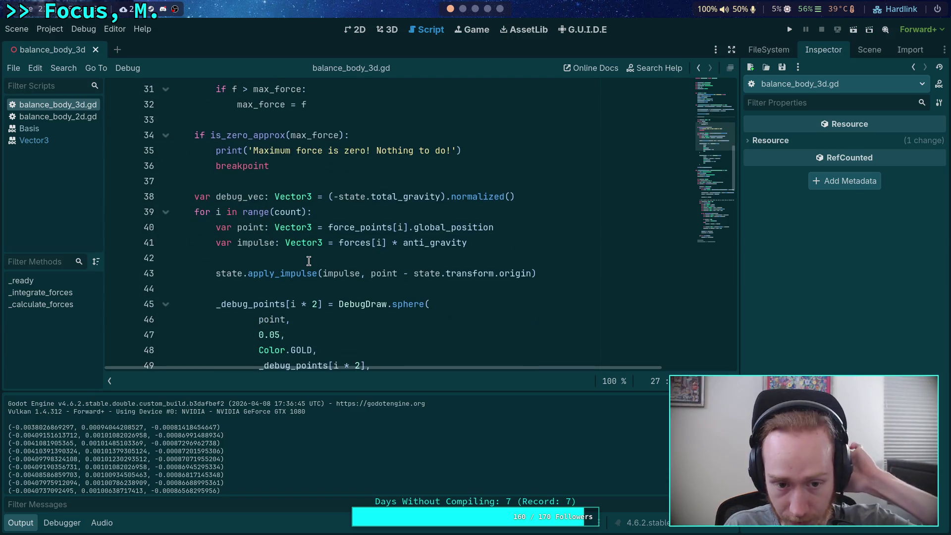
scroll(346, 248, down, 6)
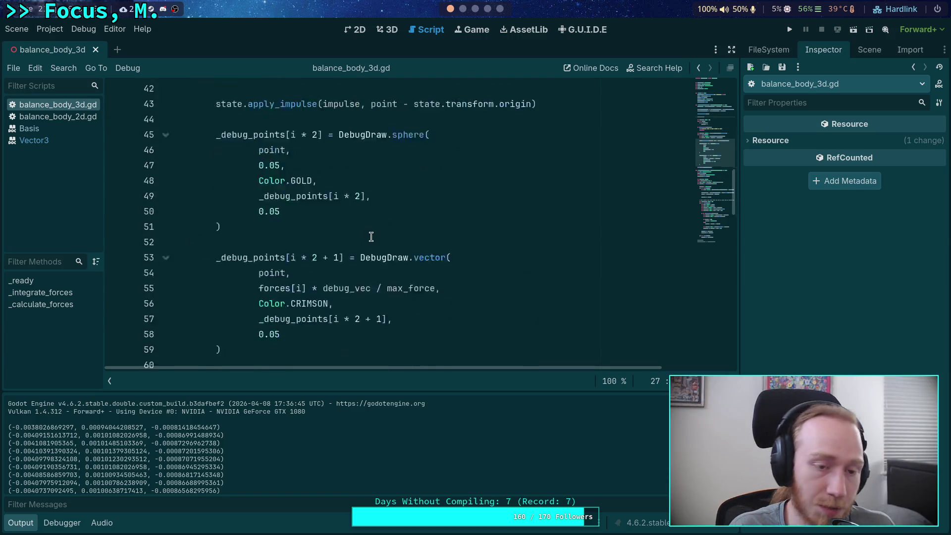
click(83, 117)
right_click(83, 117)
click(84, 148)
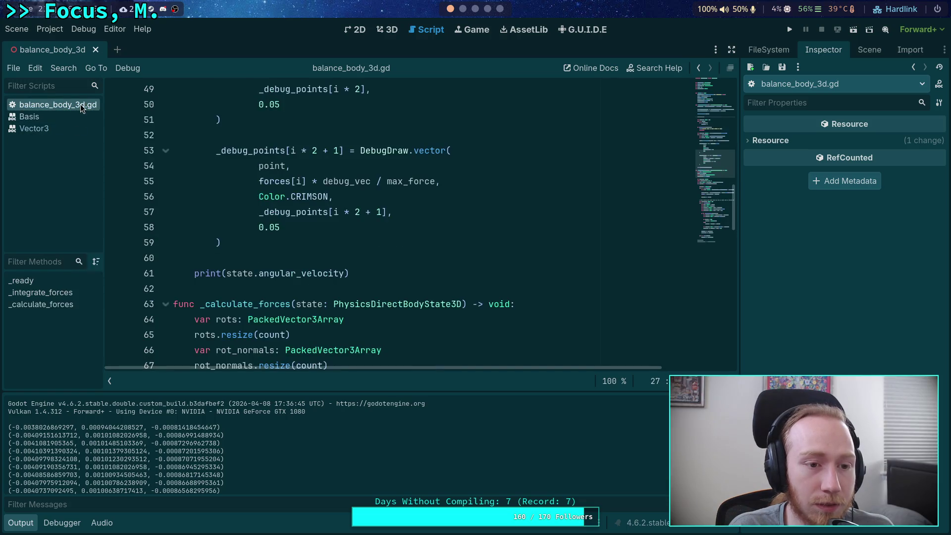
Change MAX_ITERATIONS on line 70 from 3 to 4 and run the project.
scroll(323, 243, down, 2)
scroll(323, 243, down, 5)
scroll(298, 238, up, 2)
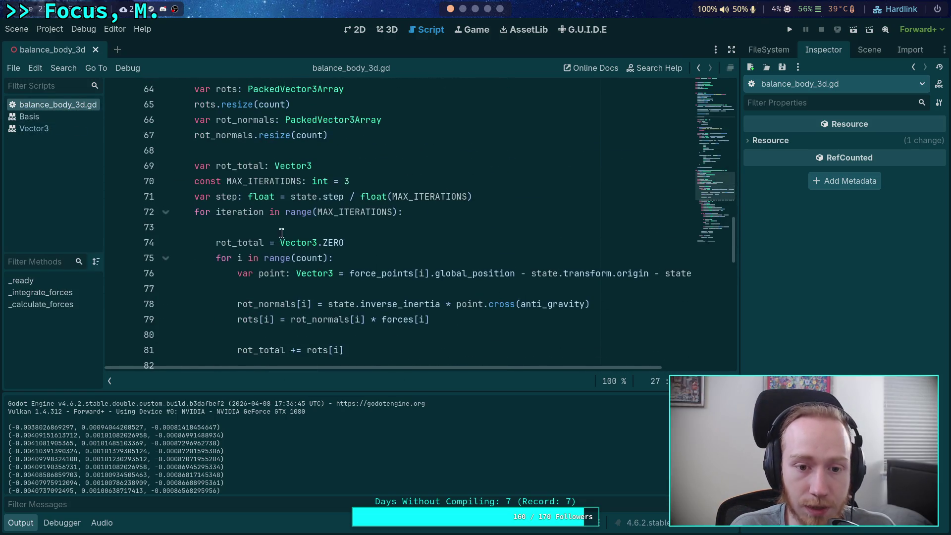
drag(532, 196, 396, 183)
click(357, 181)
key(BackSpace)
text(4)
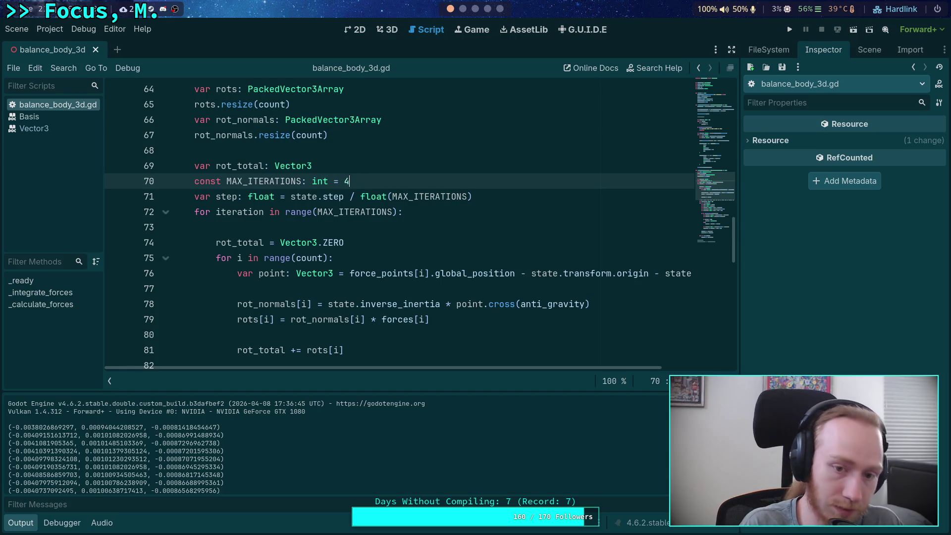
click(791, 30)
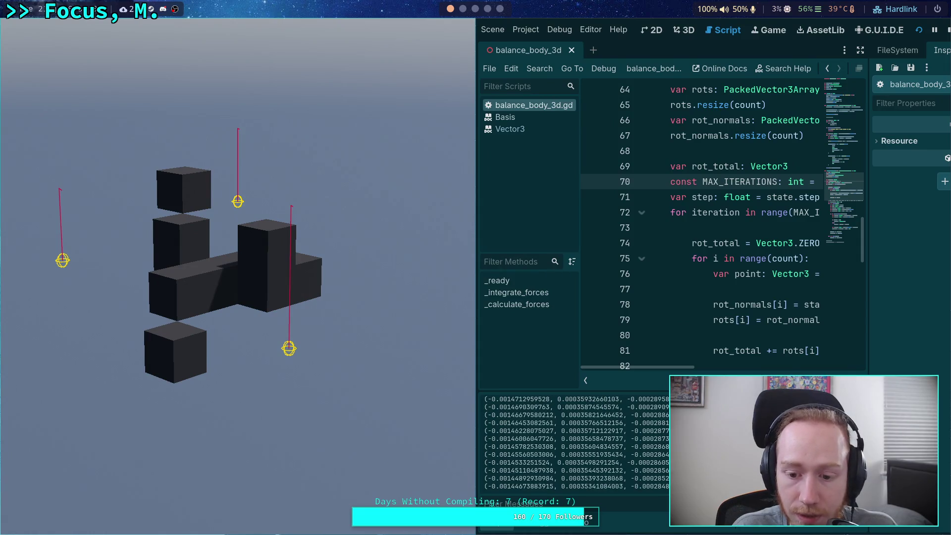
scroll(632, 435, up, 10)
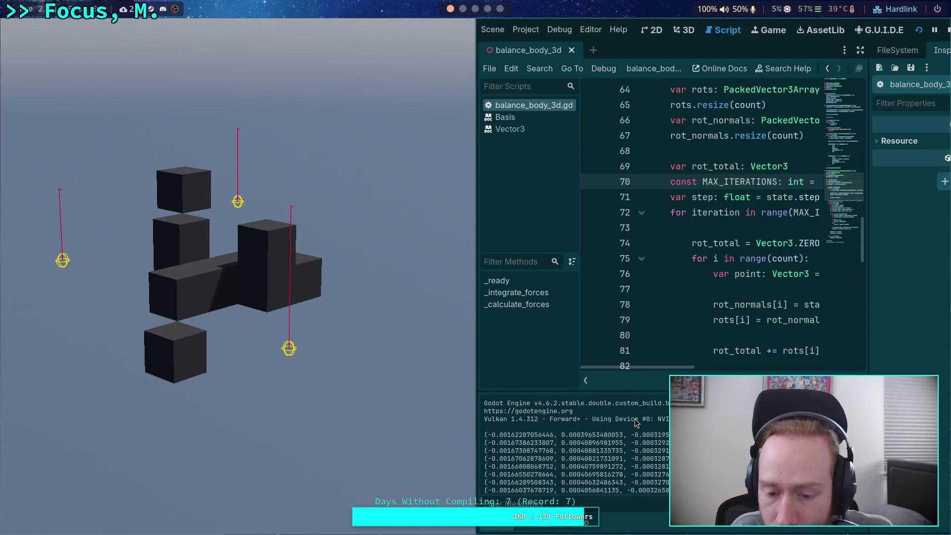
scroll(631, 436, down, 5)
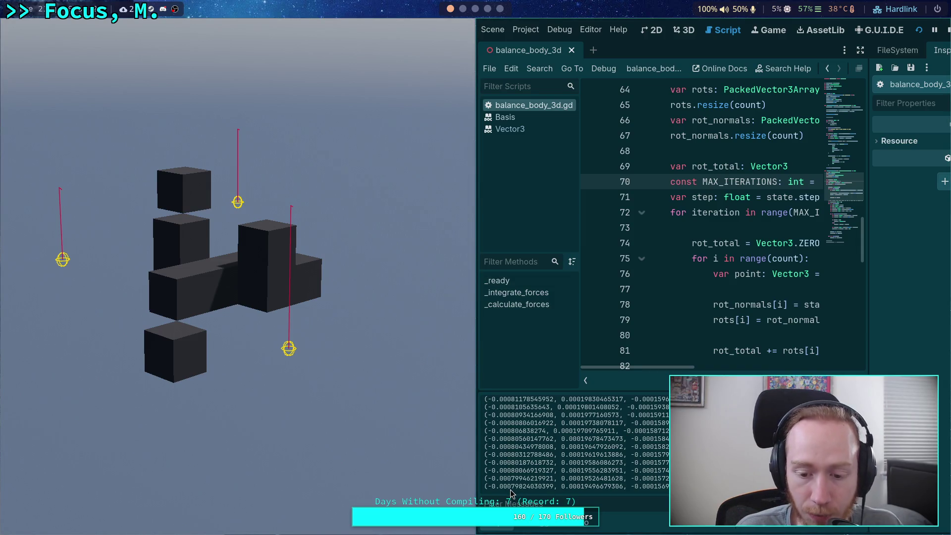
scroll(469, 14, down, 3)
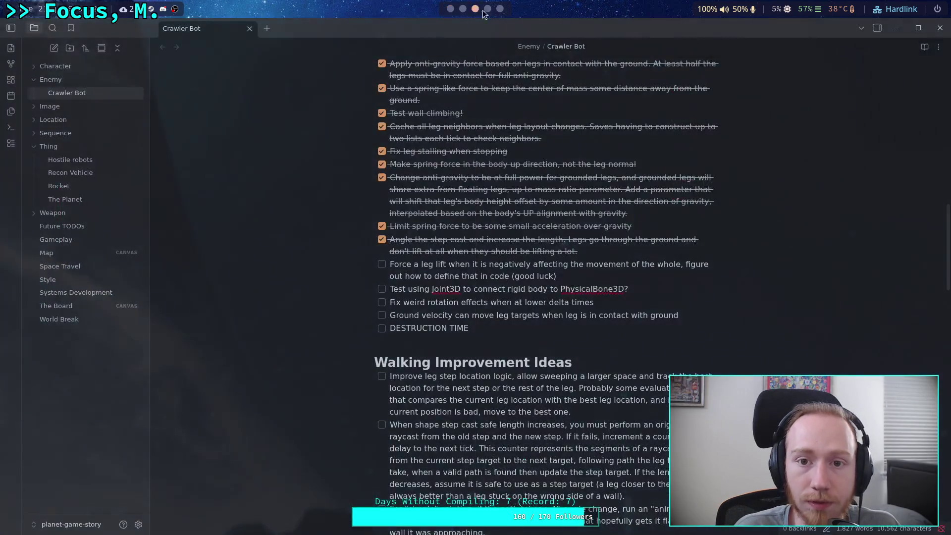
View the Python REPL result (math.radians(0.1)**2)*64 ≈ 0.000195 in the terminal, then return to Godot.
scroll(469, 14, up, 2)
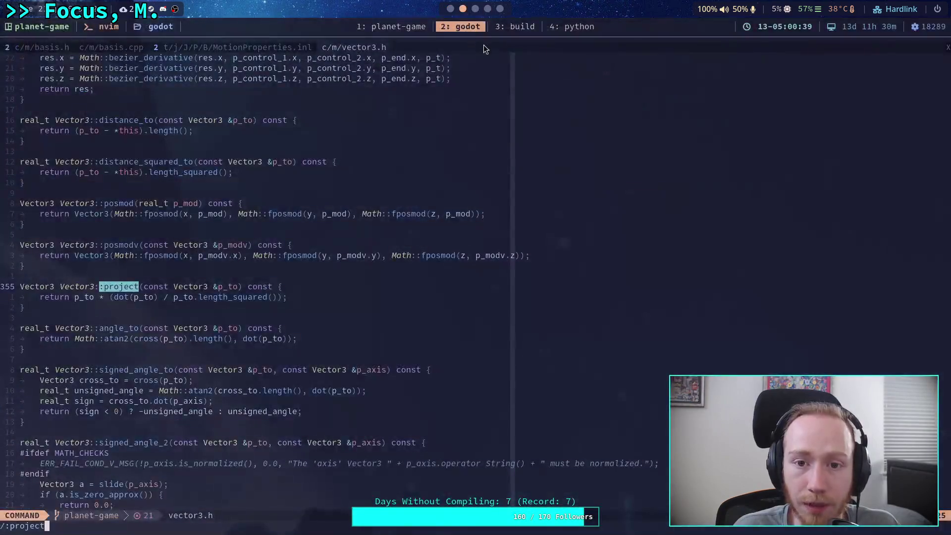
click(507, 31)
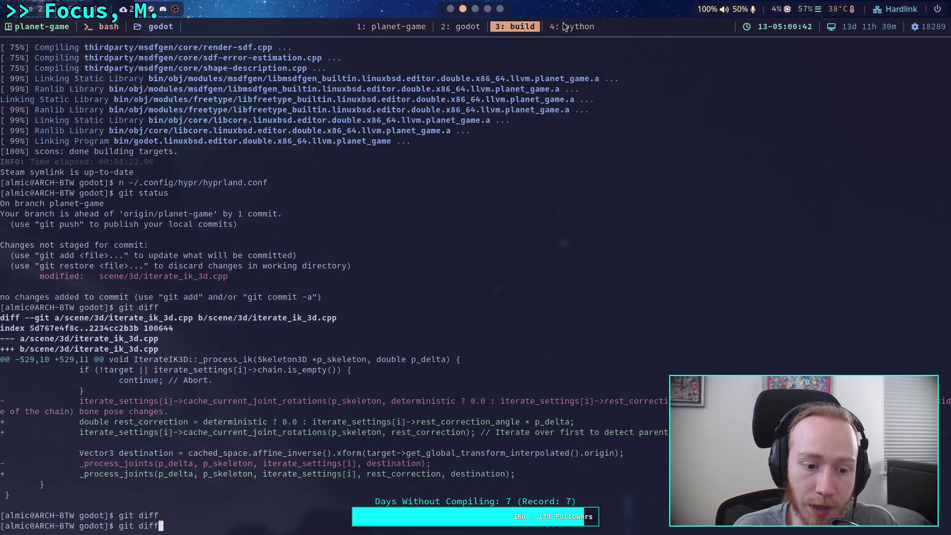
click(563, 25)
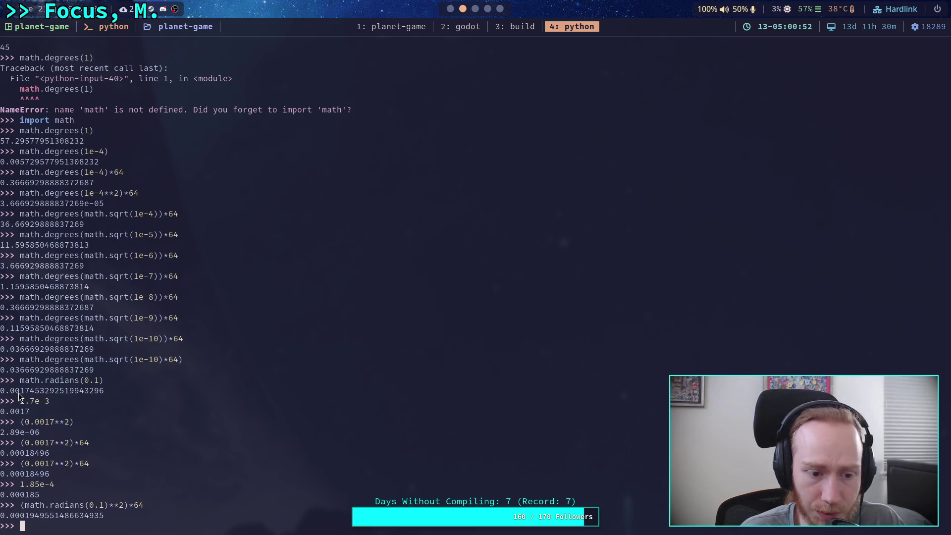
click(479, 19)
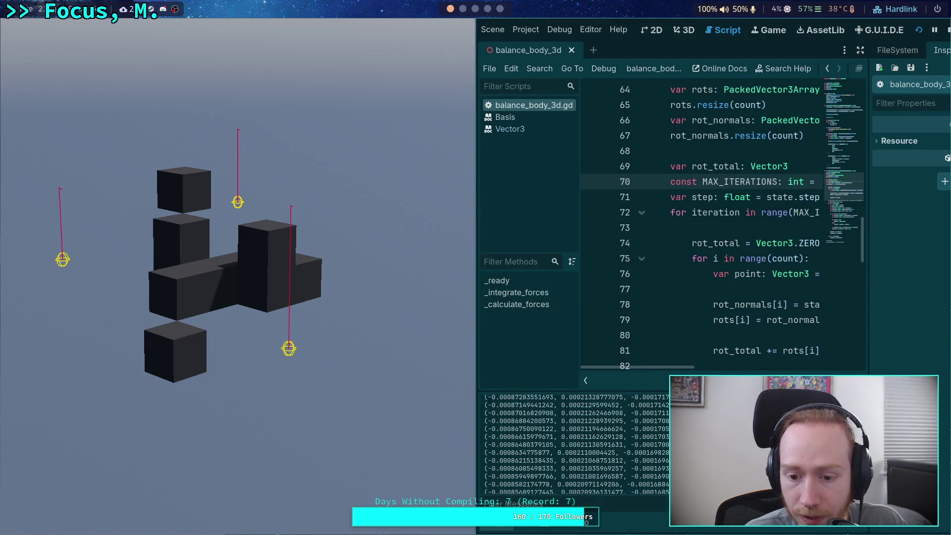
Set MAX_ITERATIONS back to 3 and rerun the cube scene, checking the logged angular velocities.
key(F5)
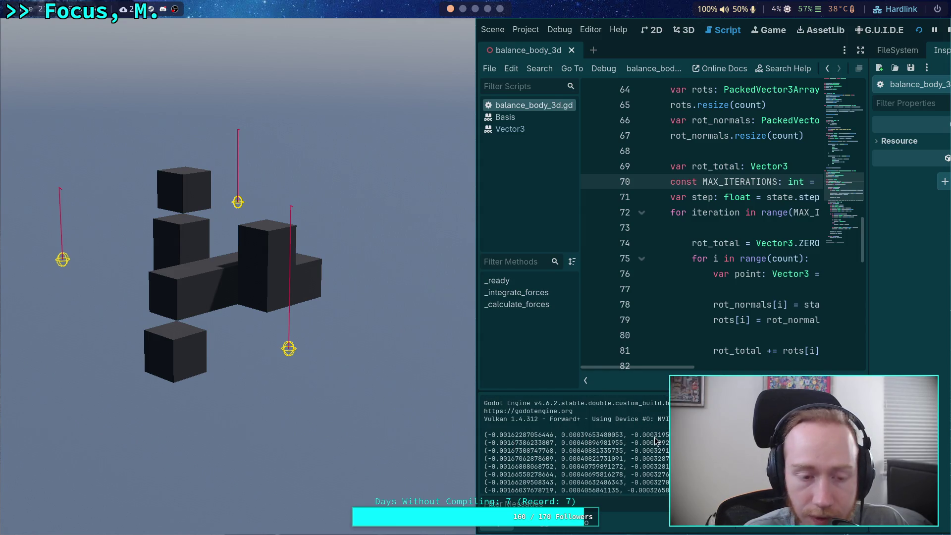
click(947, 30)
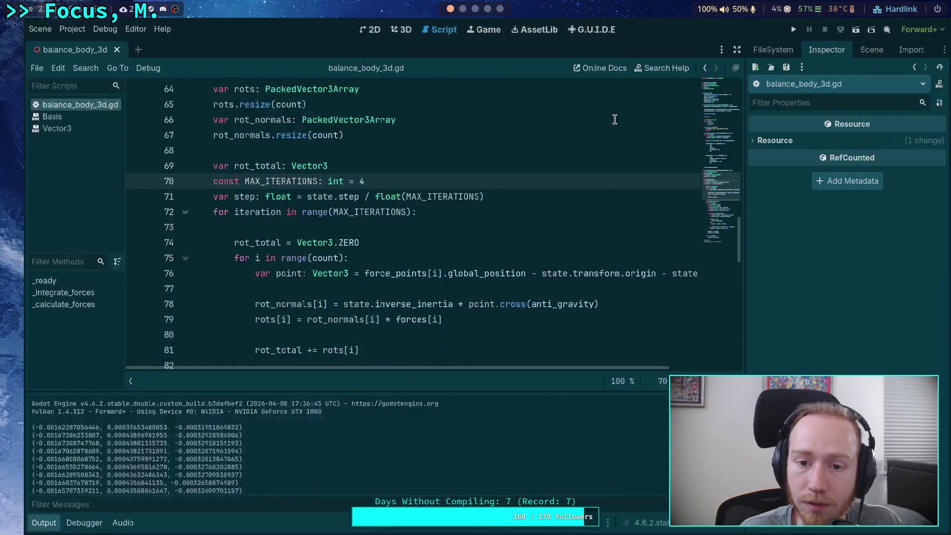
text(3)
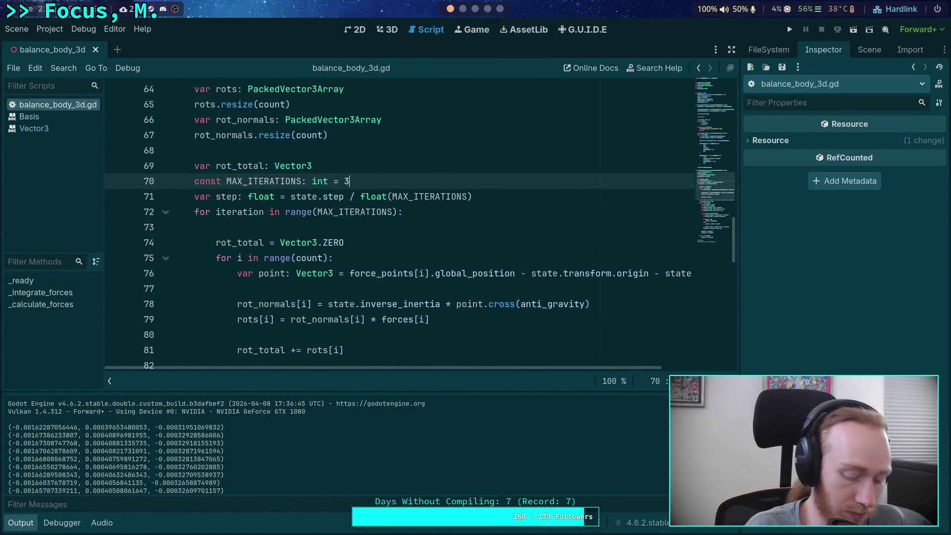
click(786, 30)
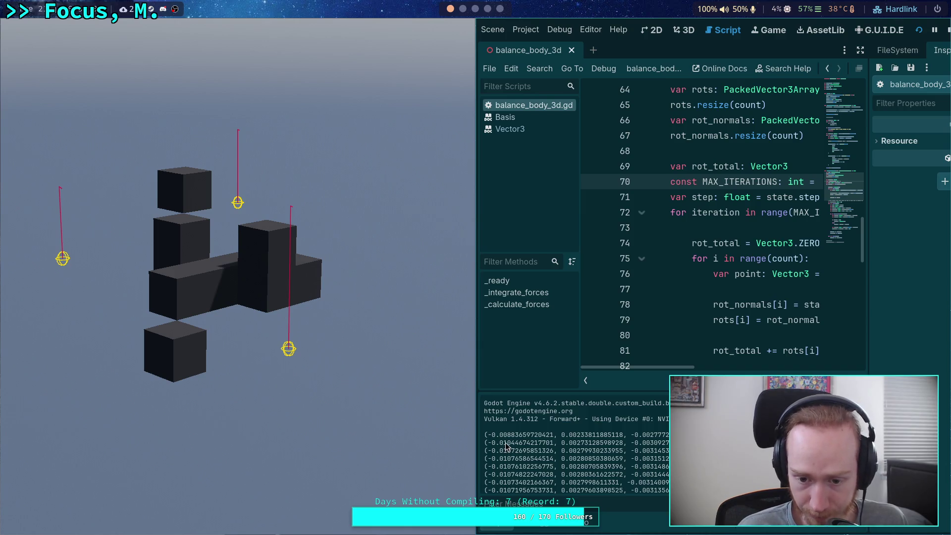
drag(520, 435, 674, 435)
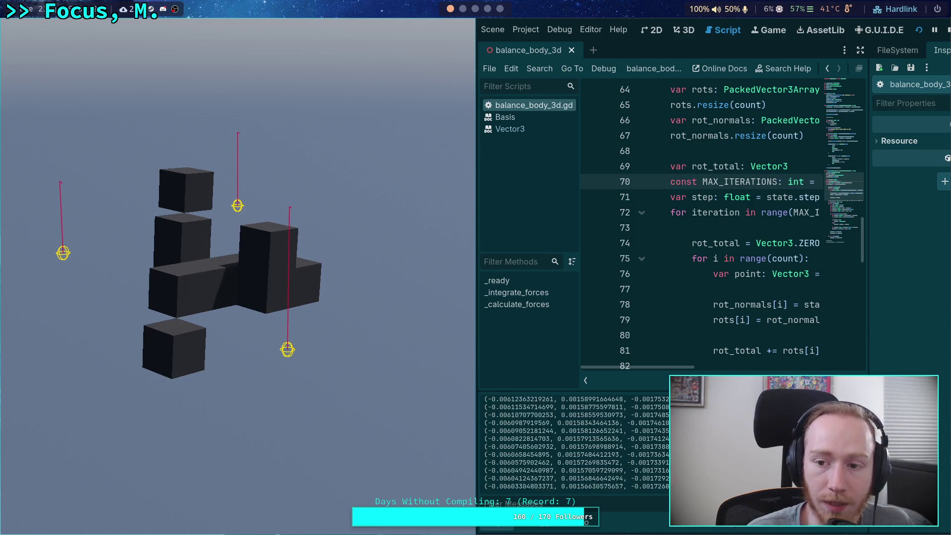
key(F8)
text(3)
click(794, 31)
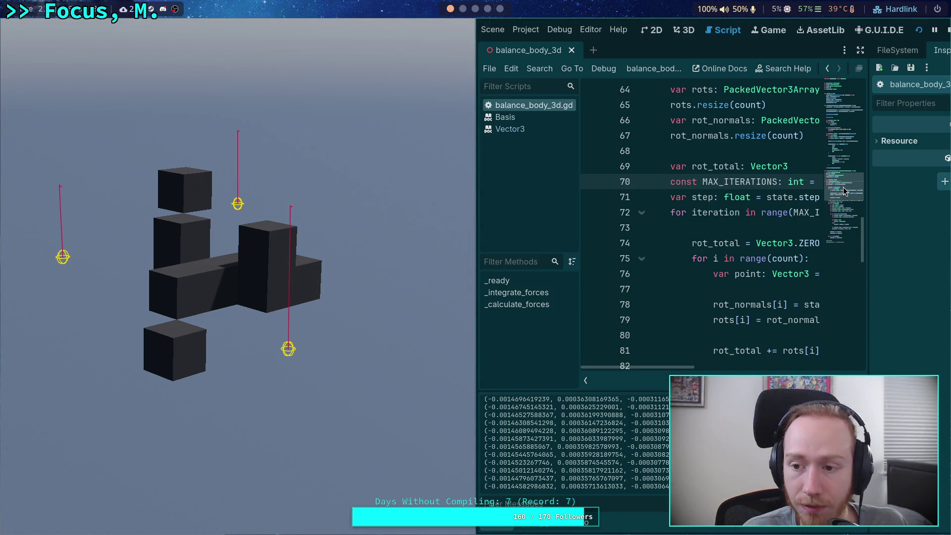
Comment out line 22's angular-velocity damping with # and rerun the cube scene.
click(947, 31)
scroll(310, 206, up, 12)
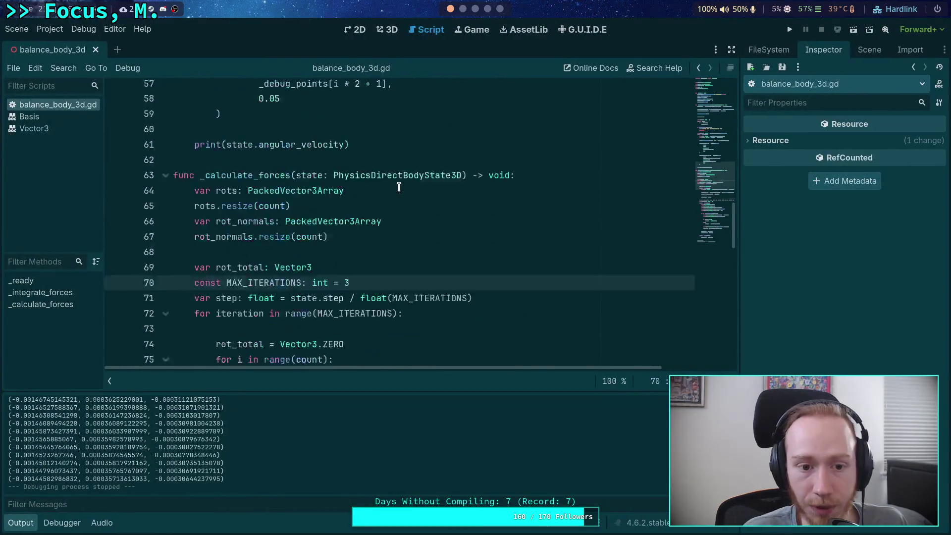
scroll(203, 208, up, 4)
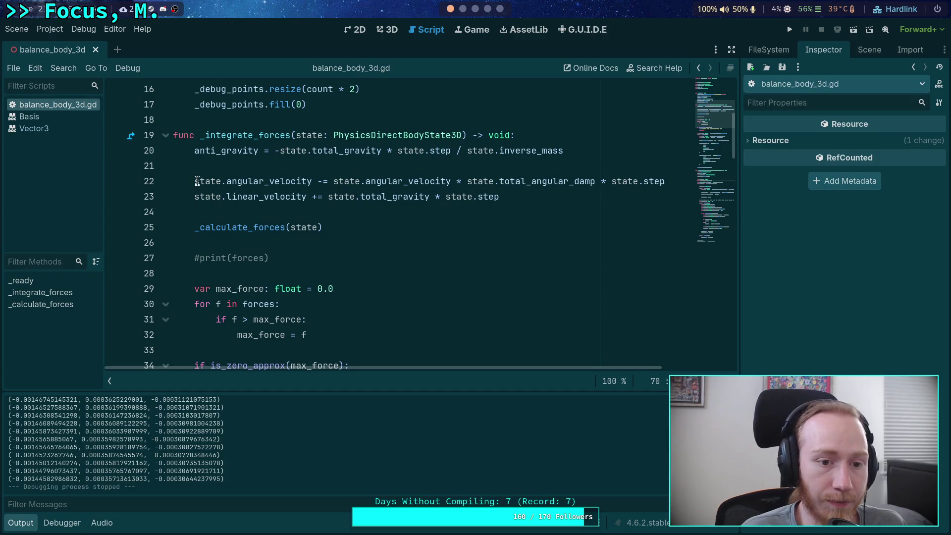
click(197, 181)
text(#)
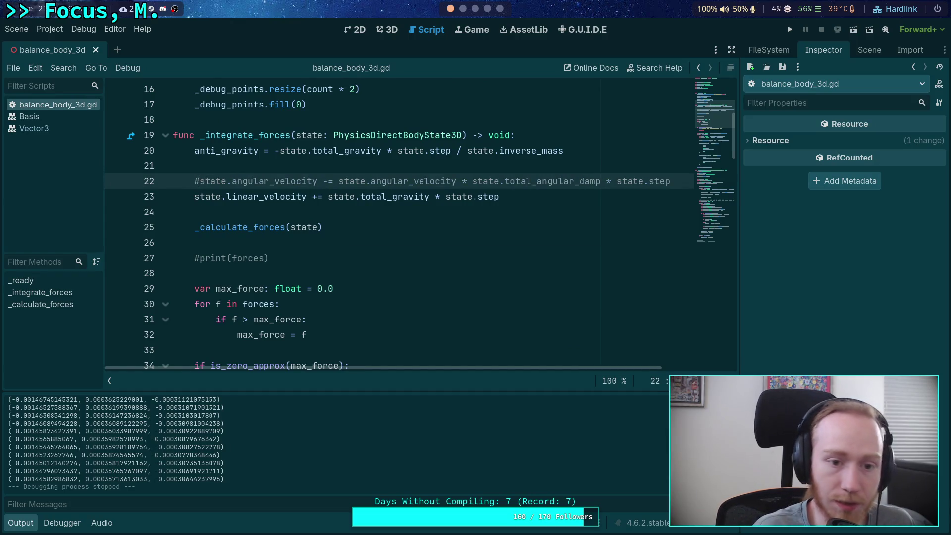
click(790, 30)
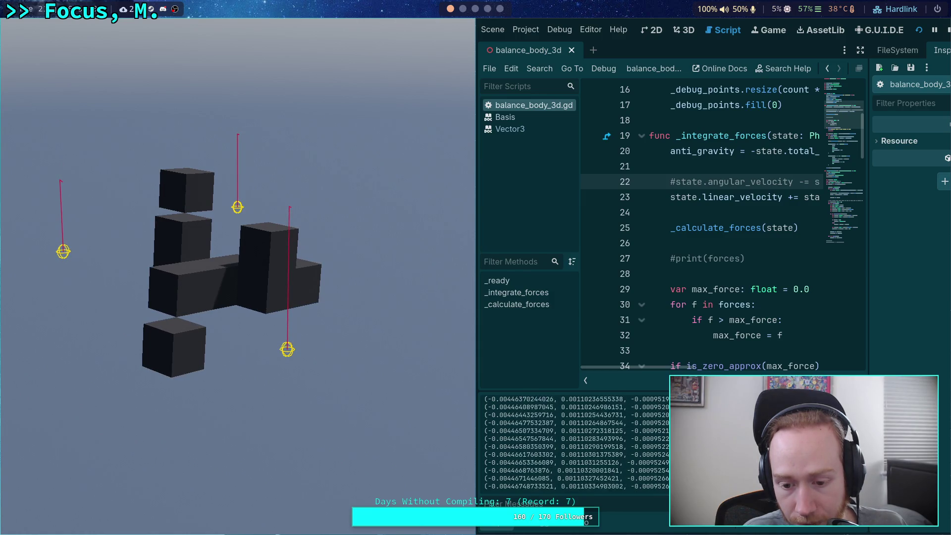
Delete one ' * step' factor from line 90's work_delta and test-run the scene.
click(948, 30)
scroll(524, 201, down, 18)
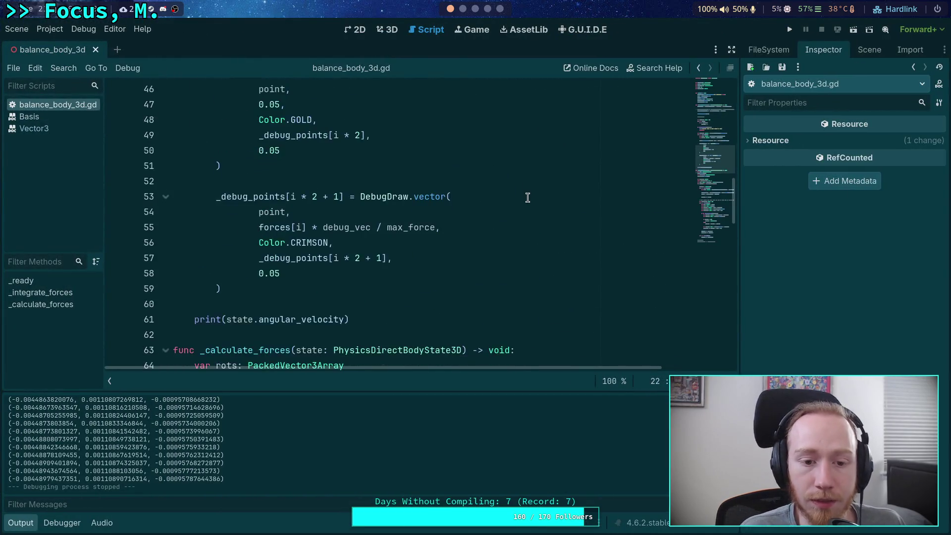
scroll(528, 197, down, 3)
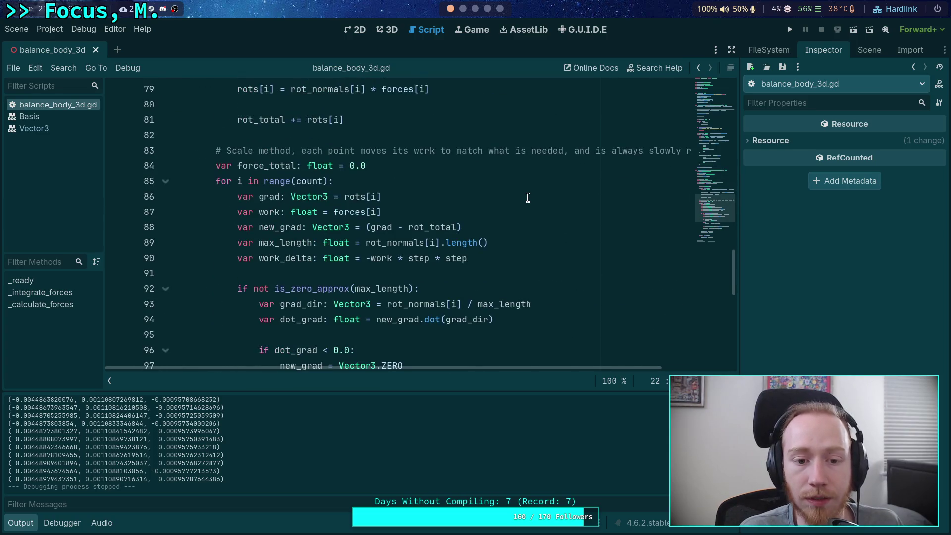
scroll(528, 198, down, 2)
click(380, 168)
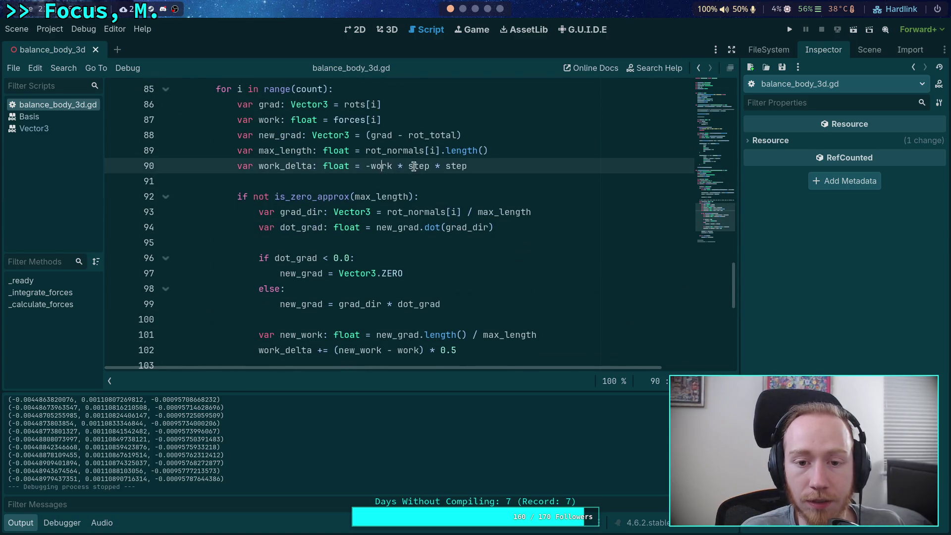
drag(480, 170, 430, 168)
key(BackSpace)
click(790, 29)
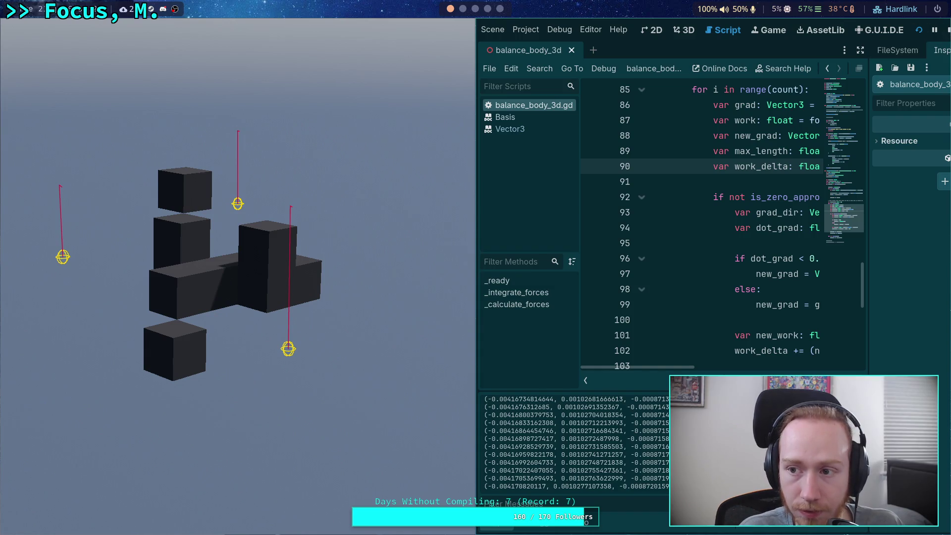
click(948, 30)
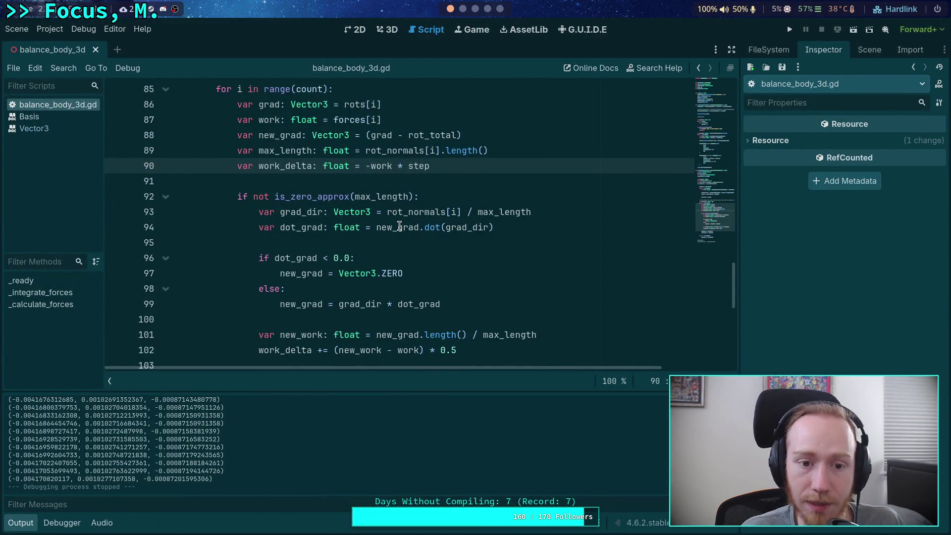
Hide the output log, delete the remaining ' * step' so work_delta is -work, and test-run.
click(20, 522)
click(287, 184)
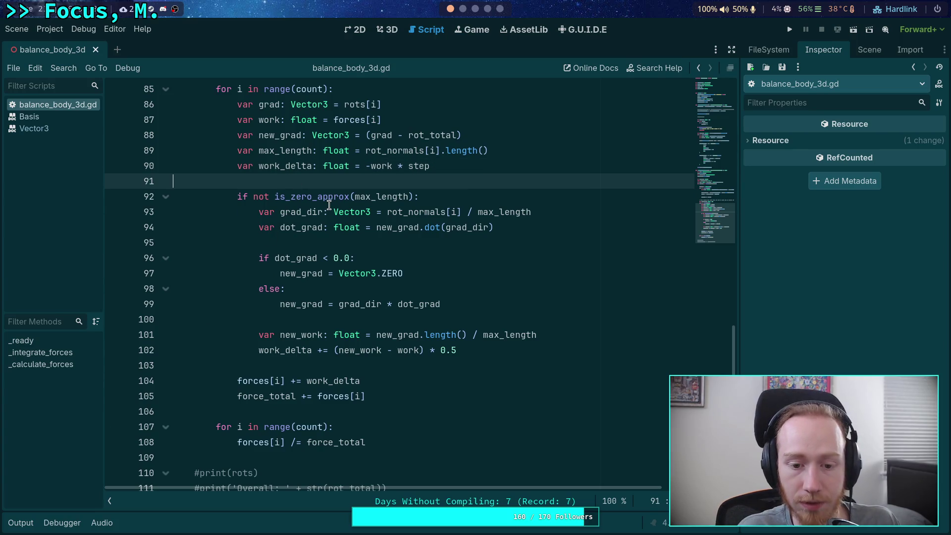
click(471, 165)
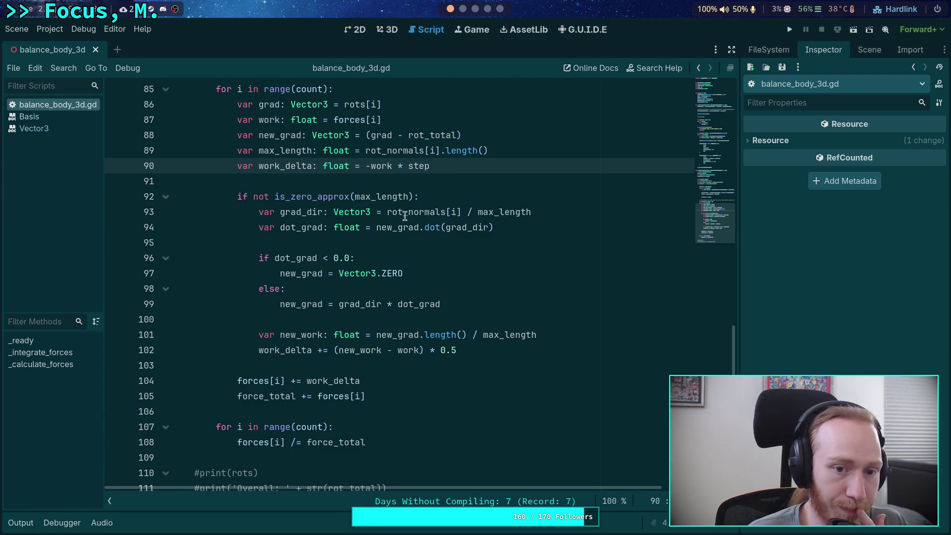
scroll(403, 216, up, 1)
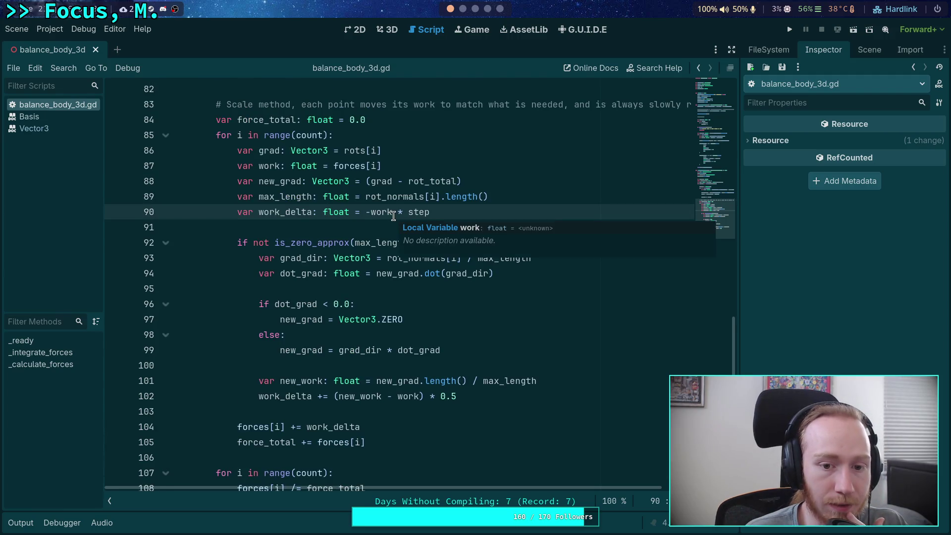
drag(392, 212, 464, 213)
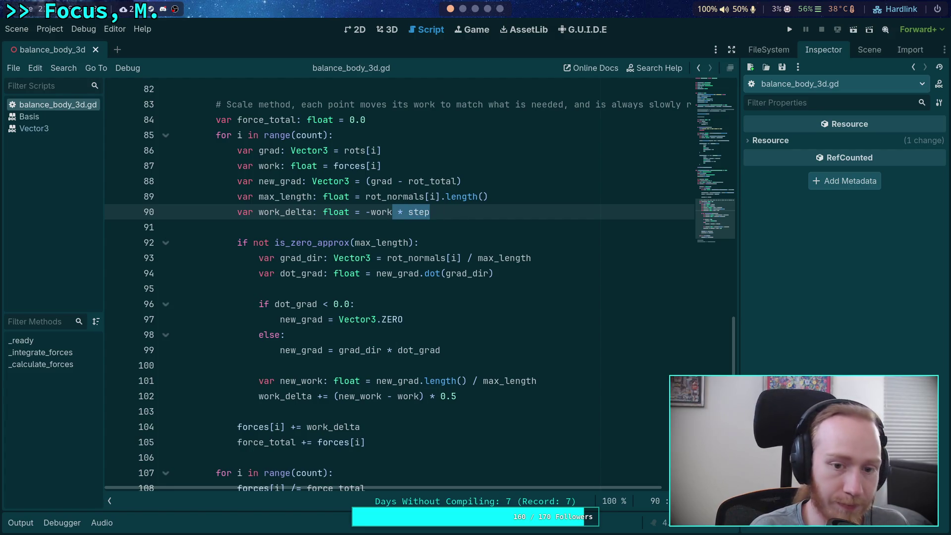
key(BackSpace)
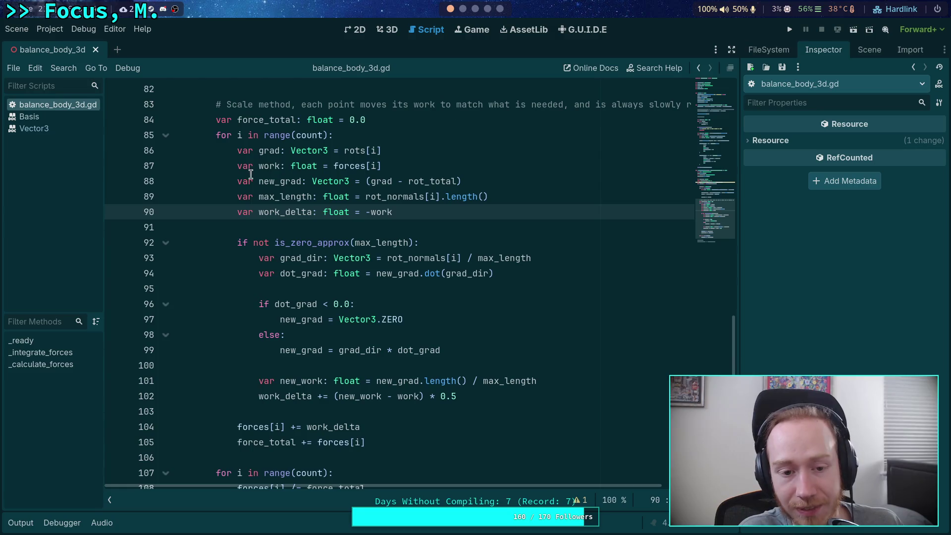
click(788, 31)
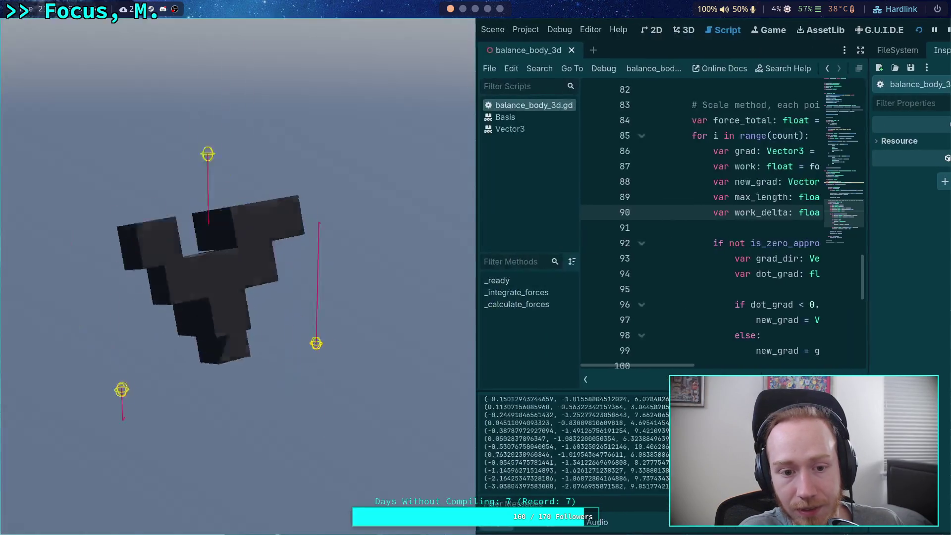
click(947, 30)
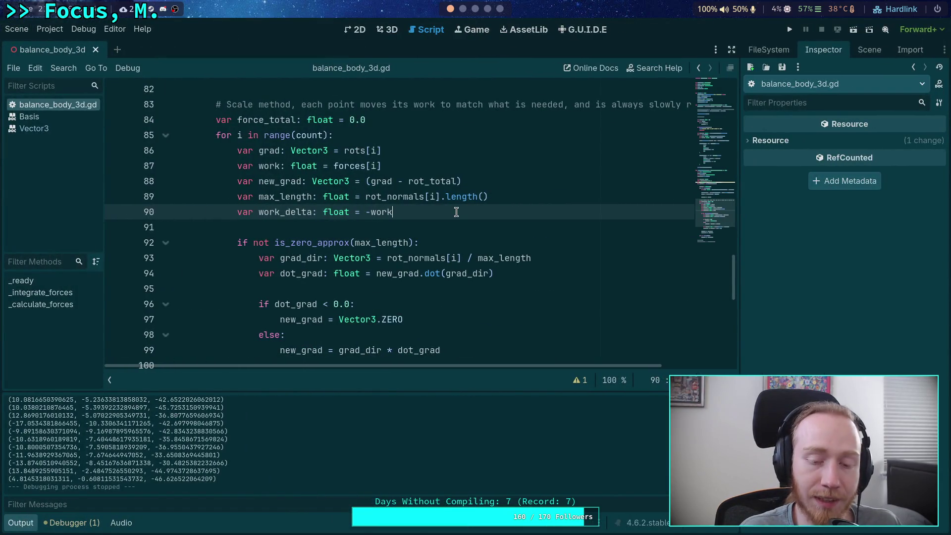
Undo to restore the ' * step' multiplier on line 90's work_delta.
key(ctrl+z)
click(434, 222)
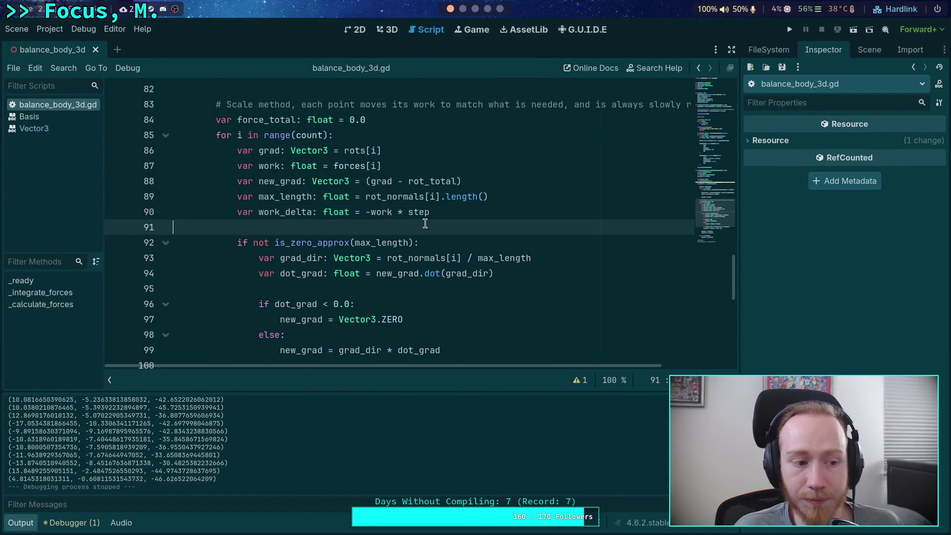
scroll(434, 222, down, 2)
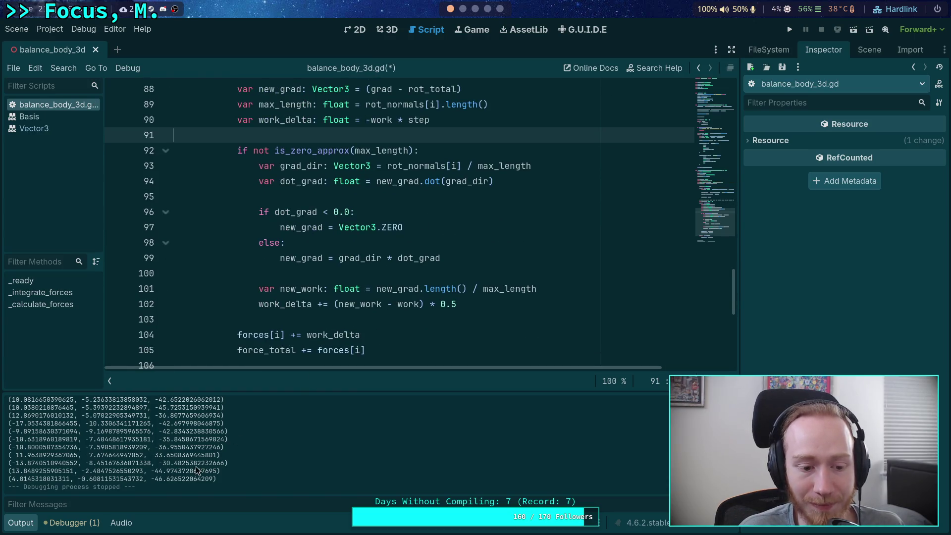
scroll(421, 248, down, 1)
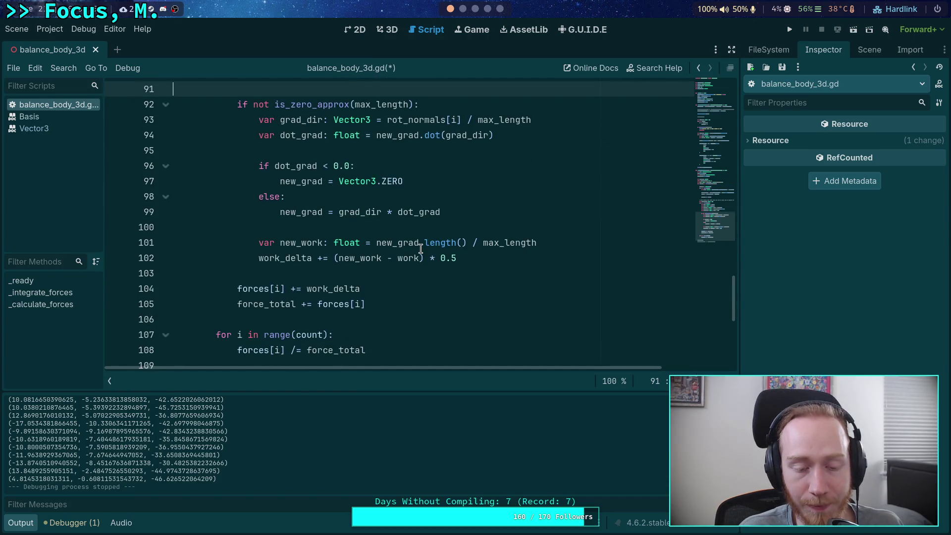
scroll(412, 243, down, 1)
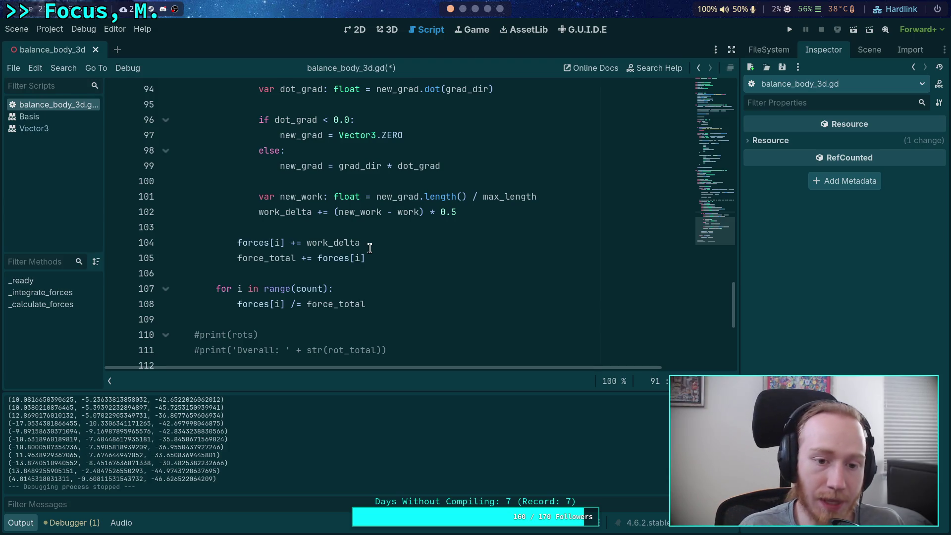
scroll(330, 250, up, 2)
scroll(332, 298, down, 1)
scroll(325, 297, up, 2)
scroll(325, 297, down, 2)
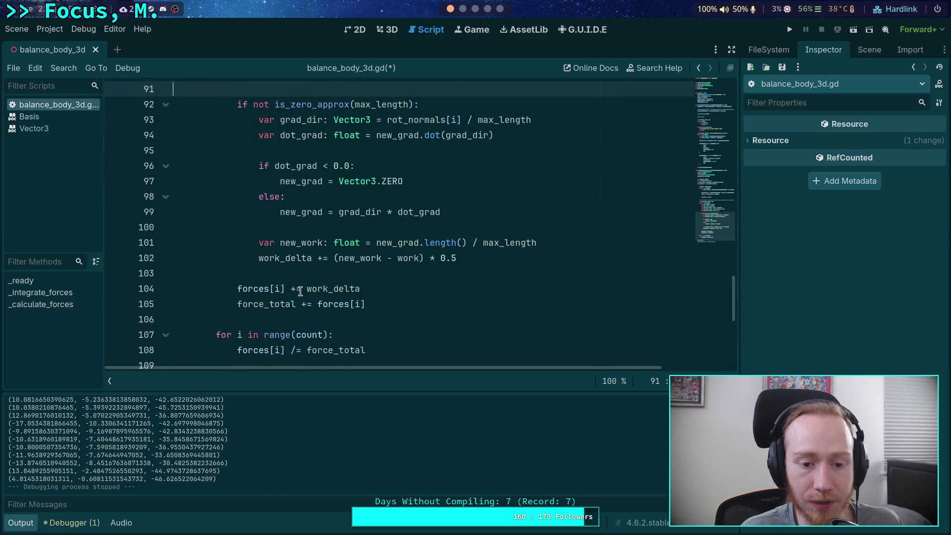
Wrap line 104's force update as clampf(forces[i] + work_delta, ...) and save.
click(301, 289)
text(clampf(forces)
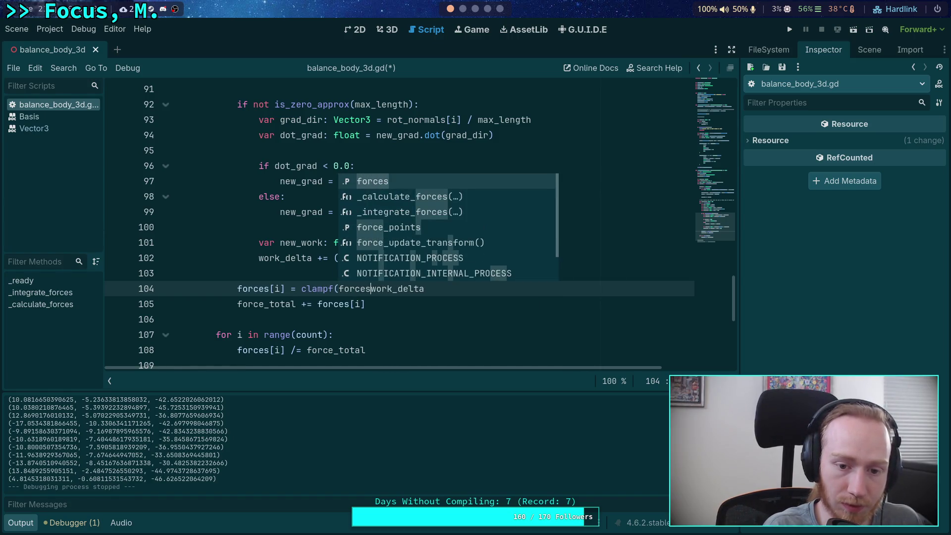
text([i] +)
key(End)
text(, 0.)
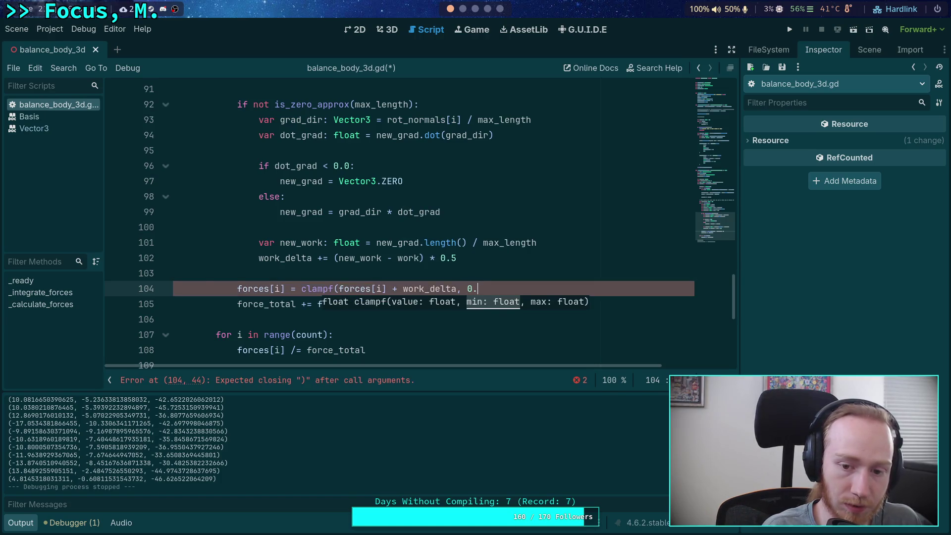
text())
key(ctrl+s)
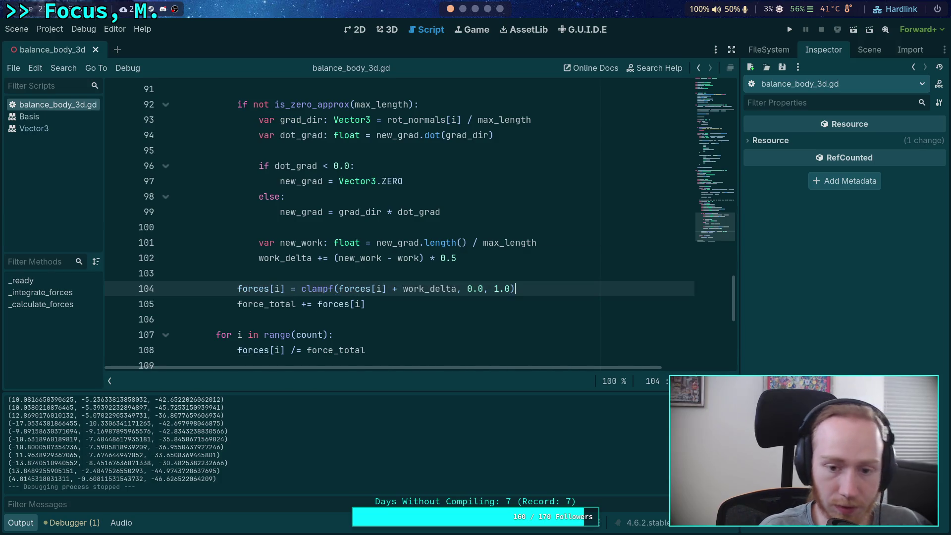
Change clampf to maxf, remove the 1.0 upper limit, save, and run the project.
click(341, 317)
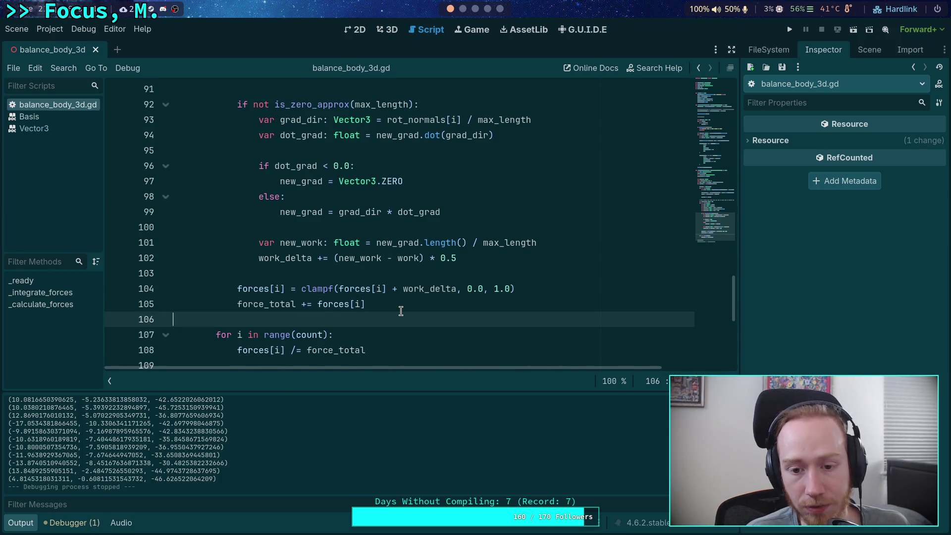
click(510, 289)
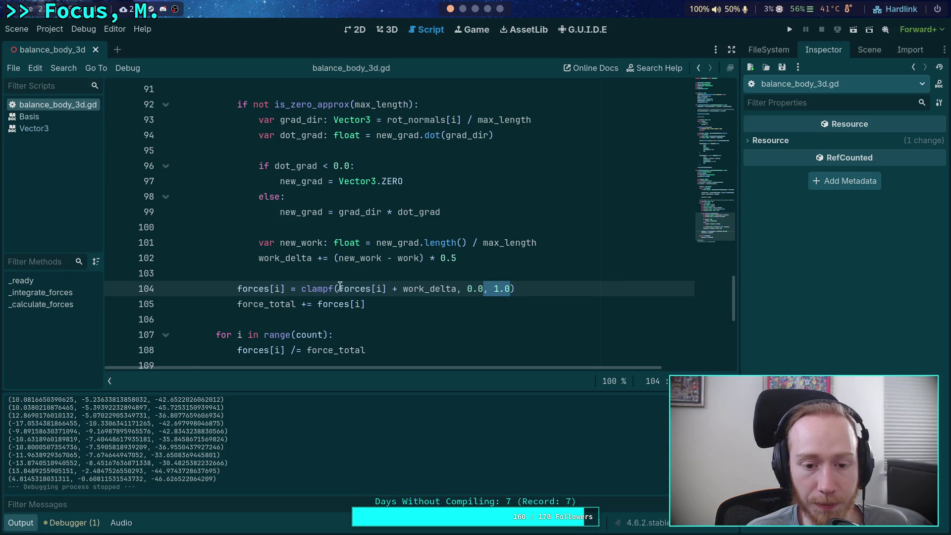
double_click(317, 287)
drag(302, 289, 328, 289)
mouse_move(310, 291)
text(min)
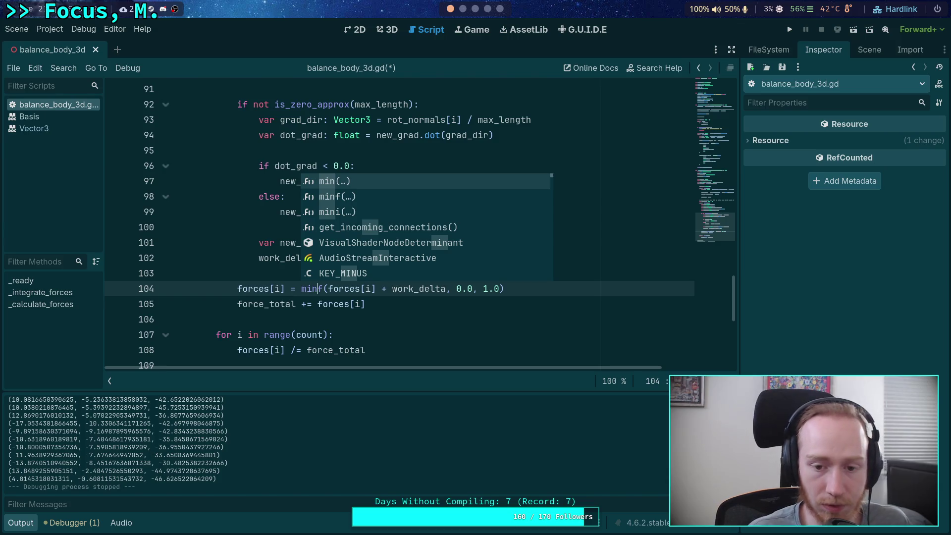
key(Escape)
text(max)
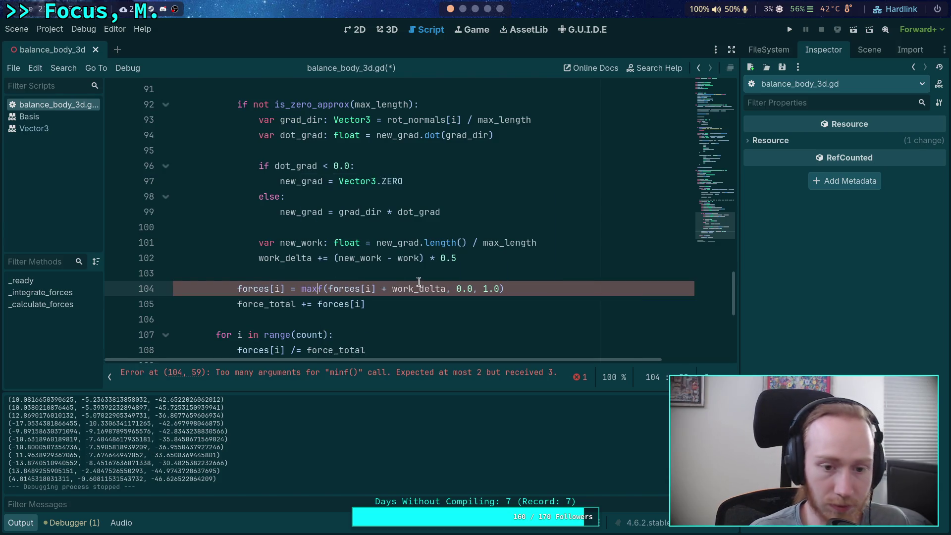
drag(500, 289, 476, 289)
key(BackSpace)
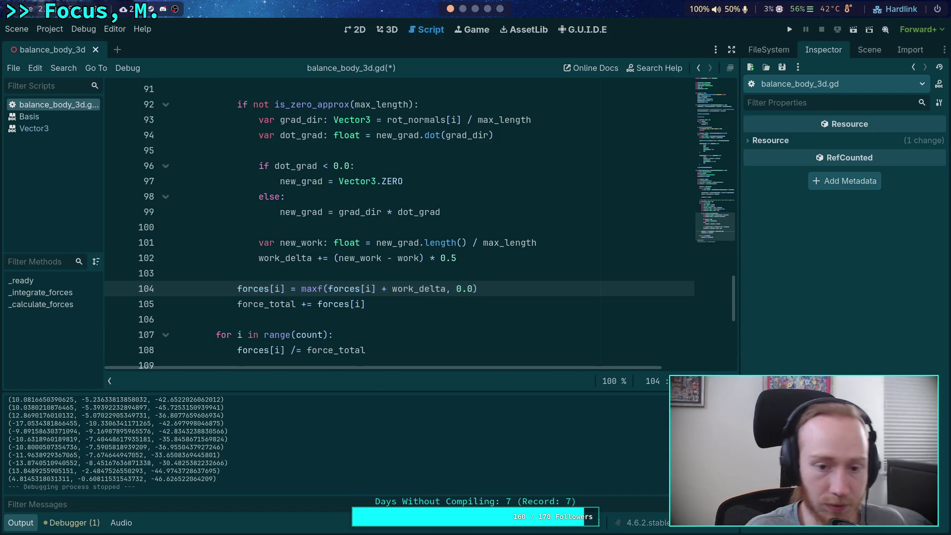
key(ctrl+s)
key(F5)
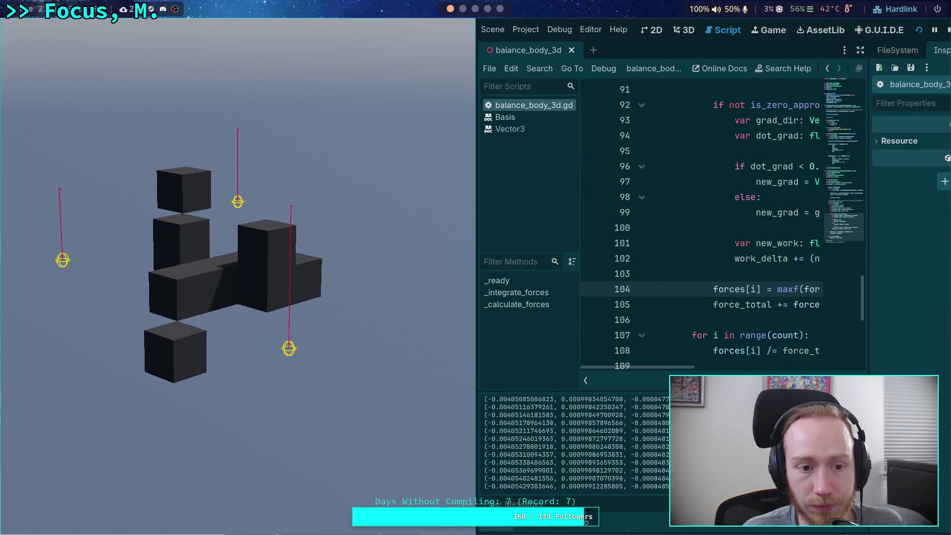
Remove step from line 90, save, and test-run the game, pausing then stopping it.
click(947, 29)
scroll(436, 226, up, 4)
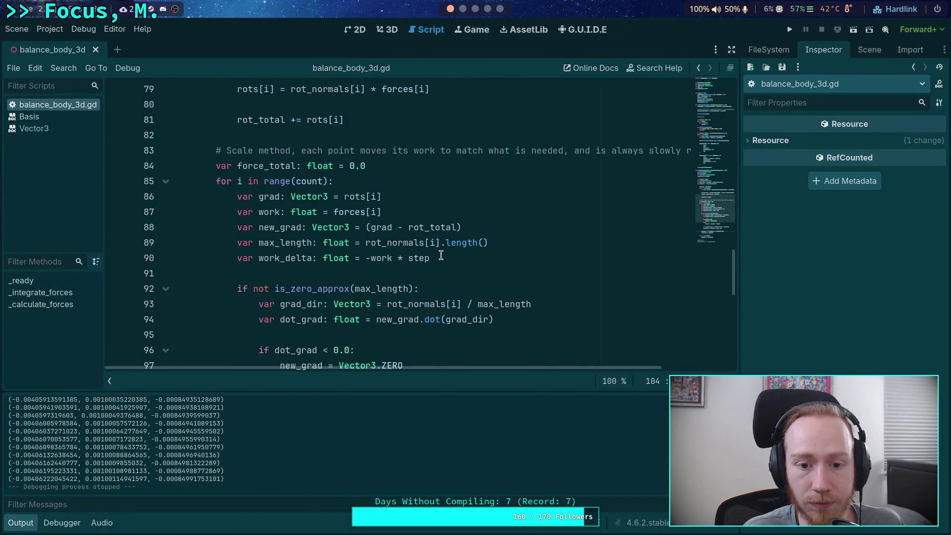
drag(441, 255, 393, 256)
key(BackSpace)
key(ctrl+s)
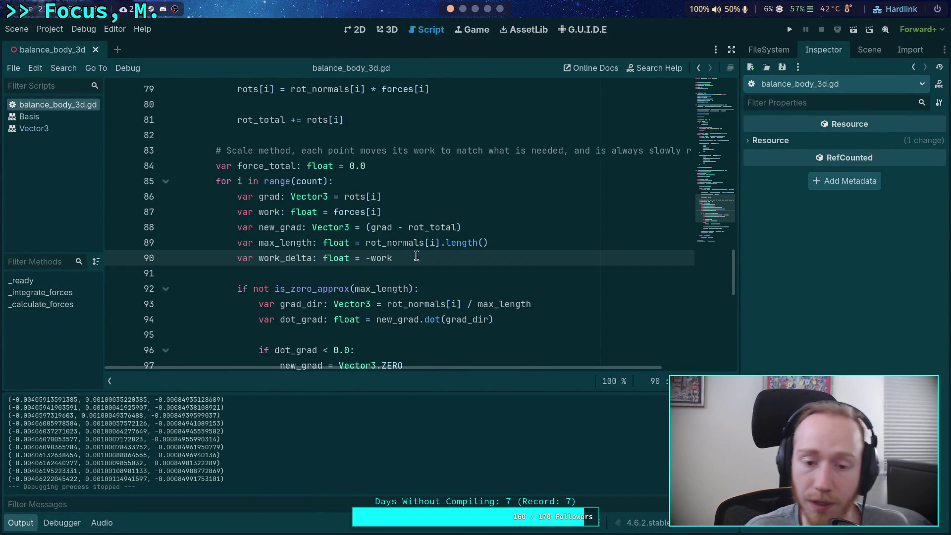
click(789, 29)
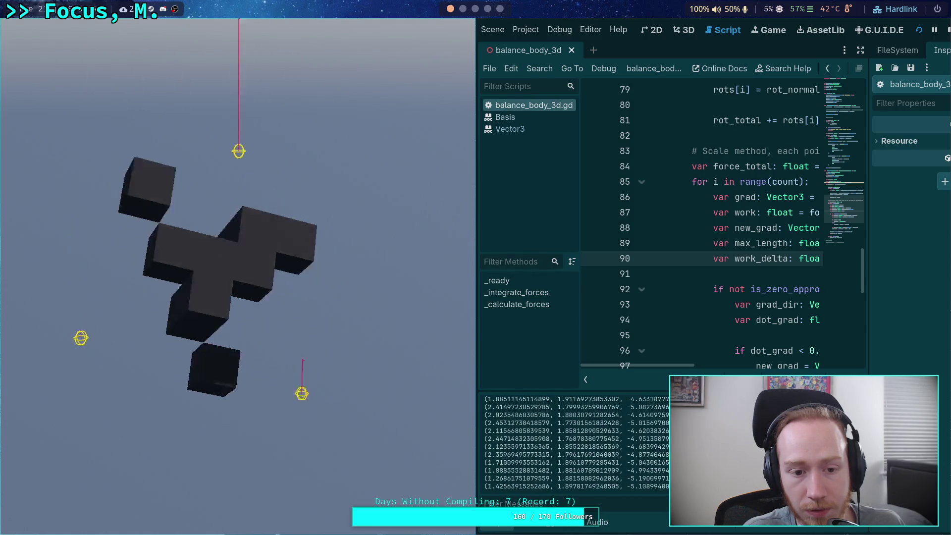
click(935, 30)
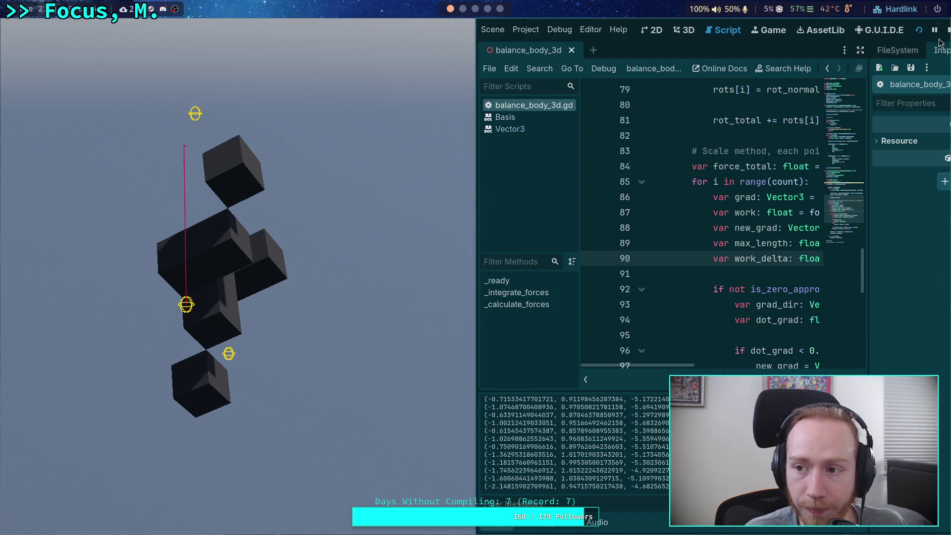
click(948, 30)
text(t = -work * se)
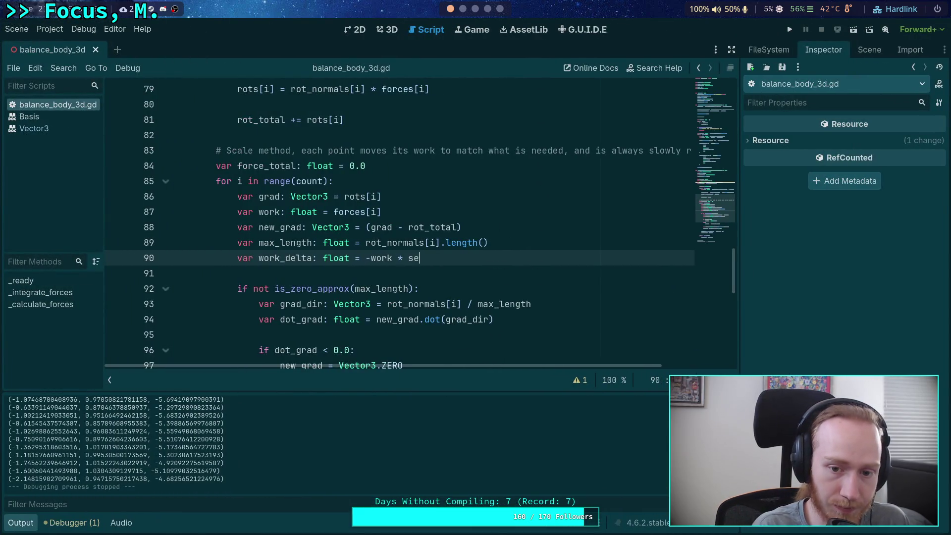
Retype step on line 90 and test-run the game again.
key(BackSpace)
text(tep)
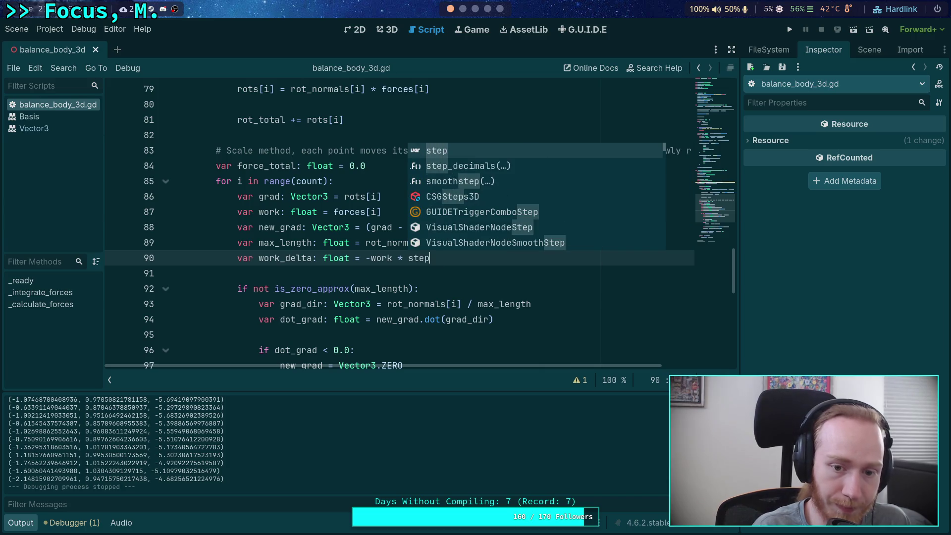
click(366, 296)
click(790, 29)
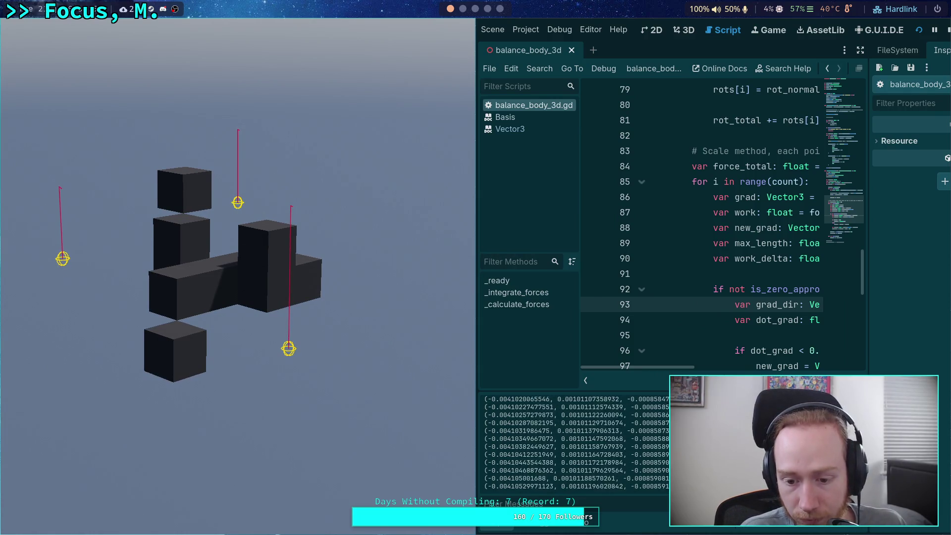
click(945, 30)
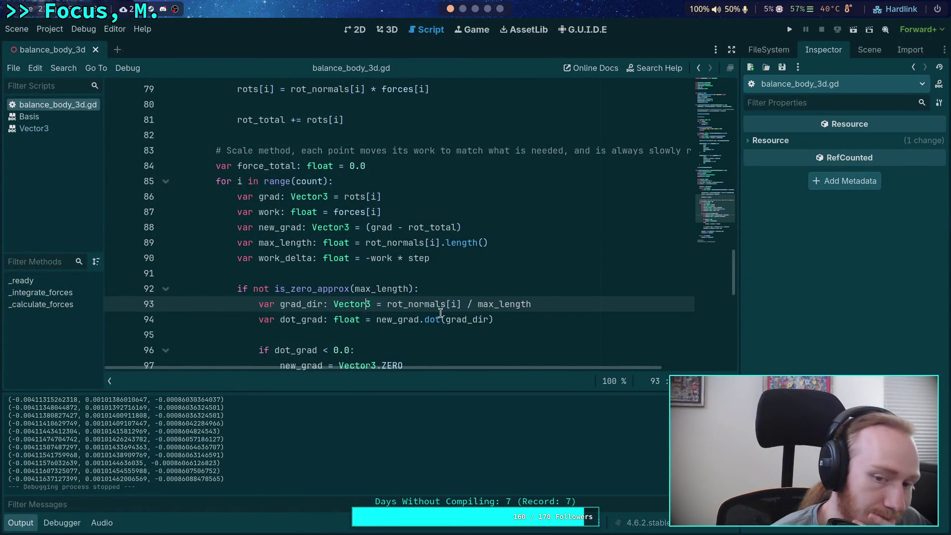
Collapse the Output panel and append '(' after -work * step on line 90.
click(27, 523)
double_click(290, 259)
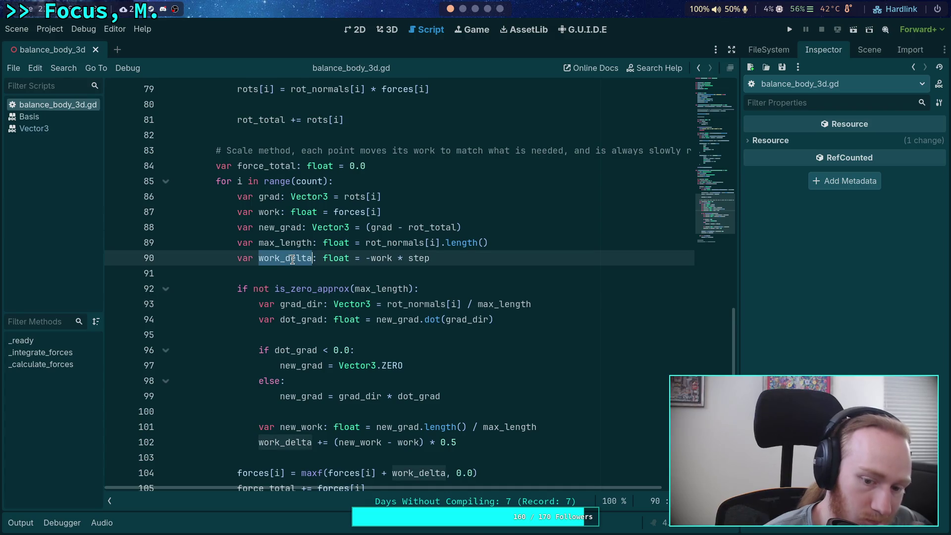
scroll(293, 259, down, 2)
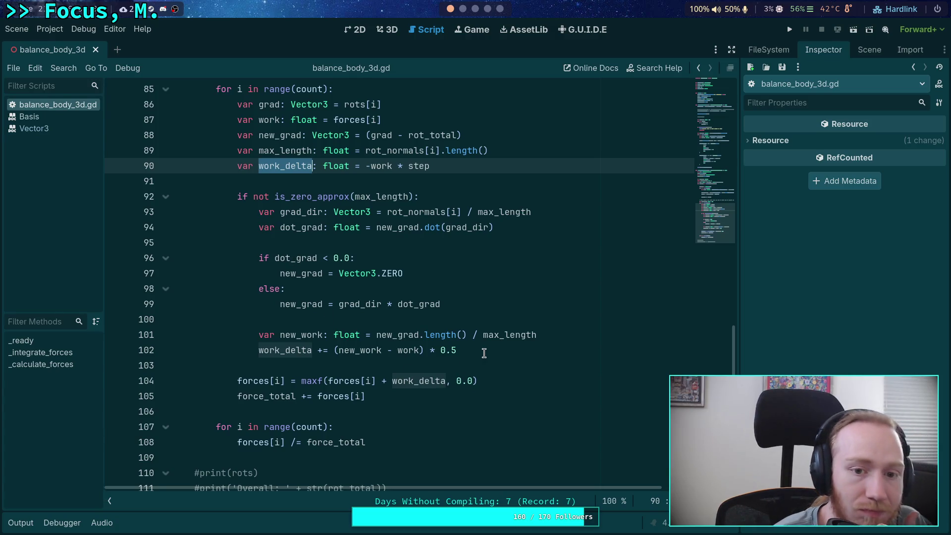
click(453, 169)
text(()
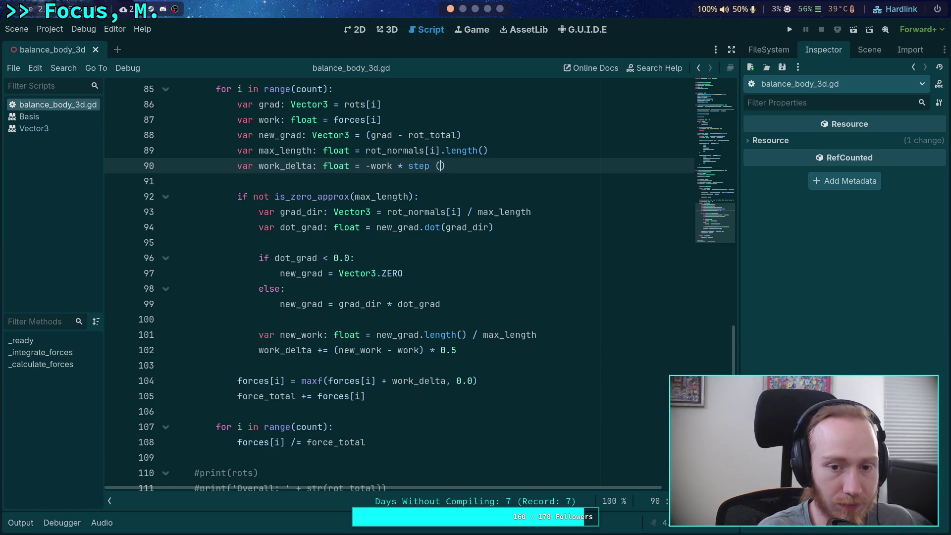
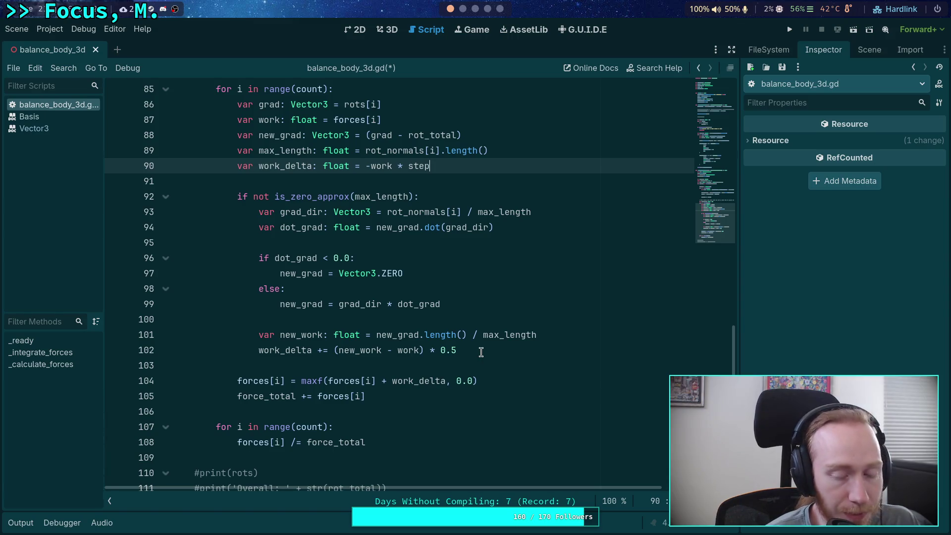
Append ' * state.step' to line 102, save, and test-run the scene.
click(481, 353)
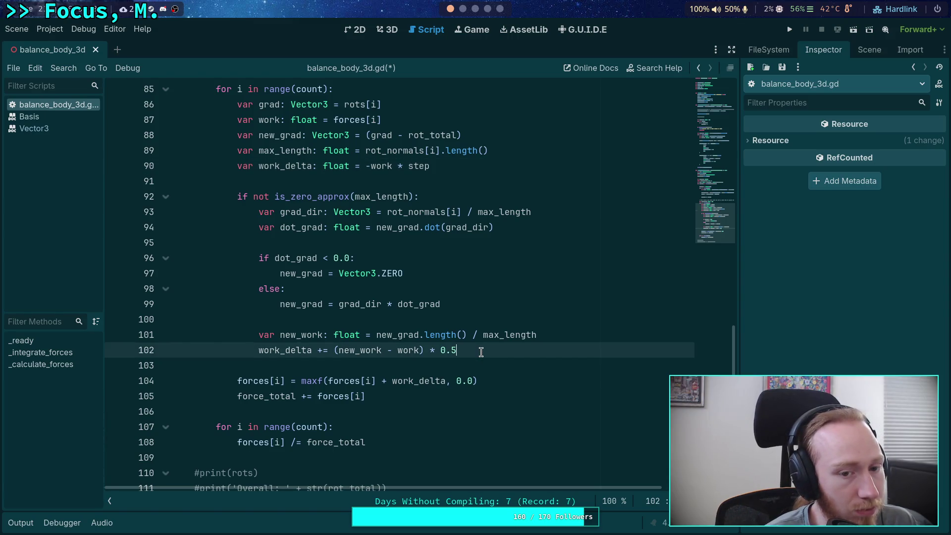
text( * state)
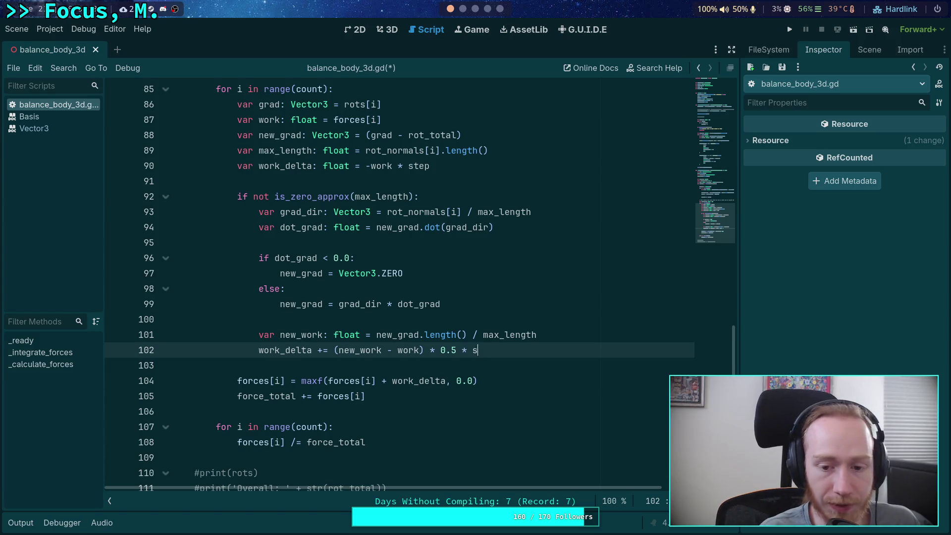
key(BackSpace)
key(BackSpace)
text(.s)
key(Return)
key(ctrl+s)
click(789, 29)
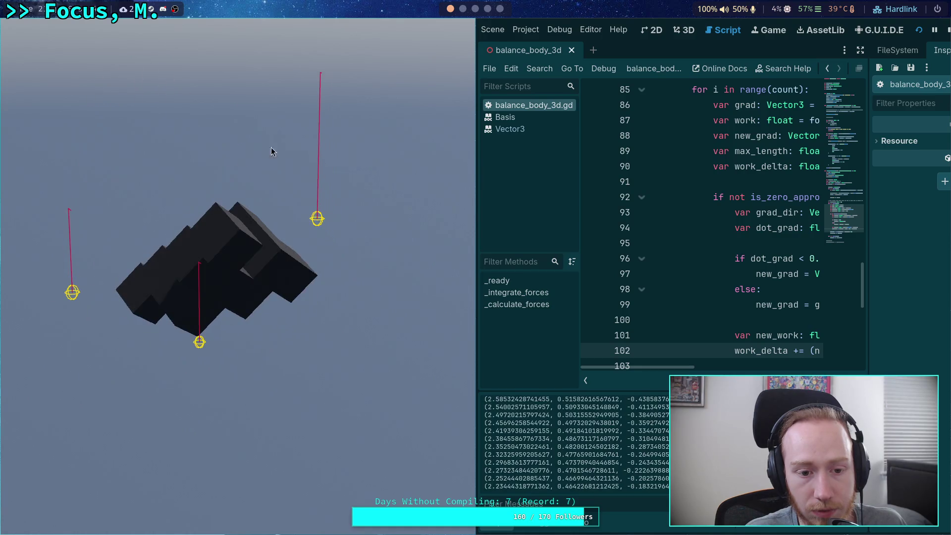
key(F8)
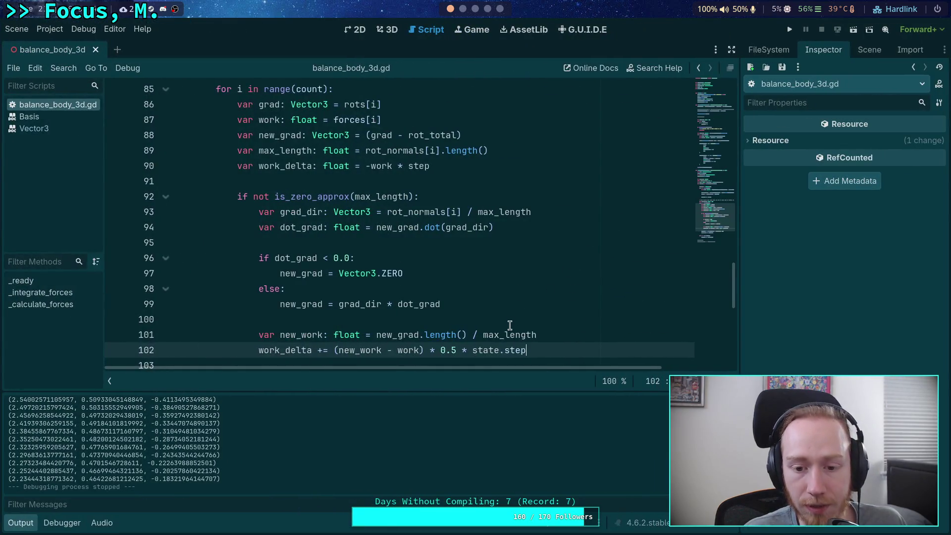
Remove the '0.5 * ' factor from line 102, save, and test-run again.
scroll(520, 325, down, 1)
drag(437, 307, 473, 305)
key(BackSpace)
key(ctrl+s)
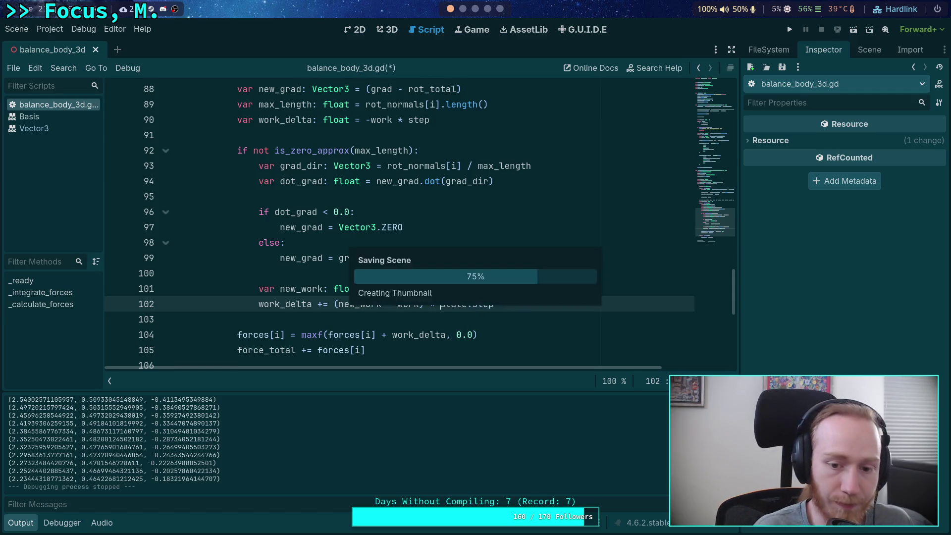
click(789, 29)
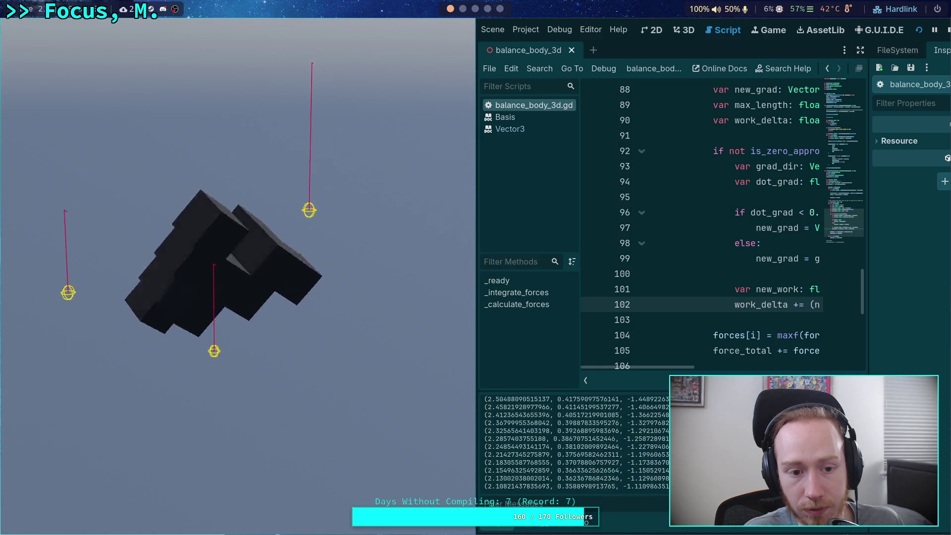
key(F8)
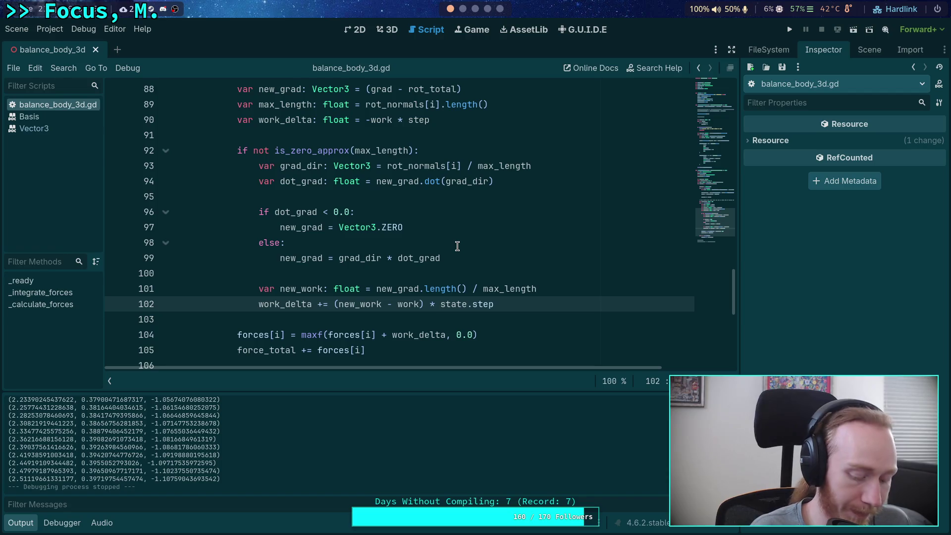
Restore the 0.5 factor, then cut '0.5 * state.' so line 102 multiplies by step alone.
key(ctrl+z)
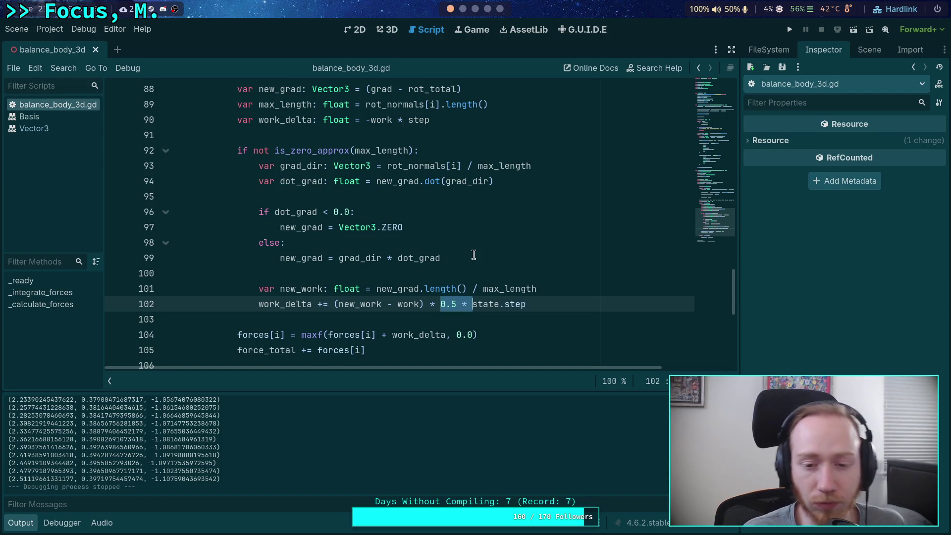
mouse_move(523, 297)
click(477, 291)
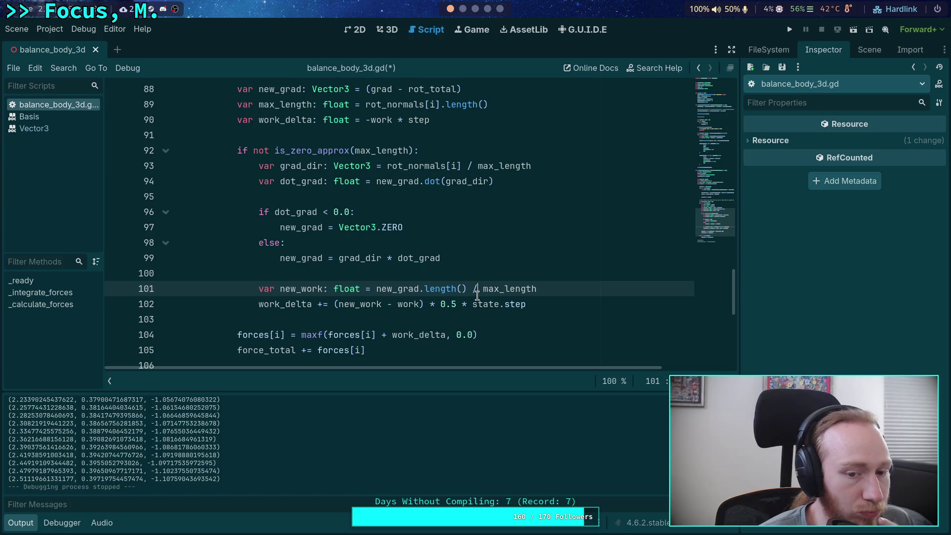
scroll(463, 302, down, 2)
scroll(463, 302, up, 3)
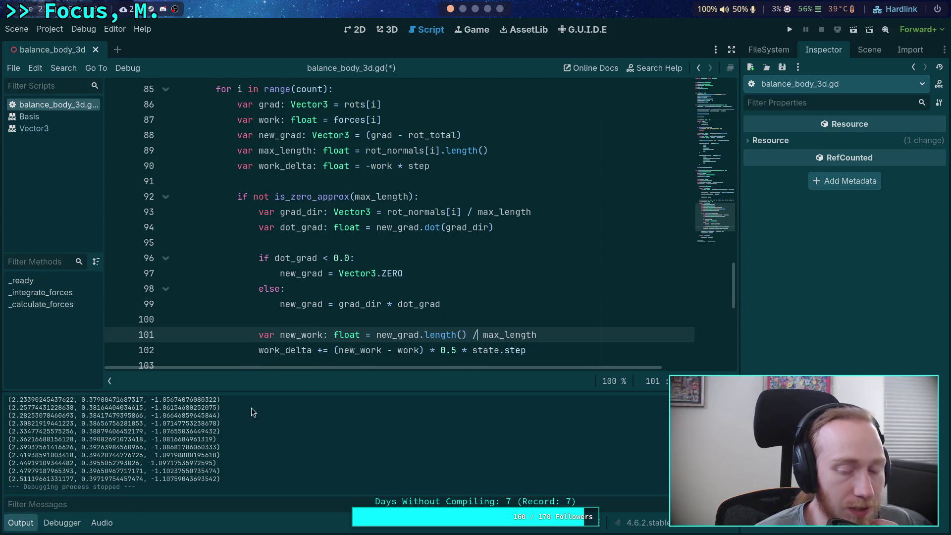
scroll(471, 323, down, 2)
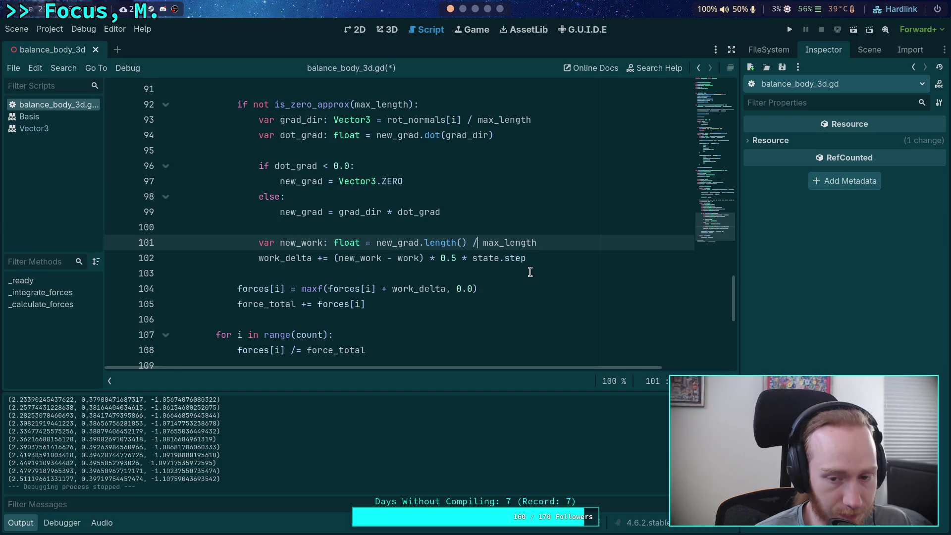
double_click(446, 259)
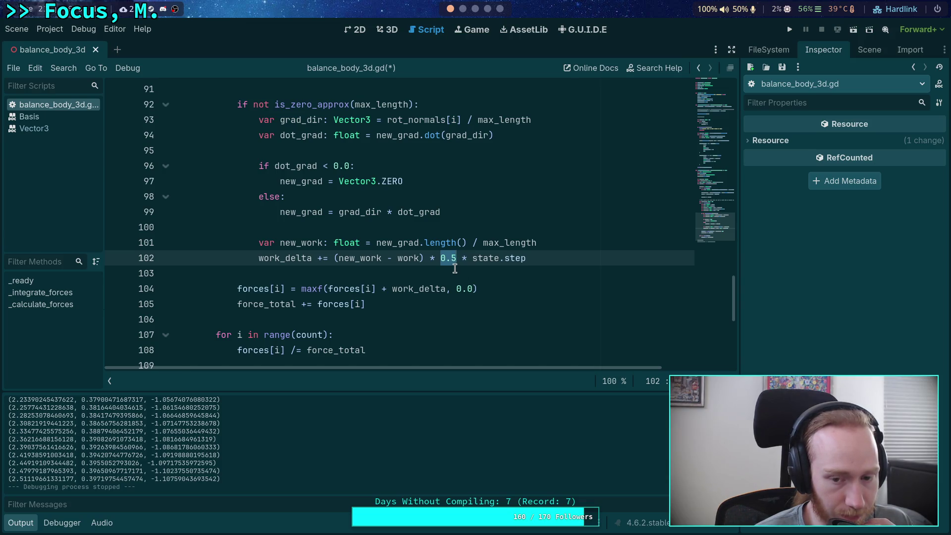
click(525, 260)
drag(504, 258, 440, 258)
key(BackSpace)
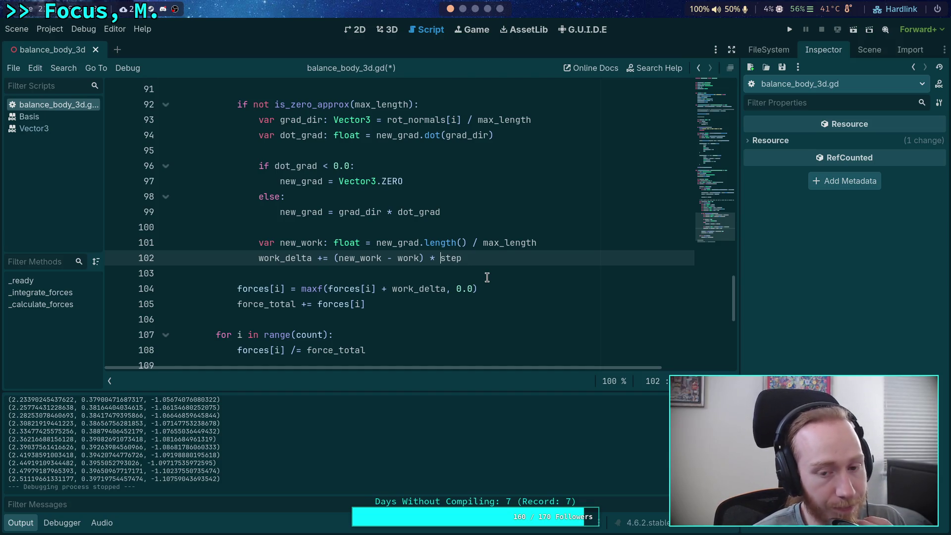
Remove the step multiplication from line 90's work_delta initialisation.
scroll(495, 253, up, 2)
double_click(416, 166)
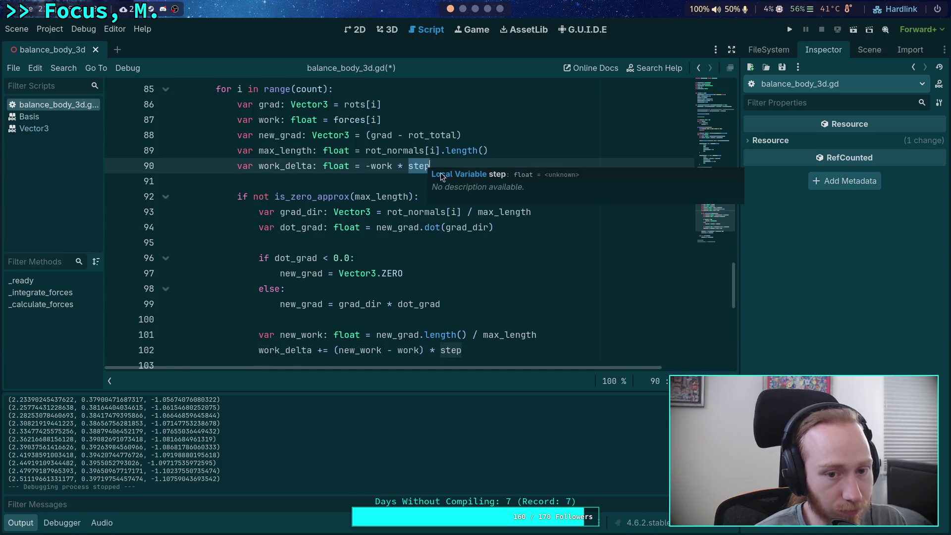
scroll(490, 256, down, 2)
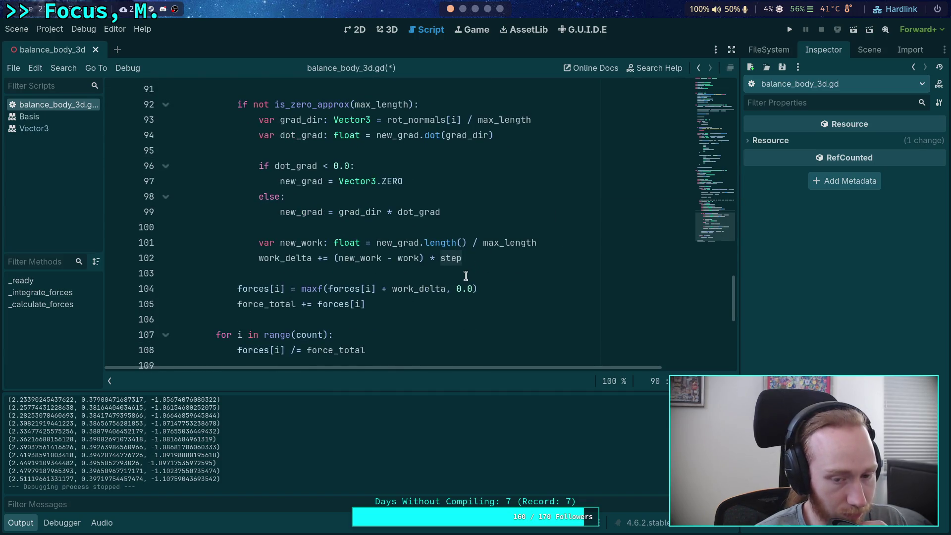
scroll(465, 275, up, 1)
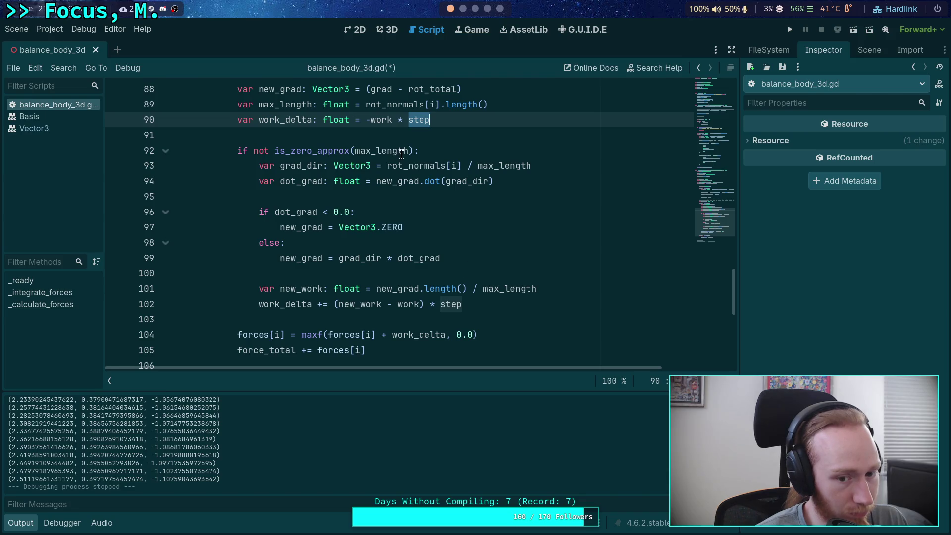
drag(393, 120, 452, 116)
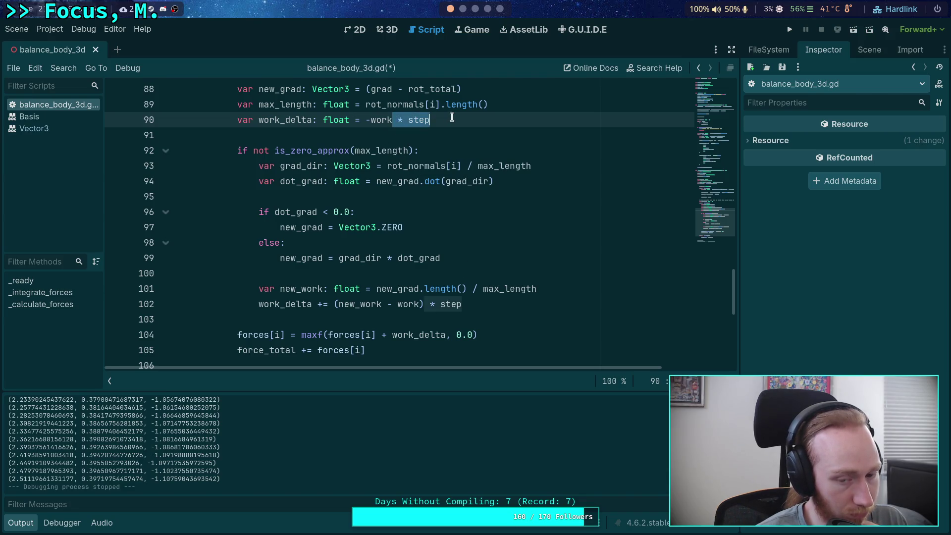
key(ctrl+x)
Make line 104 add (work_delta * step) and drop the step factor from line 102.
click(446, 335)
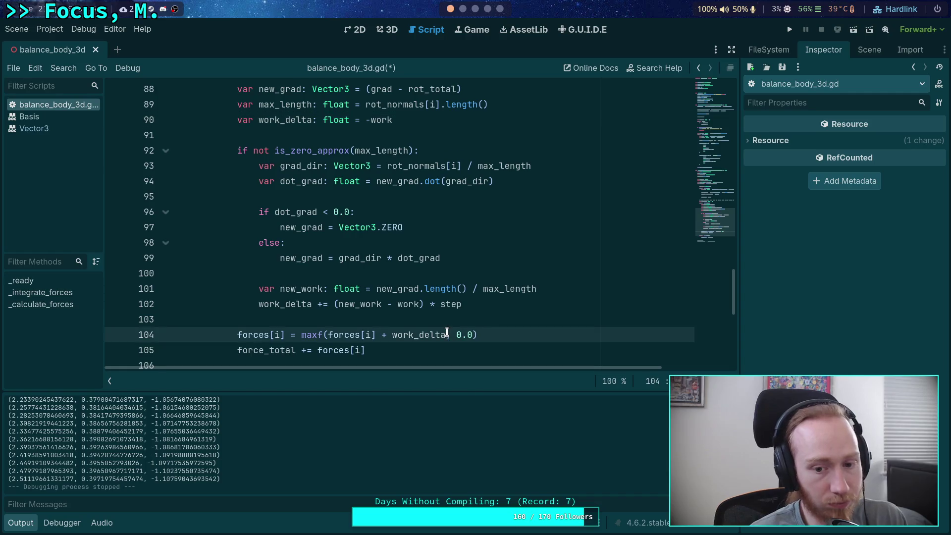
text(*)
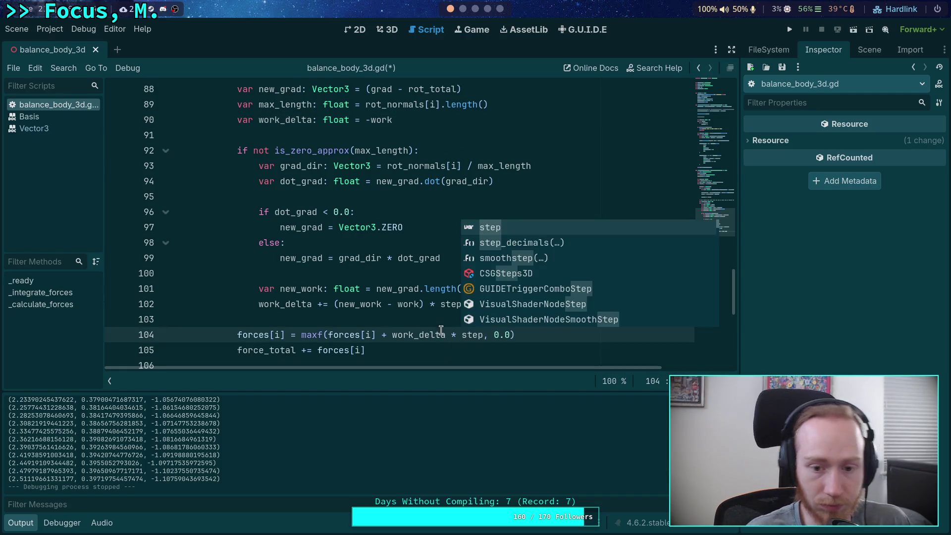
drag(390, 340, 480, 336)
text(()
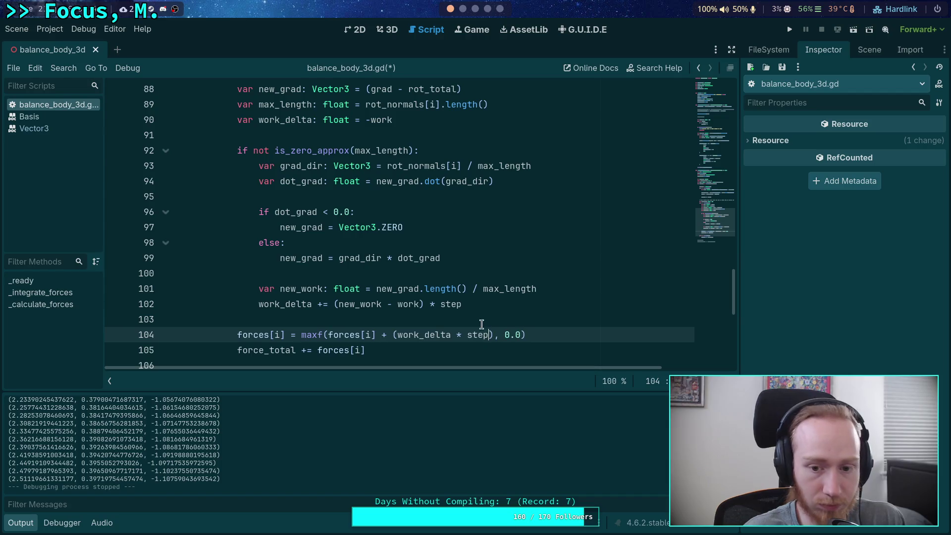
click(429, 246)
drag(462, 304, 447, 305)
key(BackSpace)
key(BackSpace)
key(BackSpace)
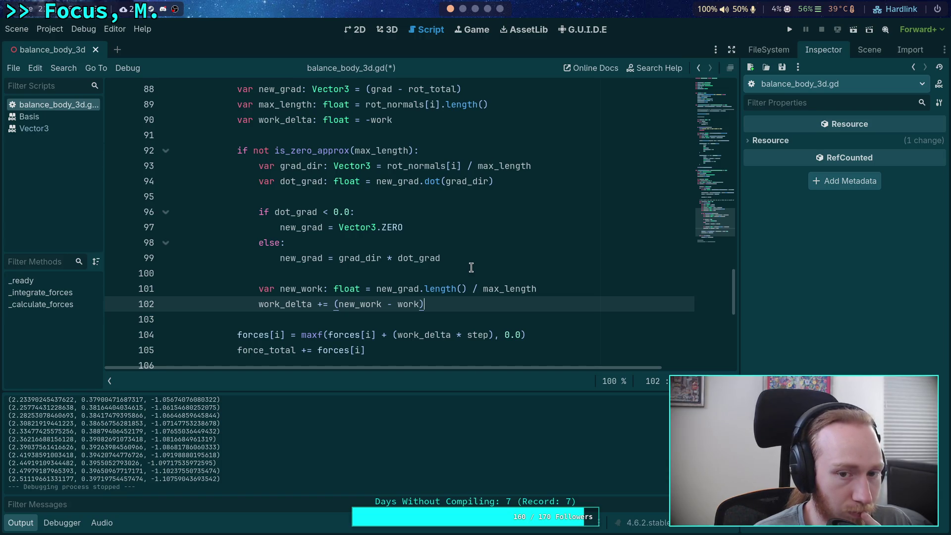
Save the script and run the revised solver.
click(438, 121)
text(* 0.5)
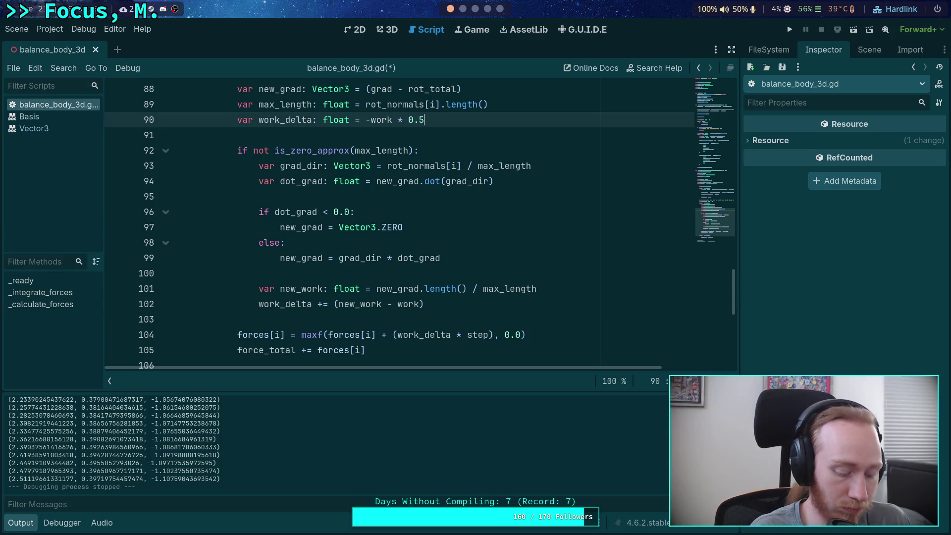
key(ctrl+s)
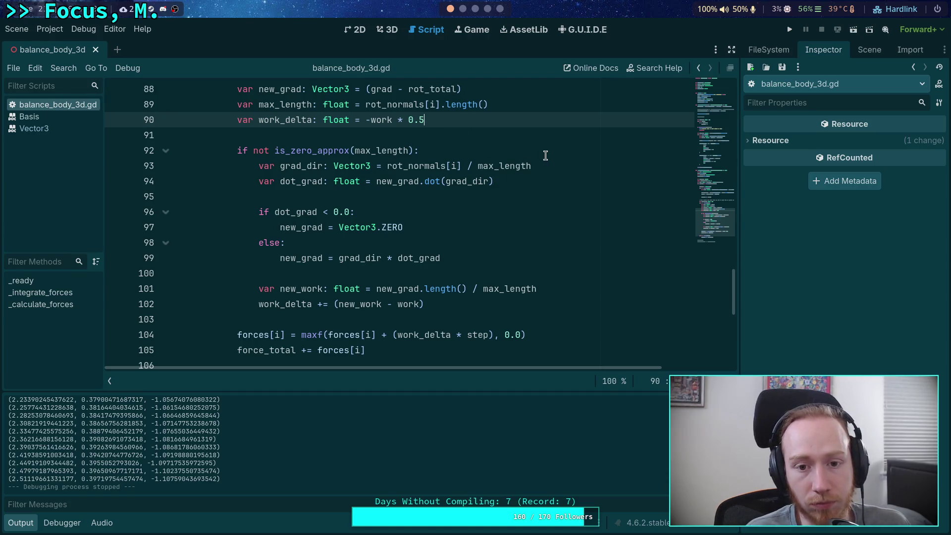
click(790, 29)
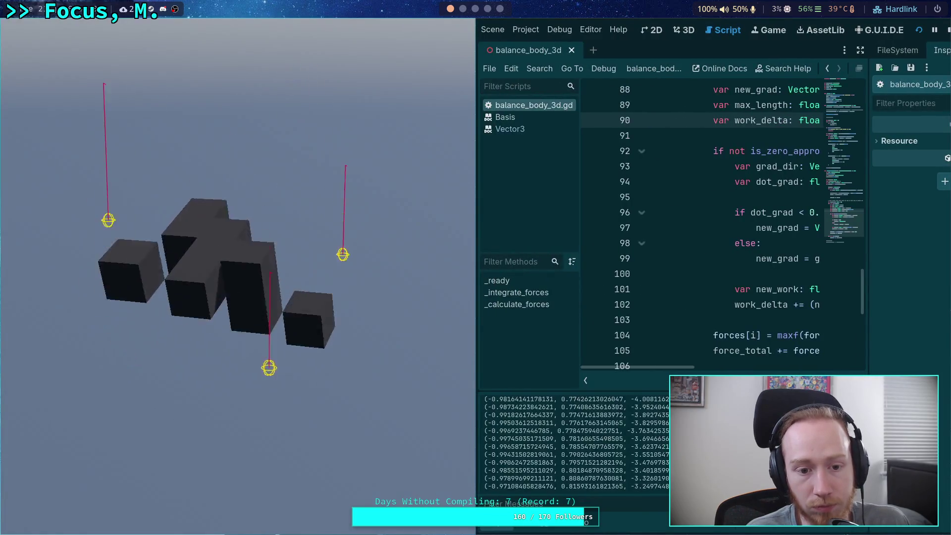
Comment out the angular velocity print on line 61 and enable print(forces) on line 27.
click(945, 32)
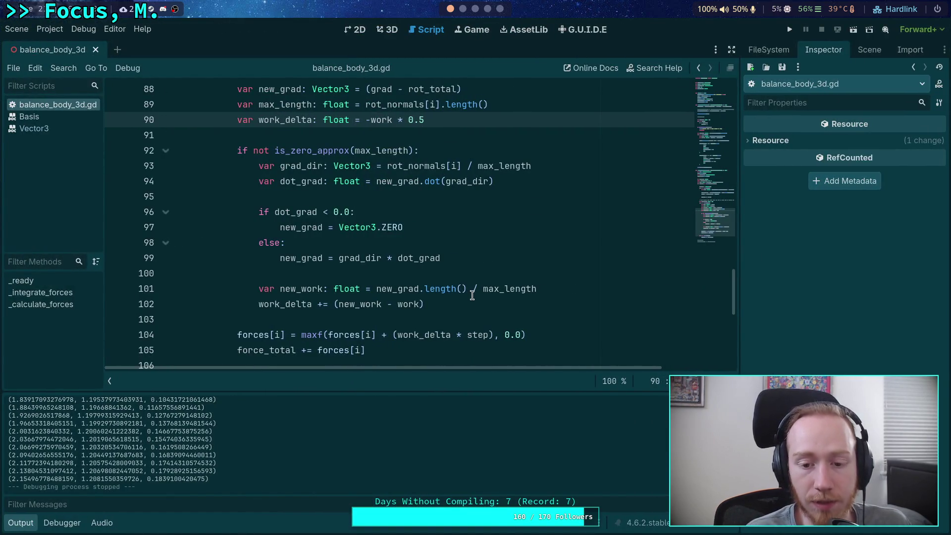
scroll(452, 311, up, 16)
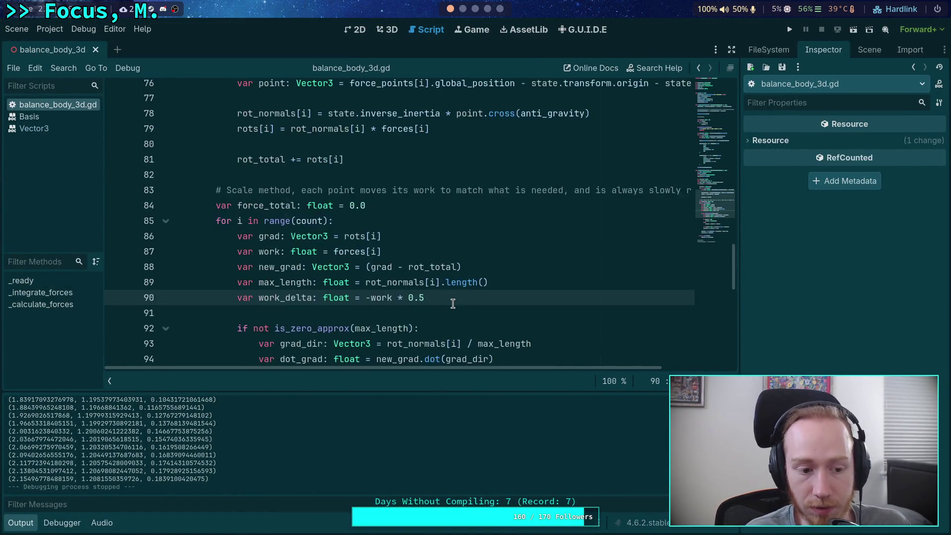
scroll(276, 266, up, 4)
scroll(248, 233, down, 8)
click(197, 227)
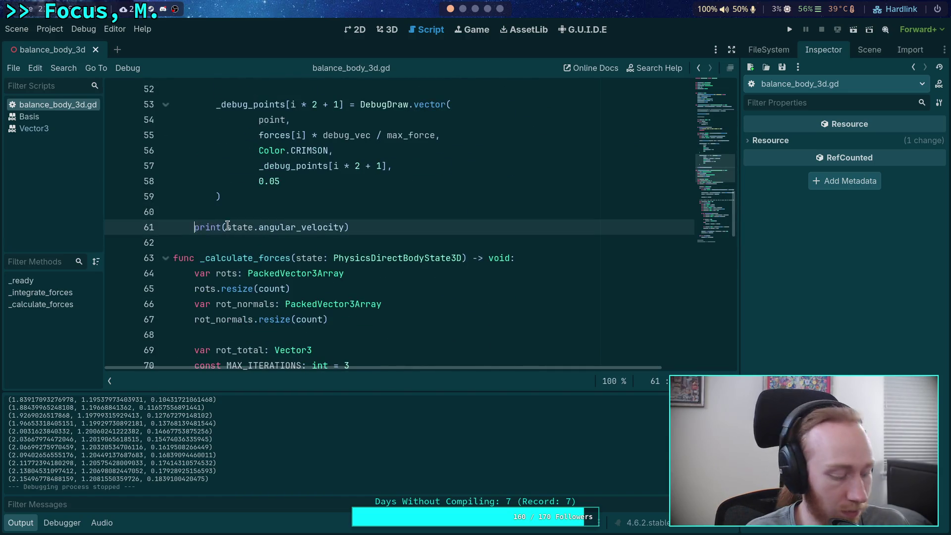
text(#)
scroll(198, 227, up, 10)
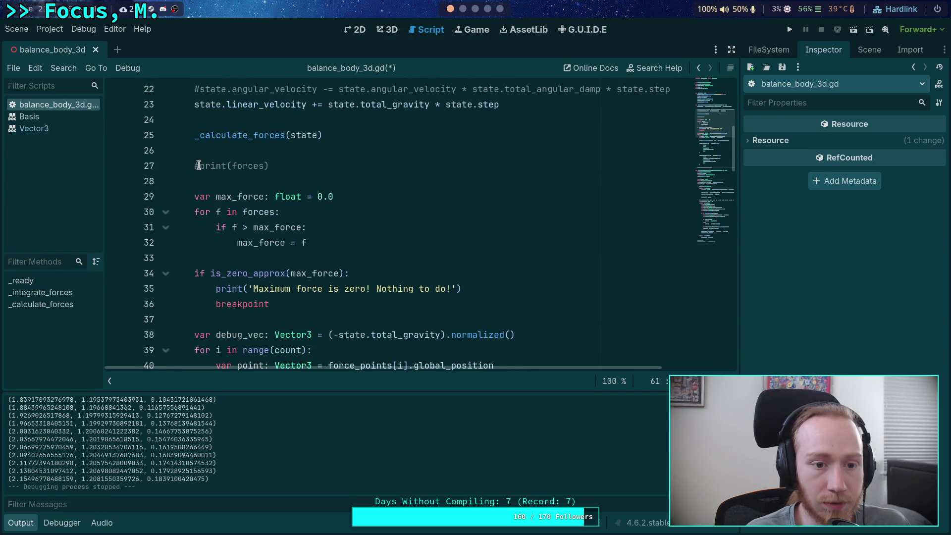
click(198, 165)
Test-run the game to log the force arrays, then collapse the Output panel.
click(788, 30)
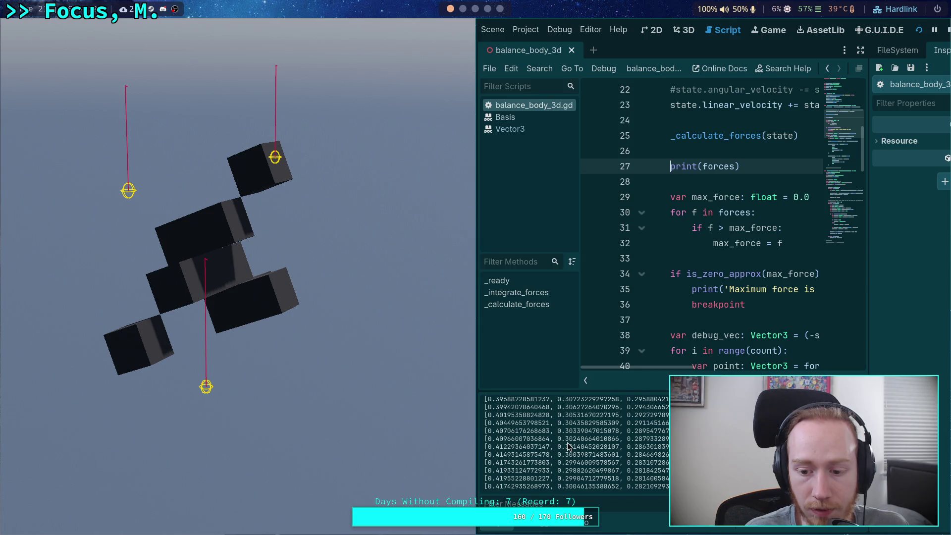
click(947, 30)
scroll(427, 323, down, 8)
click(22, 529)
scroll(344, 357, down, 12)
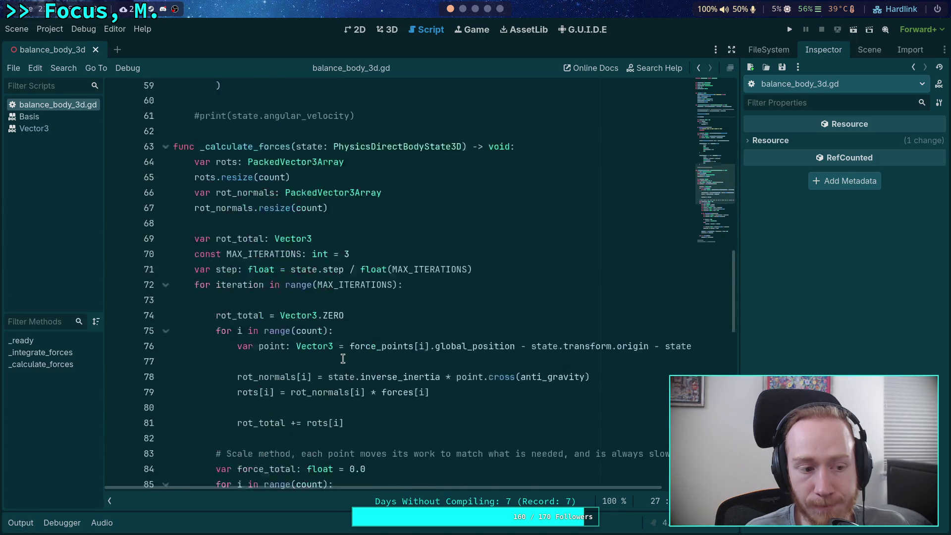
Append * 2.0 to line 102 and test-run the project.
scroll(344, 357, up, 6)
scroll(346, 357, down, 7)
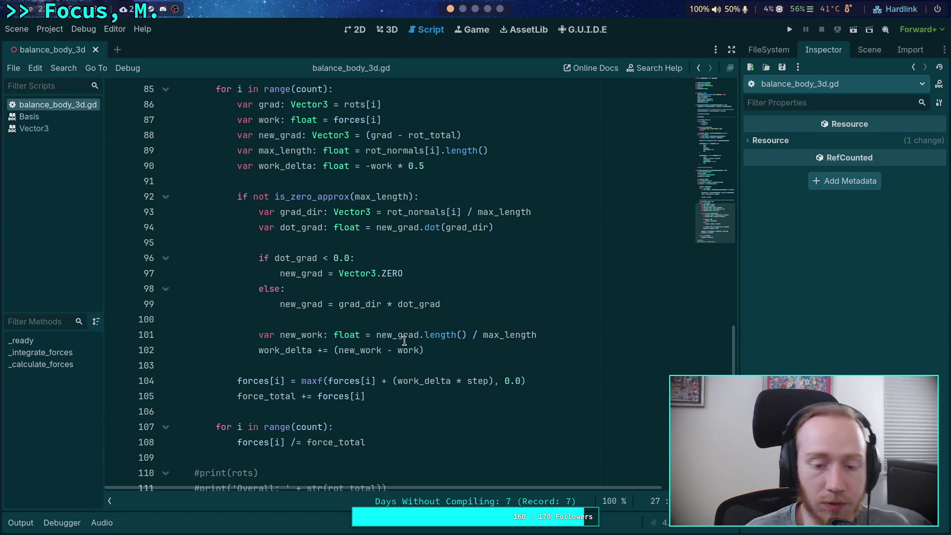
click(294, 365)
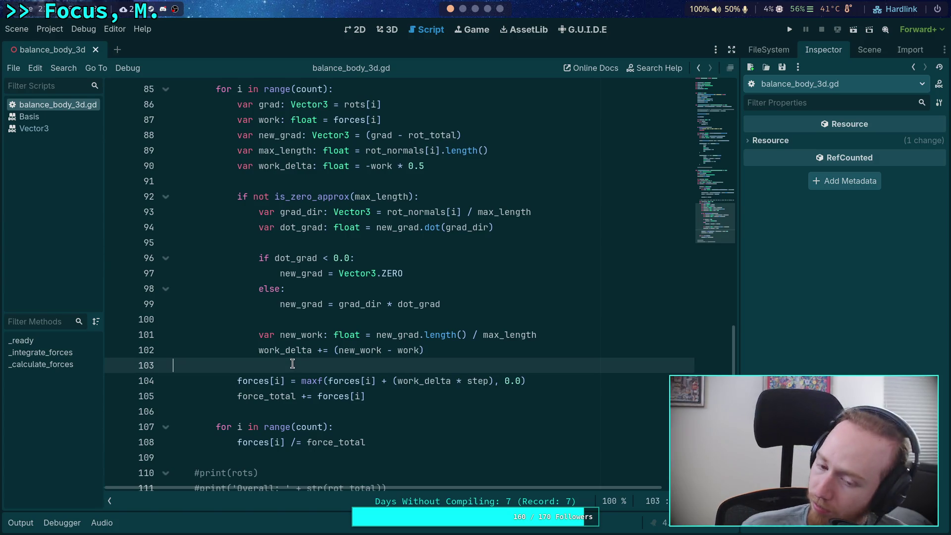
click(460, 350)
text(* 2.0)
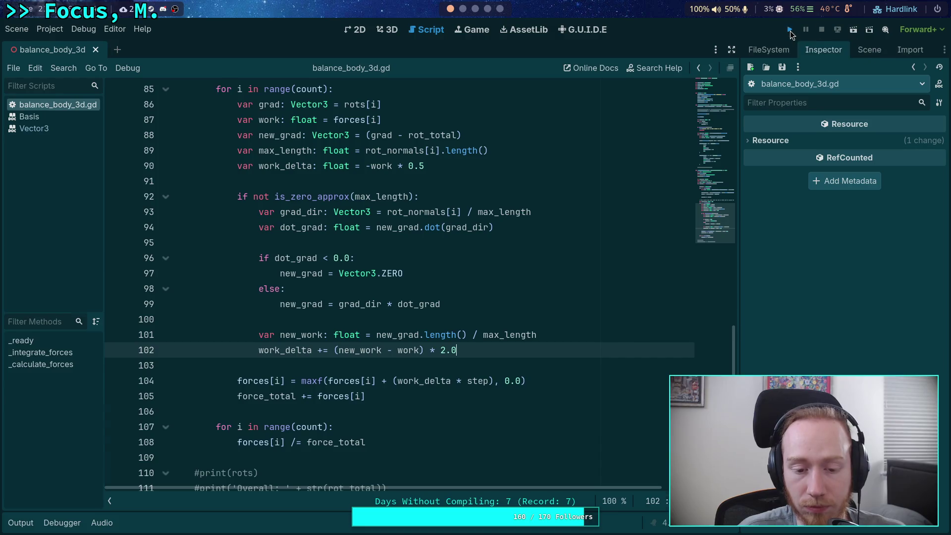
click(790, 31)
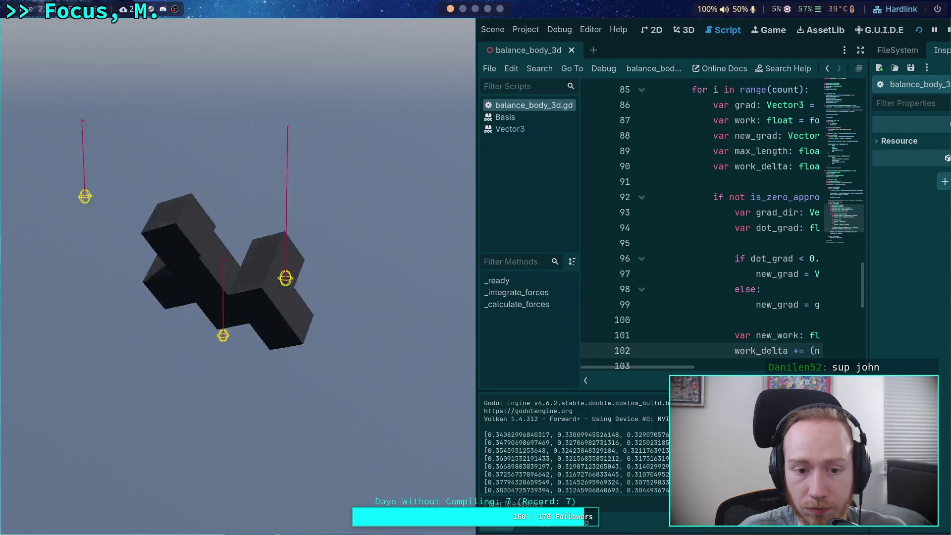
click(947, 27)
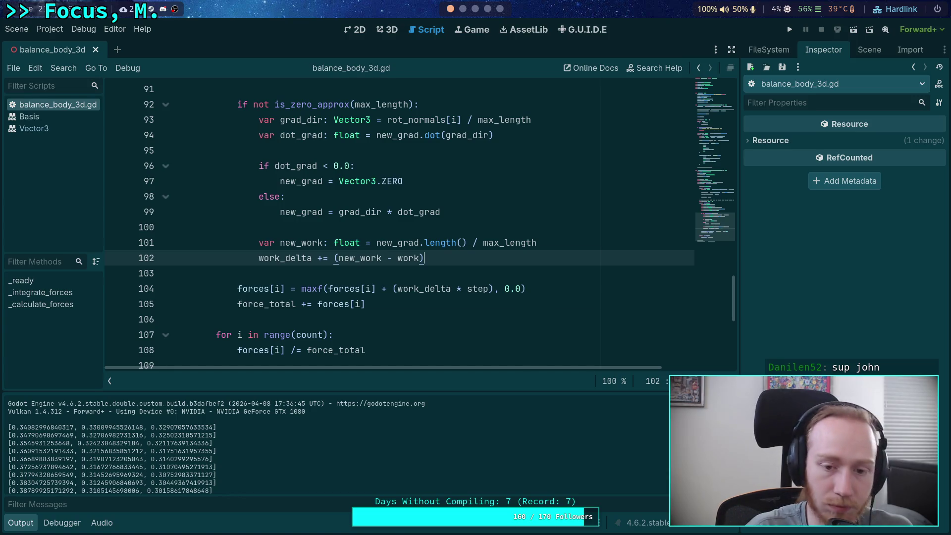
Test-run without the 2.0 multiplier; forces settle near 0.40, 0.31 and 0.29.
click(790, 29)
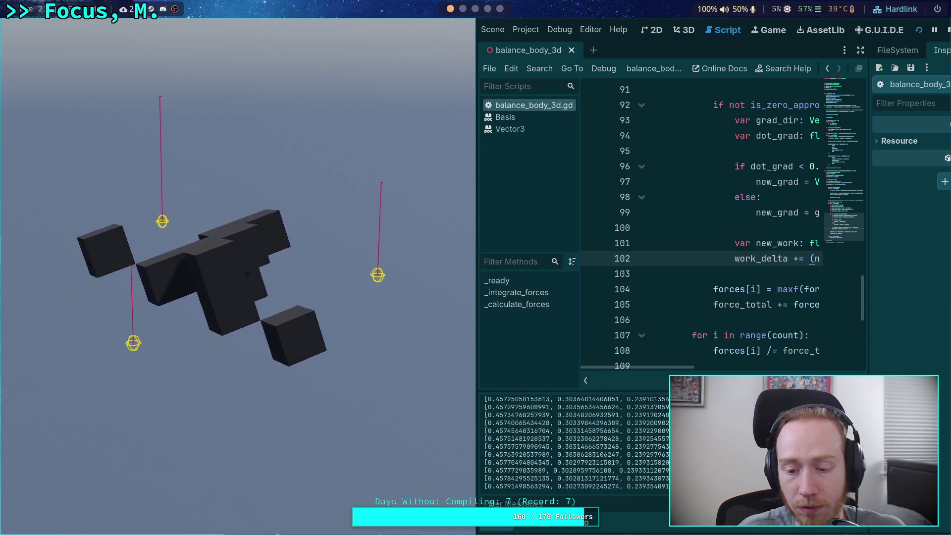
click(948, 31)
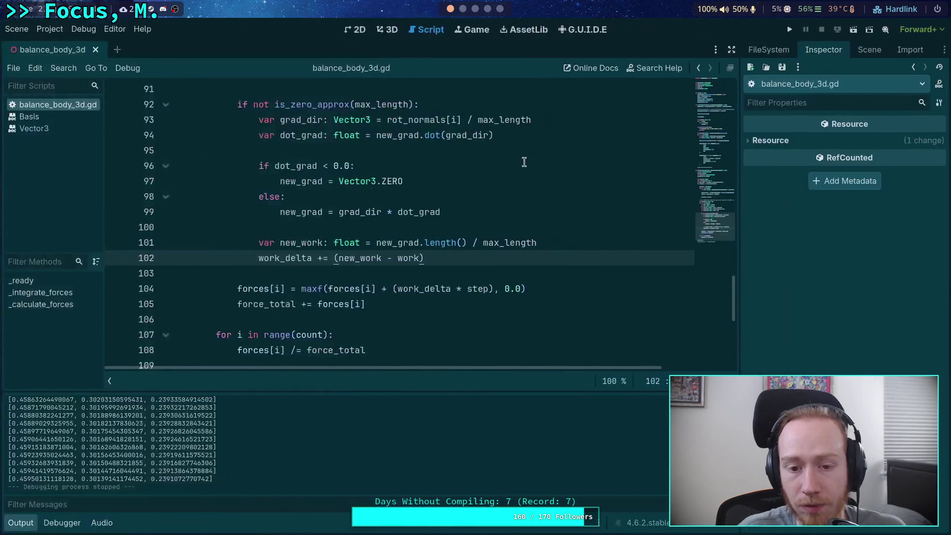
scroll(505, 189, up, 2)
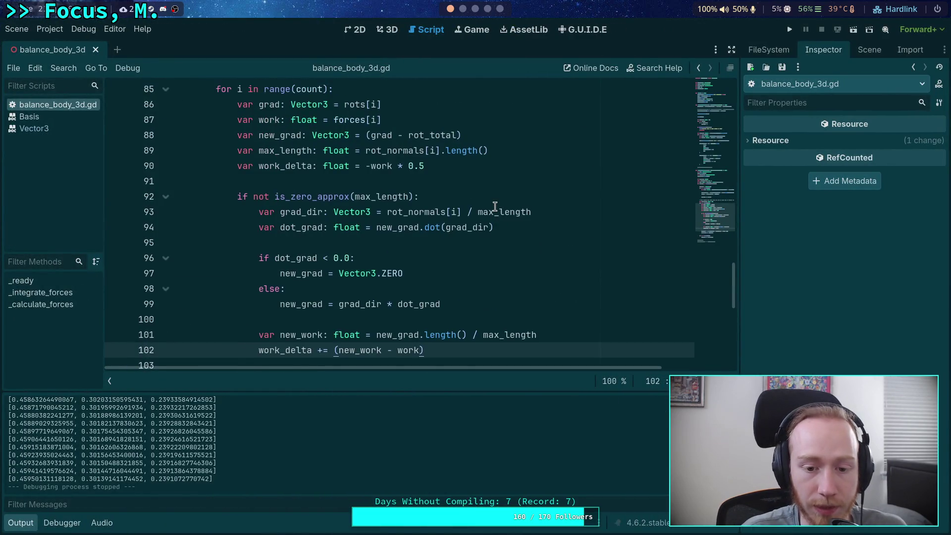
scroll(490, 208, down, 2)
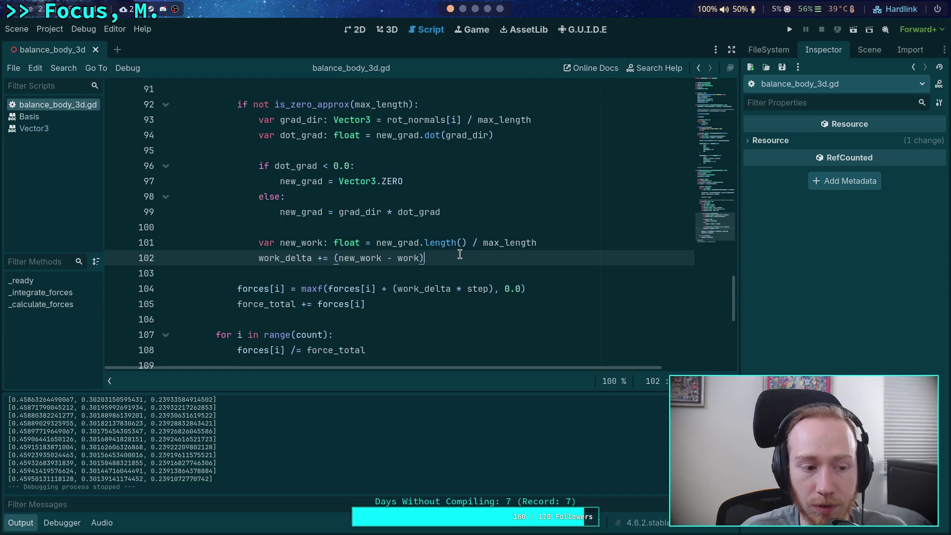
click(795, 30)
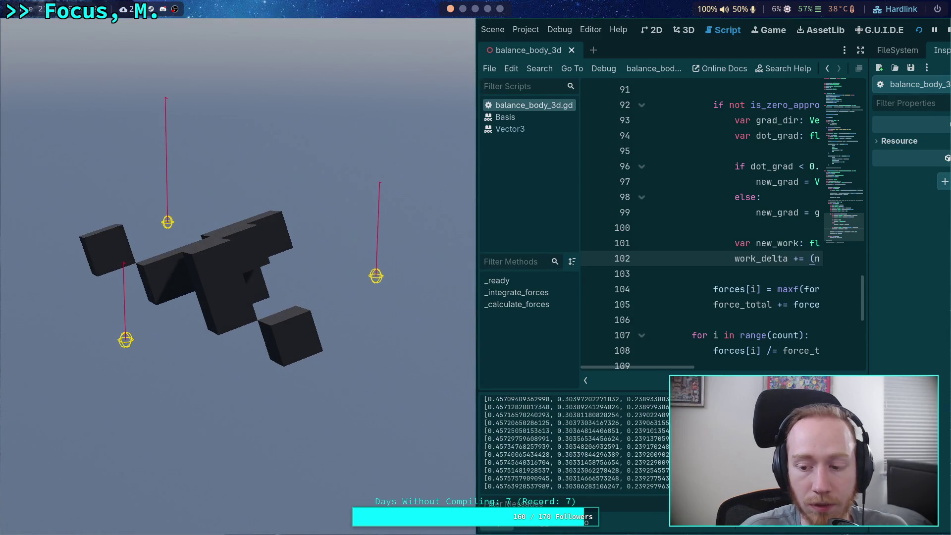
key(F5)
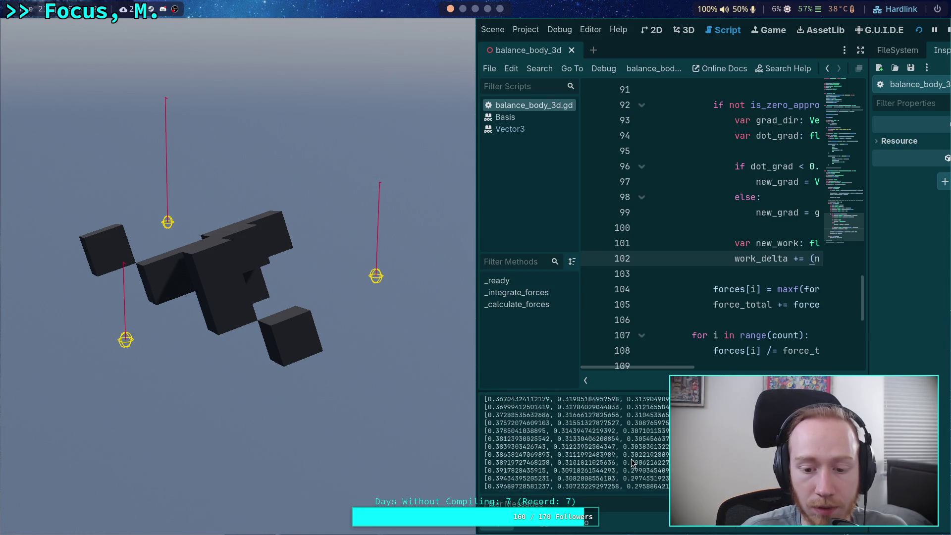
click(946, 32)
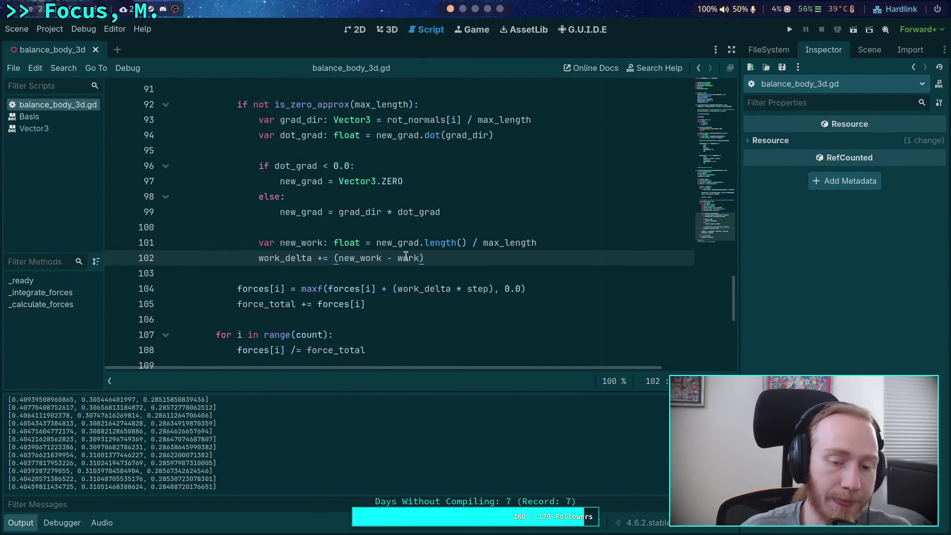
mouse_move(405, 257)
text(* 2.0)
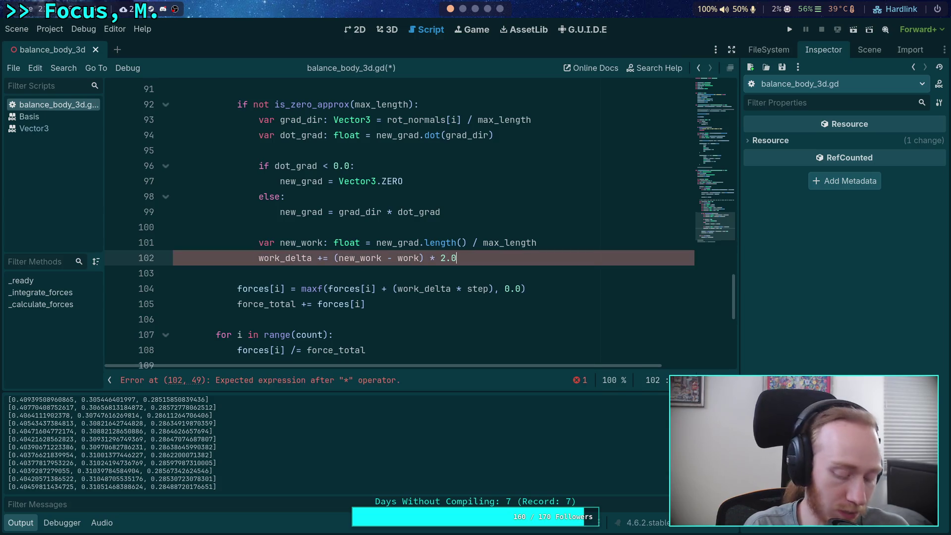
Test-run the saved * 2.0 multiplier, then change line 102 to 5.0 and run again.
key(ctrl+s)
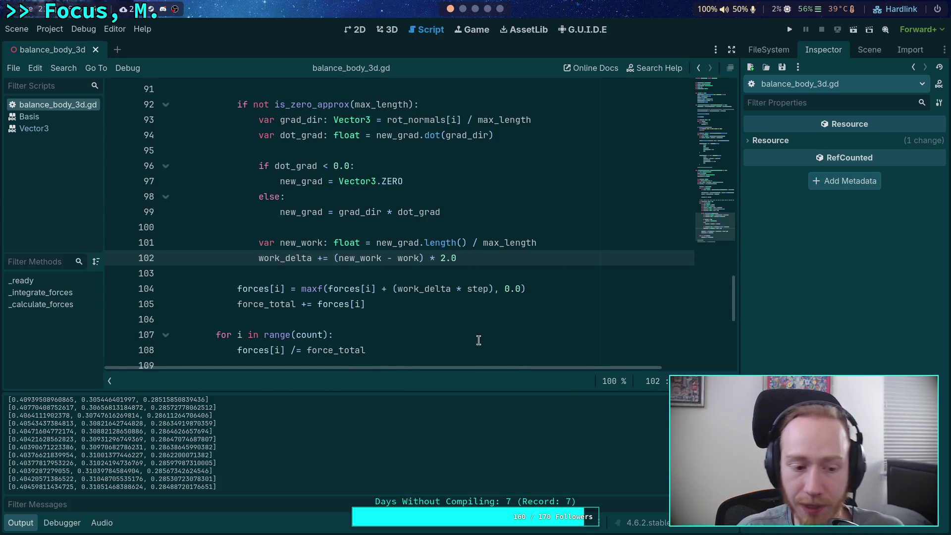
click(790, 30)
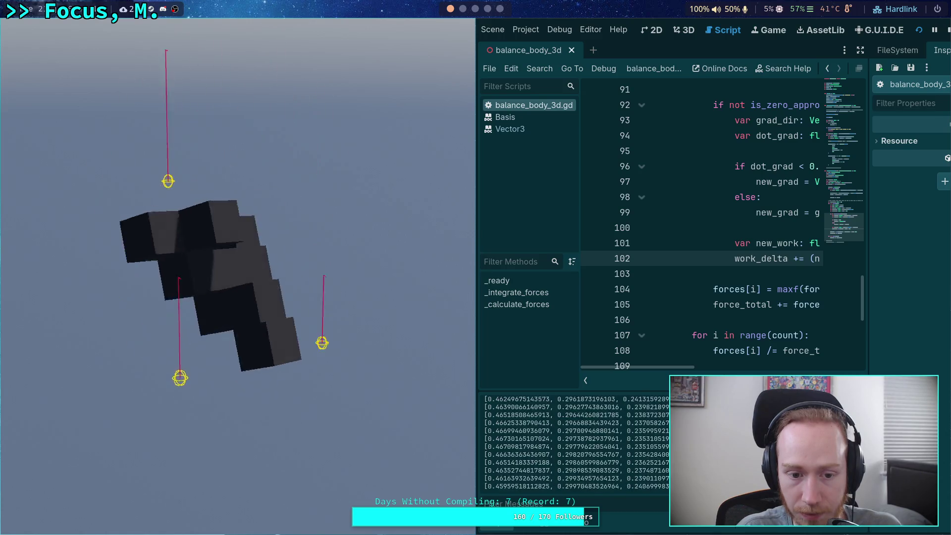
key(F8)
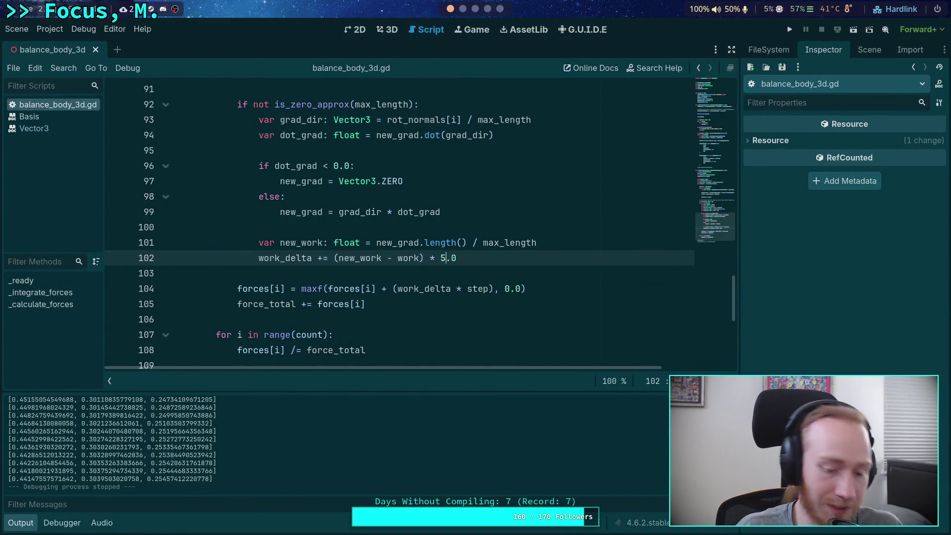
click(789, 30)
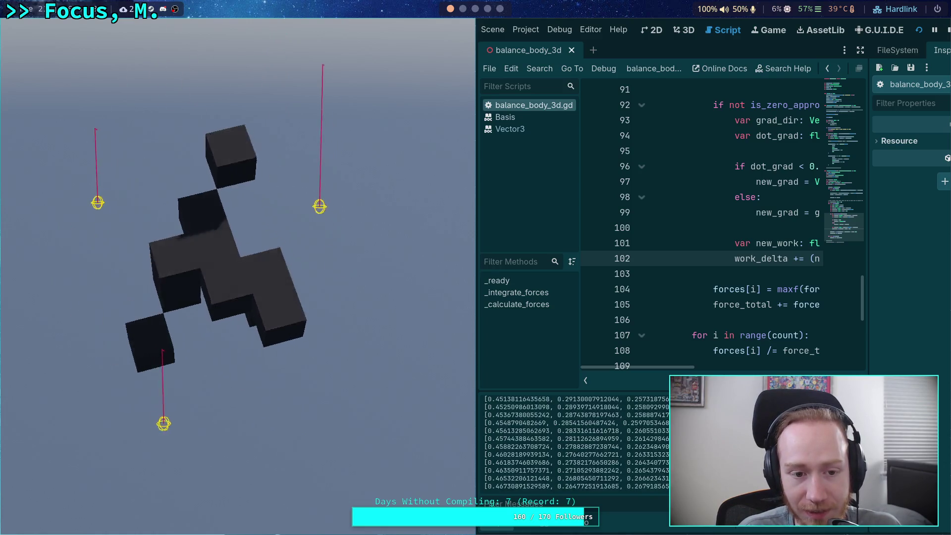
click(947, 31)
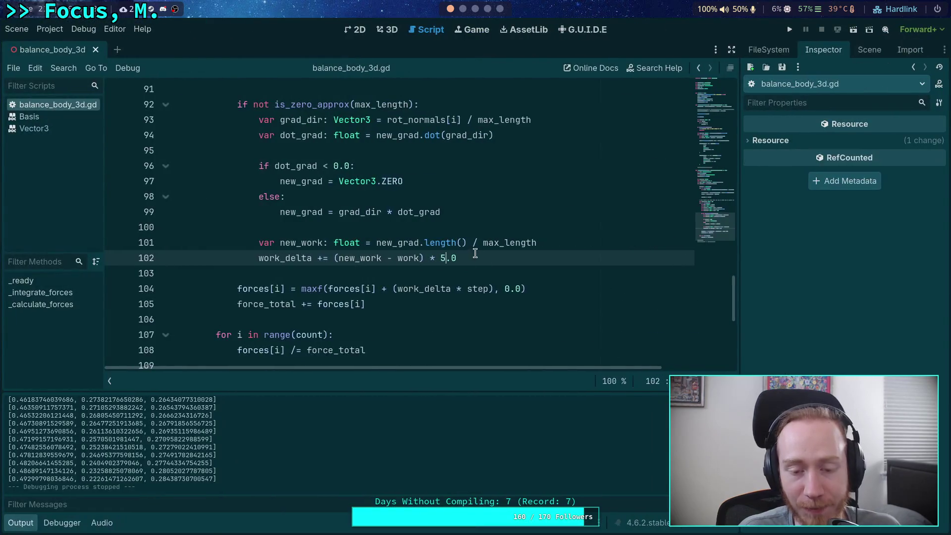
scroll(468, 260, up, 2)
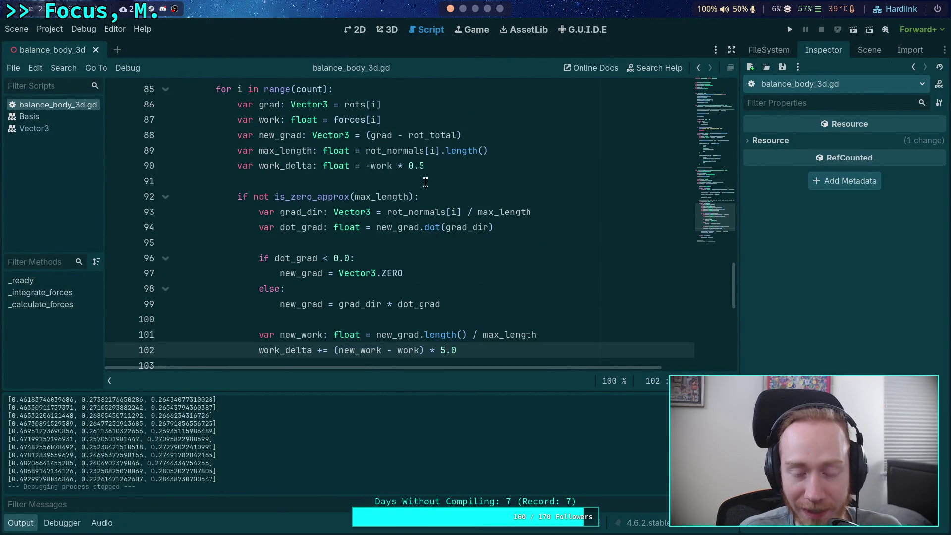
Use step instead of 0.5 on line 90 and test-run; forces converge near 0.314, 0.341, 0.345.
click(406, 166)
text(step)
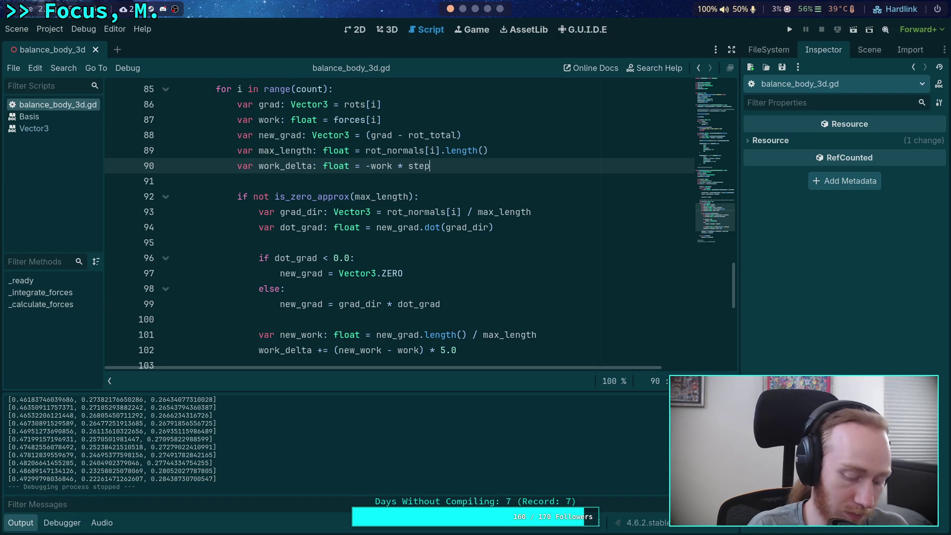
scroll(399, 223, down, 2)
click(794, 30)
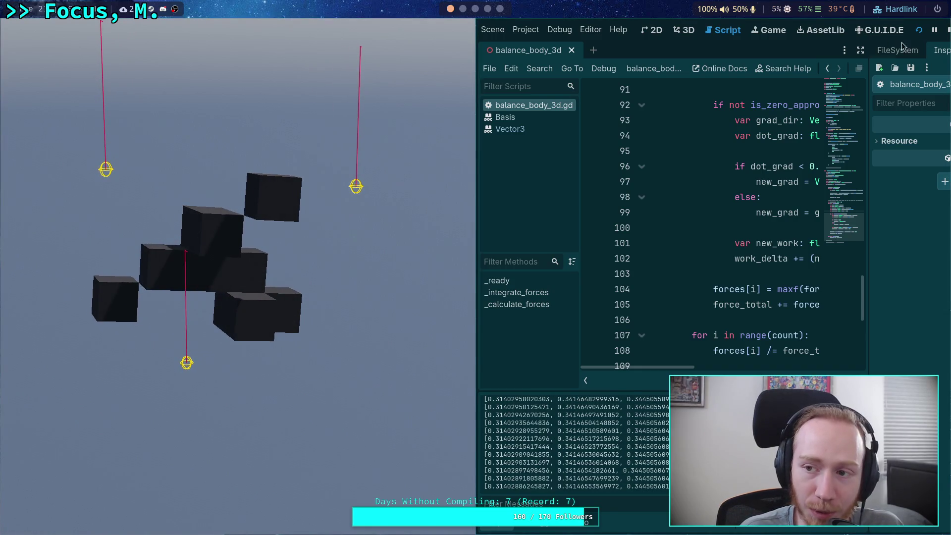
click(948, 32)
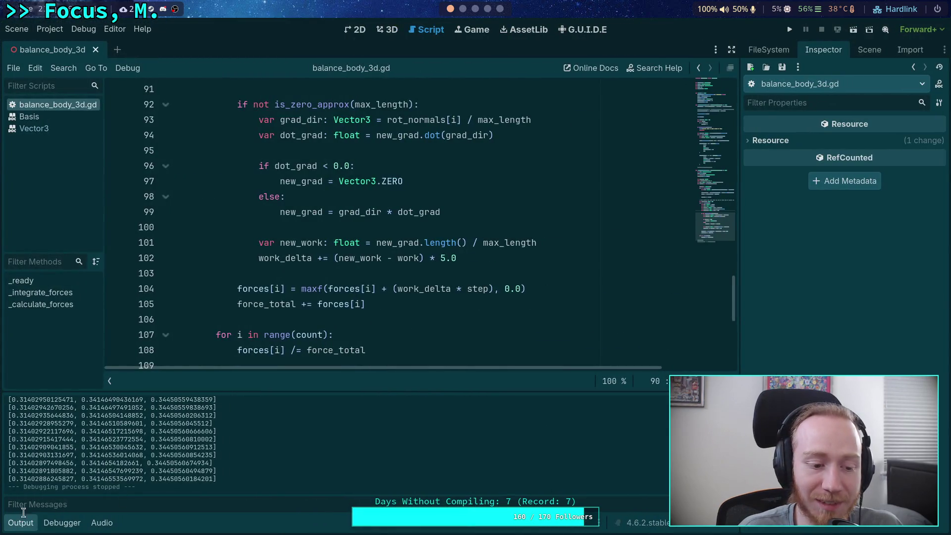
click(17, 524)
scroll(288, 321, up, 3)
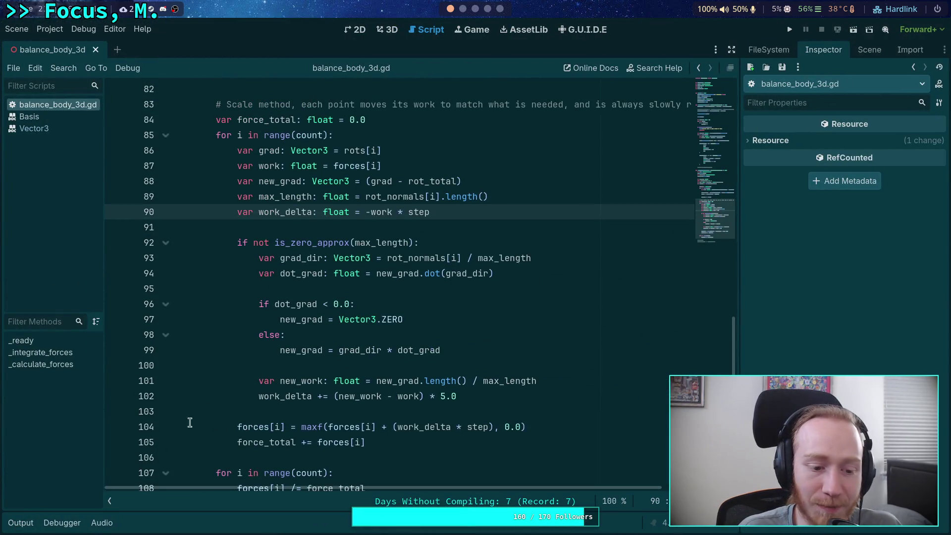
Check the last logged forces, then delete the * 5.0 multiplier from line 102 and test-run.
click(37, 524)
drag(218, 479, 65, 478)
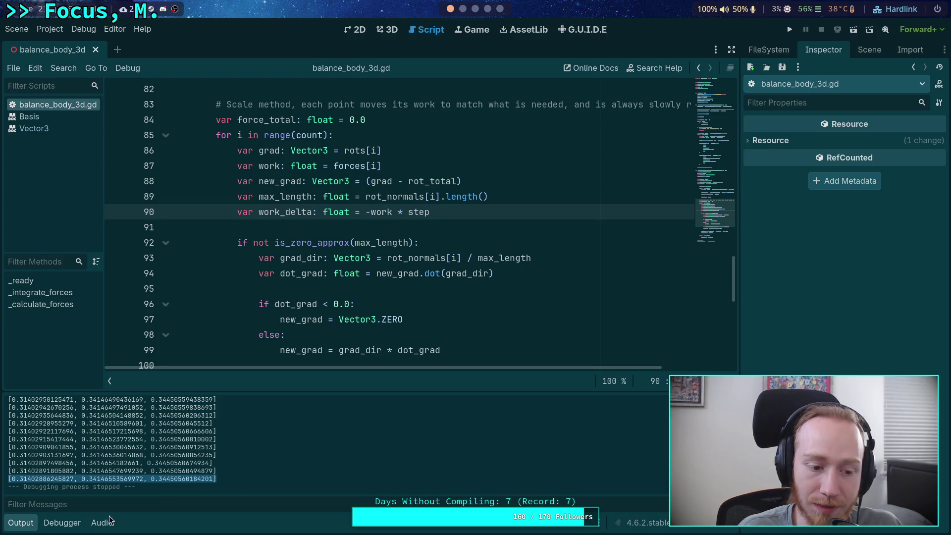
click(21, 524)
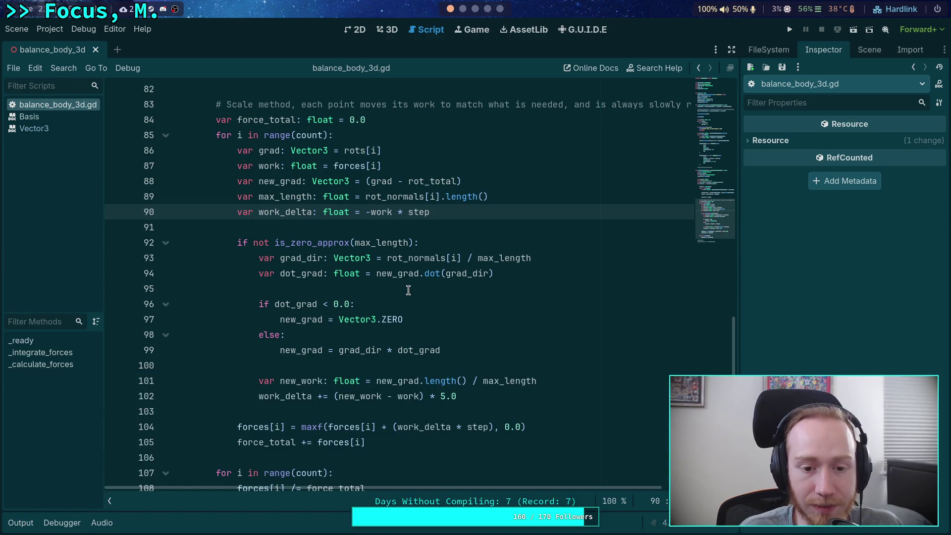
click(408, 291)
scroll(408, 291, up, 5)
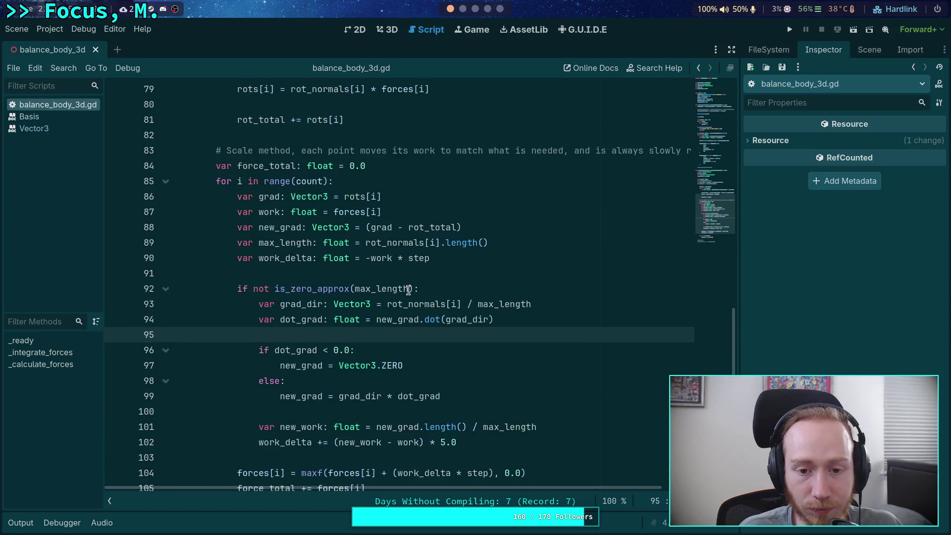
scroll(456, 345, down, 5)
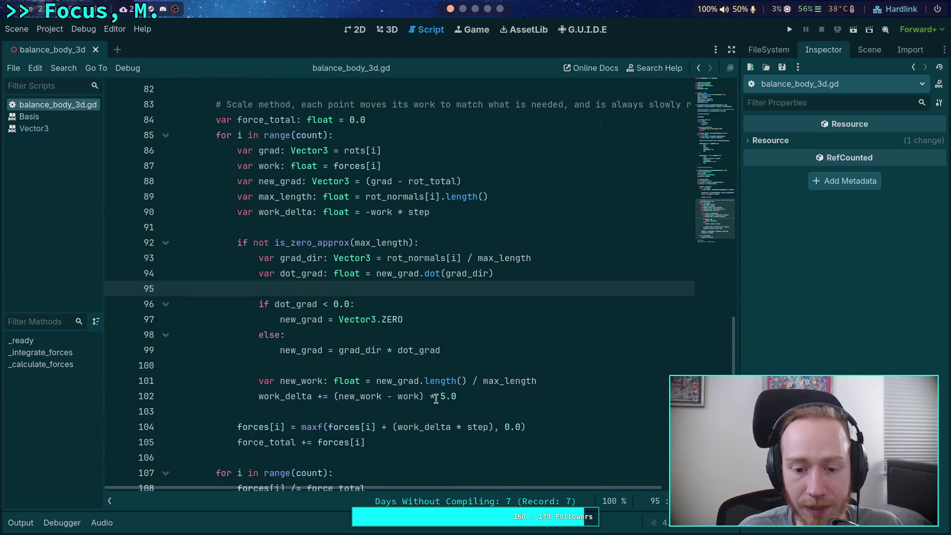
drag(425, 396, 467, 396)
key(BackSpace)
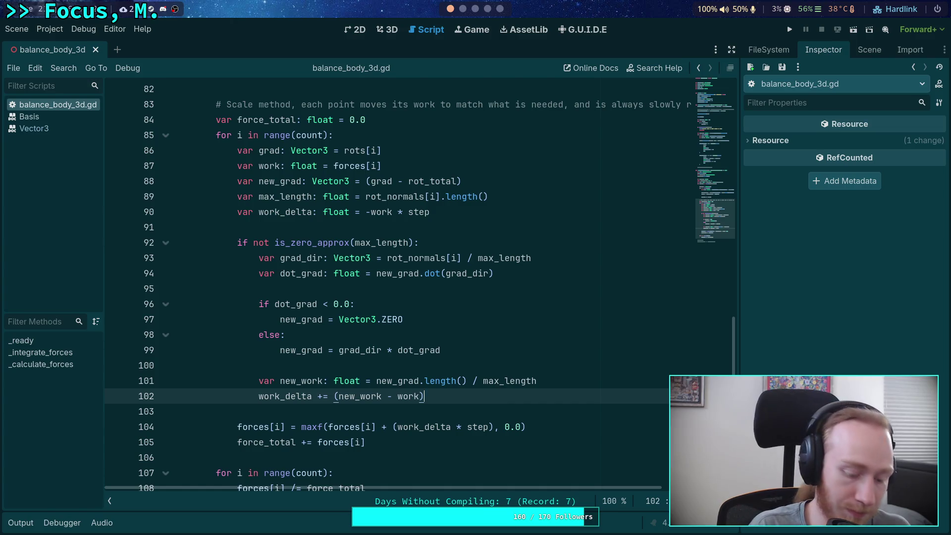
click(790, 33)
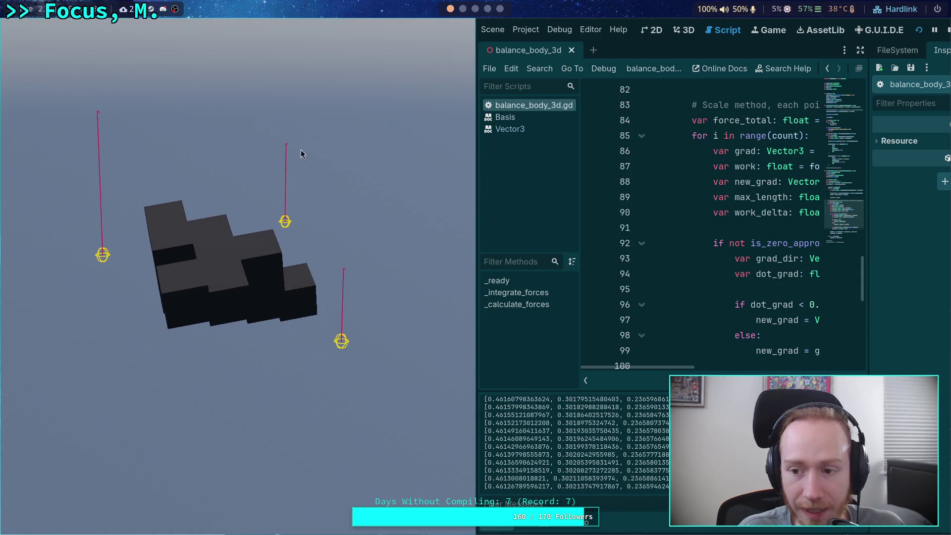
key(F8)
Set line 102's multiplier to 10.0, save, and run; forces settle near 0.40, 0.33, 0.27.
click(462, 212)
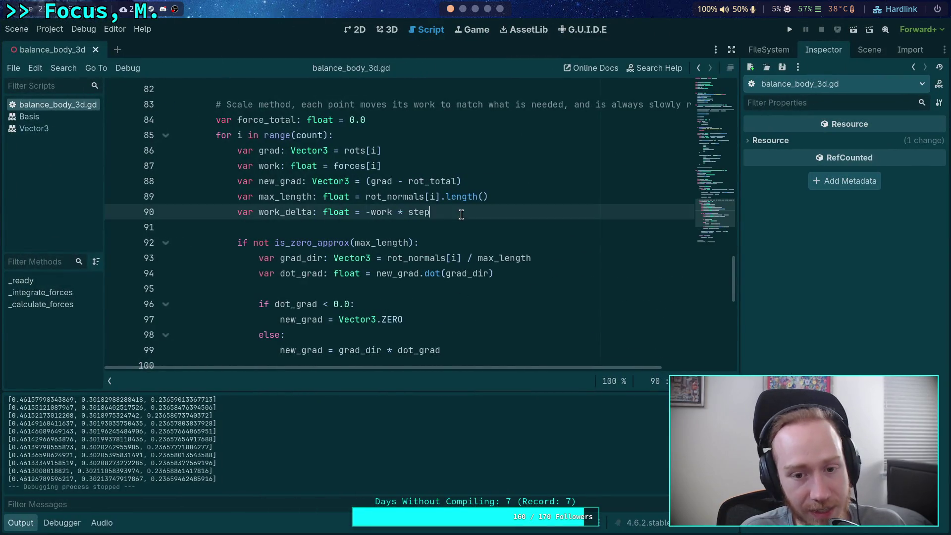
scroll(430, 219, down, 2)
text(work_delta += (new_work - work) * 10.0)
click(478, 299)
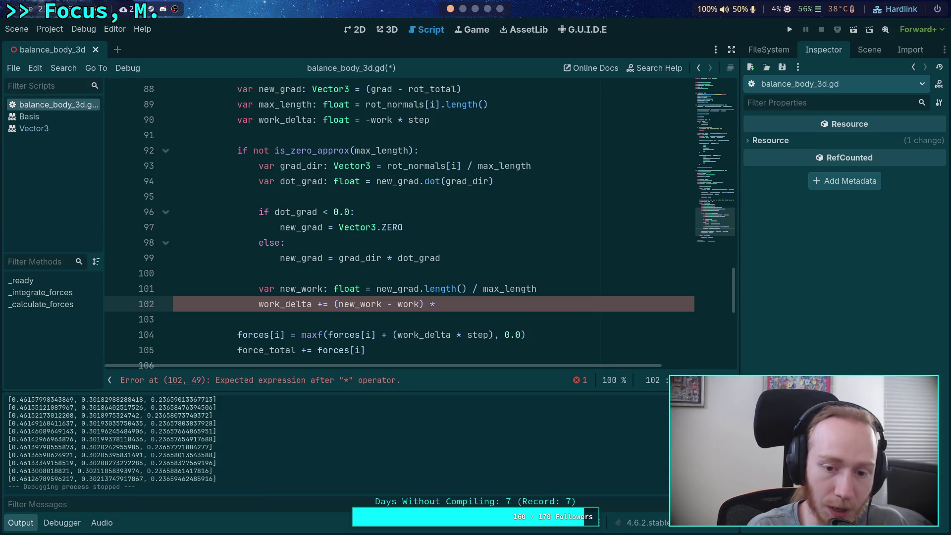
key(ctrl+s)
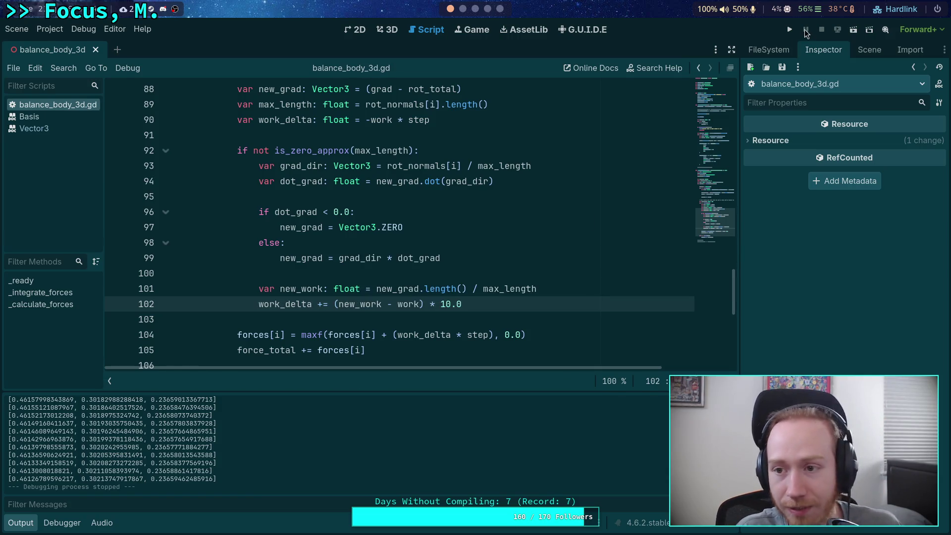
click(789, 29)
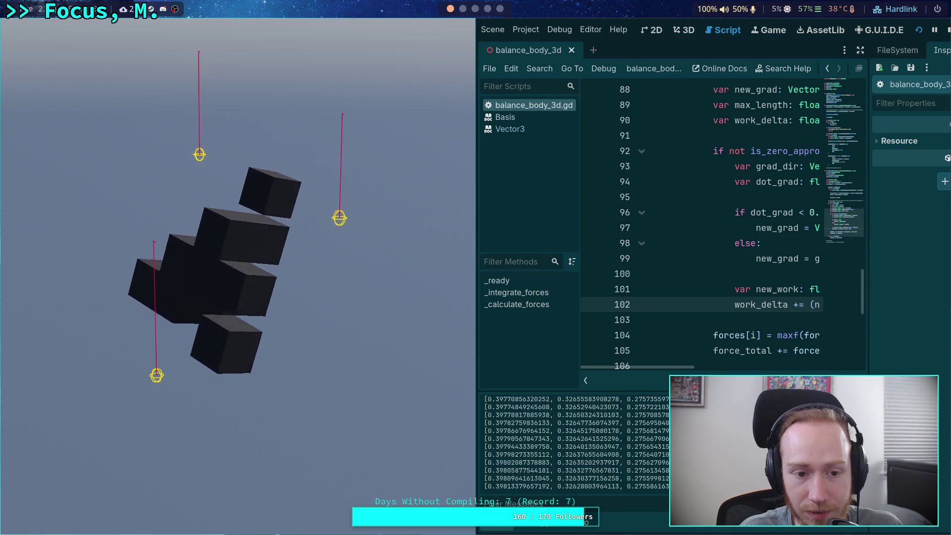
click(947, 32)
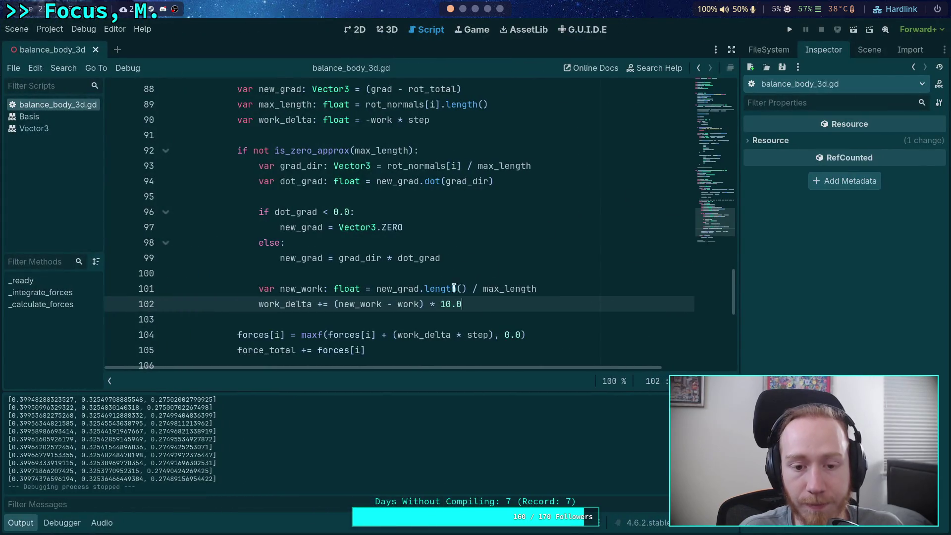
Toggle RigidBody3D's Axis Lock Angular Y in the Inspector and test-run the scene.
click(870, 50)
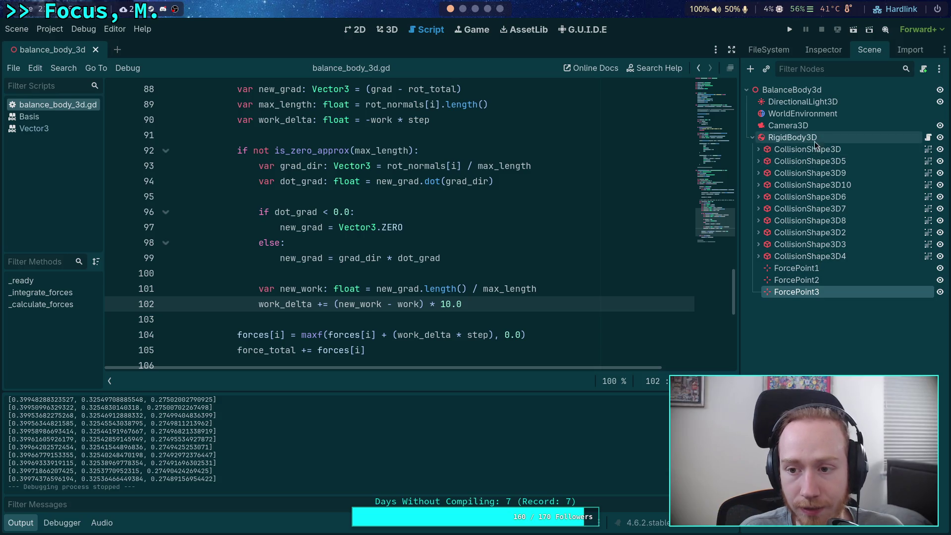
click(803, 137)
click(823, 50)
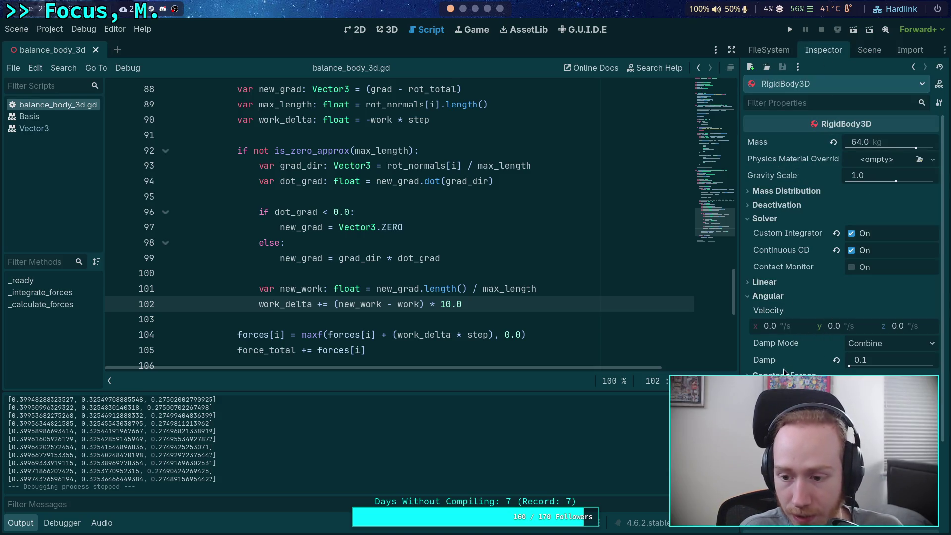
scroll(791, 327, down, 2)
scroll(817, 346, down, 2)
click(852, 387)
click(790, 29)
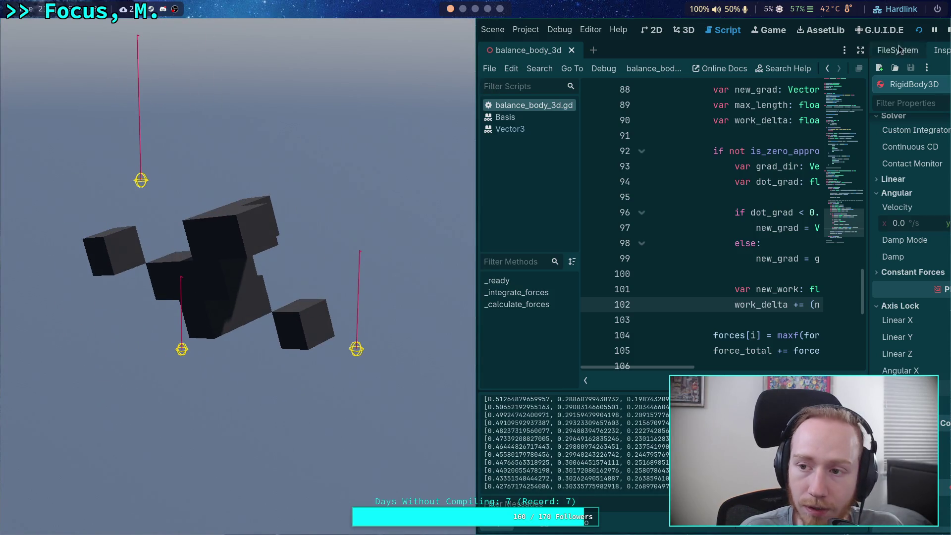
click(947, 32)
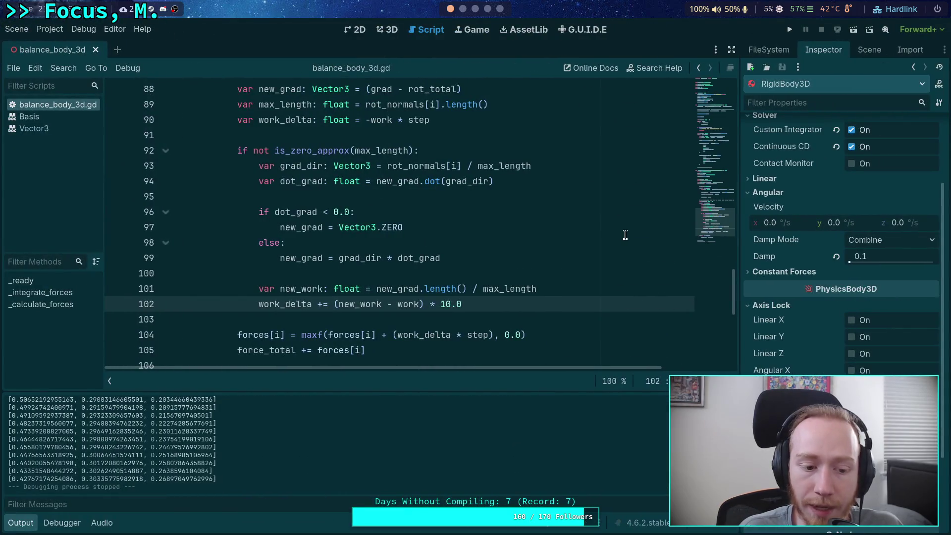
scroll(722, 203, up, 20)
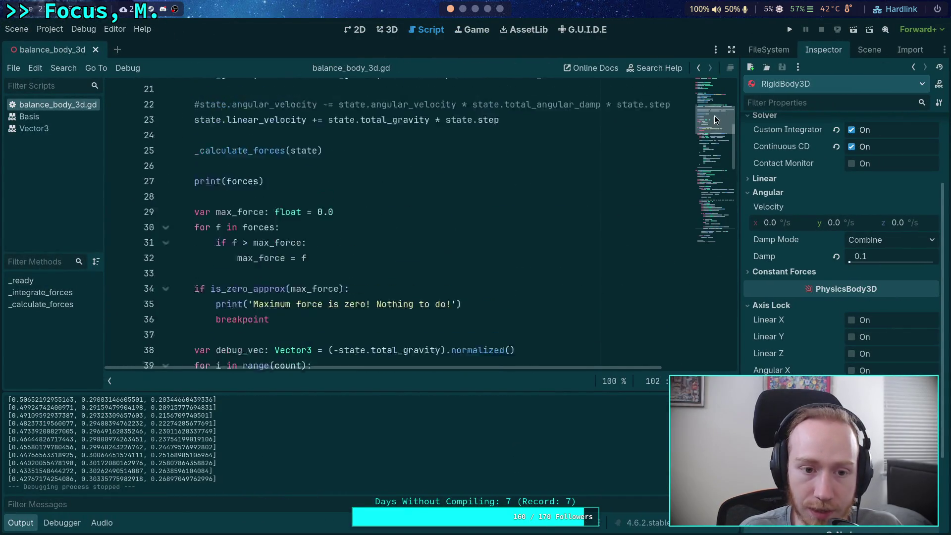
Uncomment the angular velocity damping on line 22 and test-run twice; forces hold near 0.467, 0.242, 0.291.
click(198, 164)
key(BackSpace)
click(790, 29)
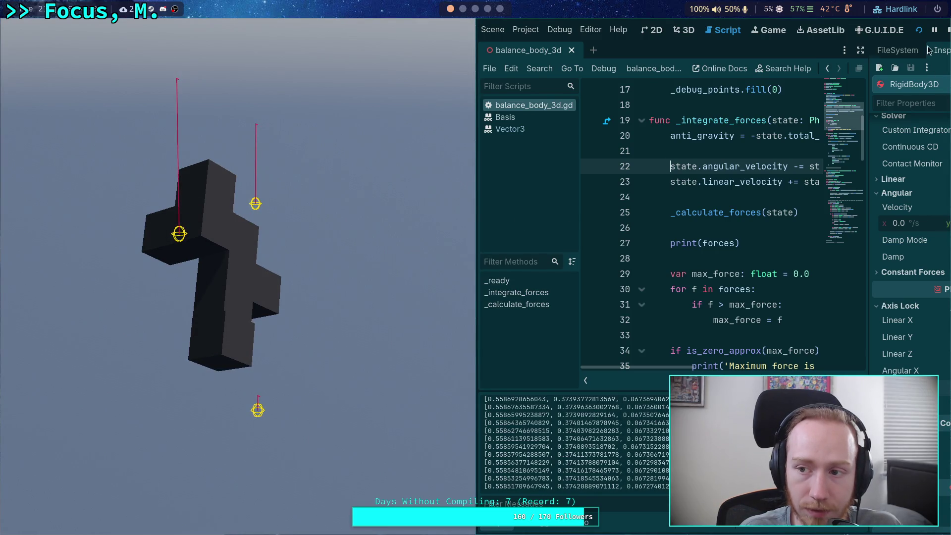
click(948, 30)
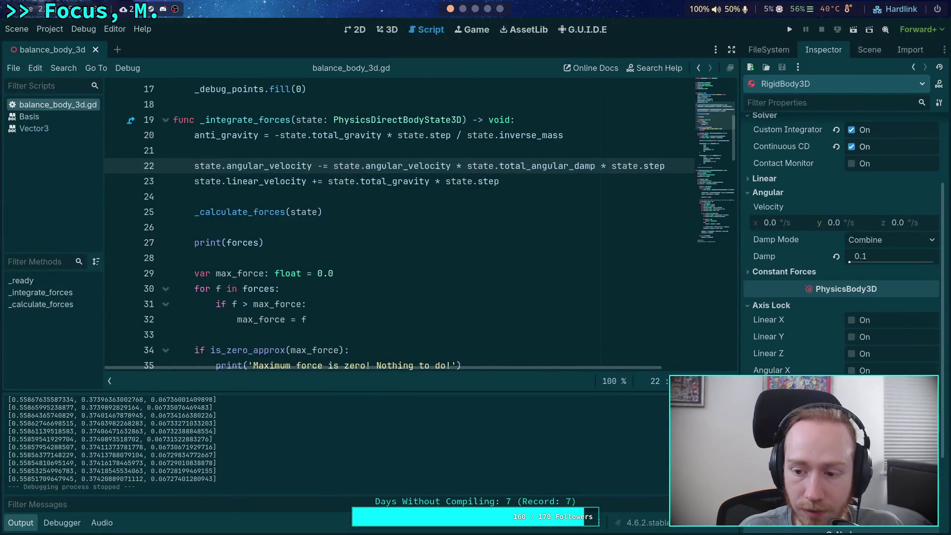
click(789, 30)
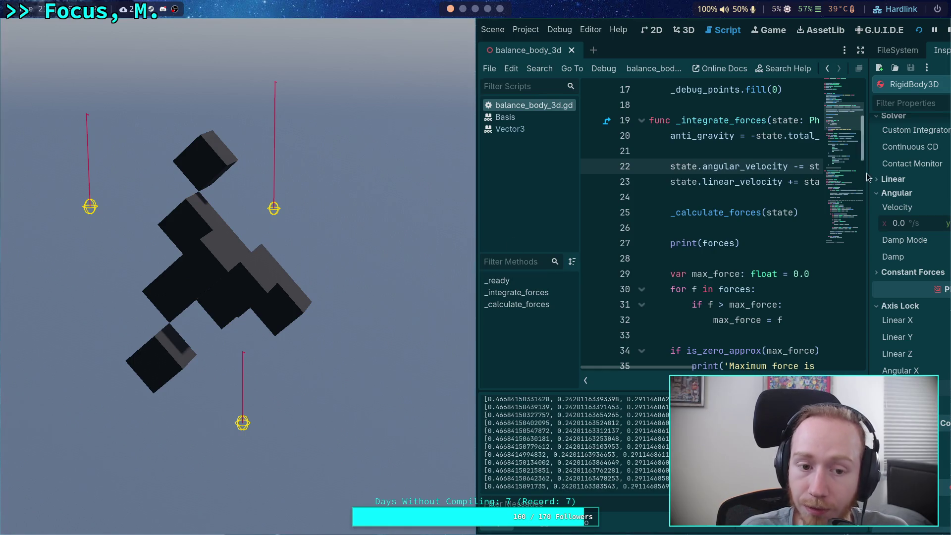
click(947, 29)
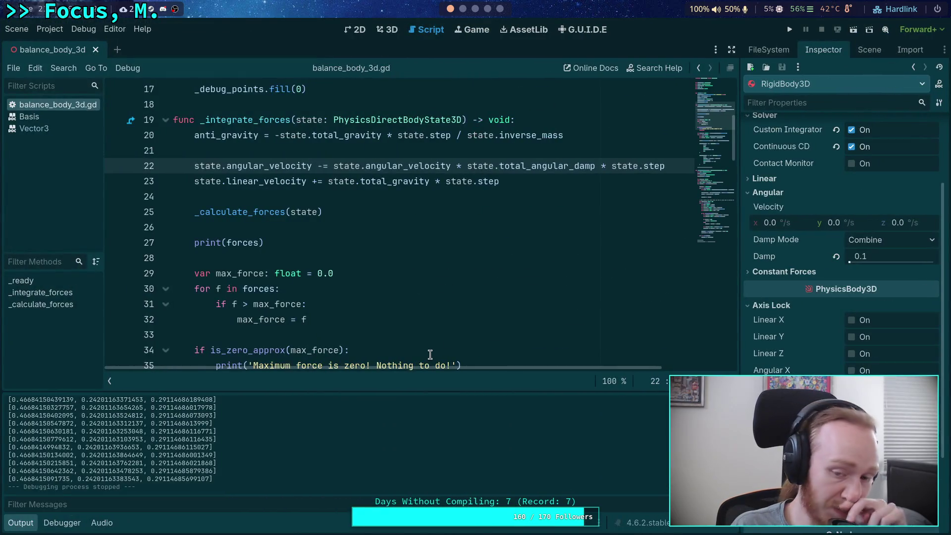
Delete the step multiplier ending line 90 and test-run the scene.
scroll(388, 295, down, 3)
scroll(388, 296, down, 17)
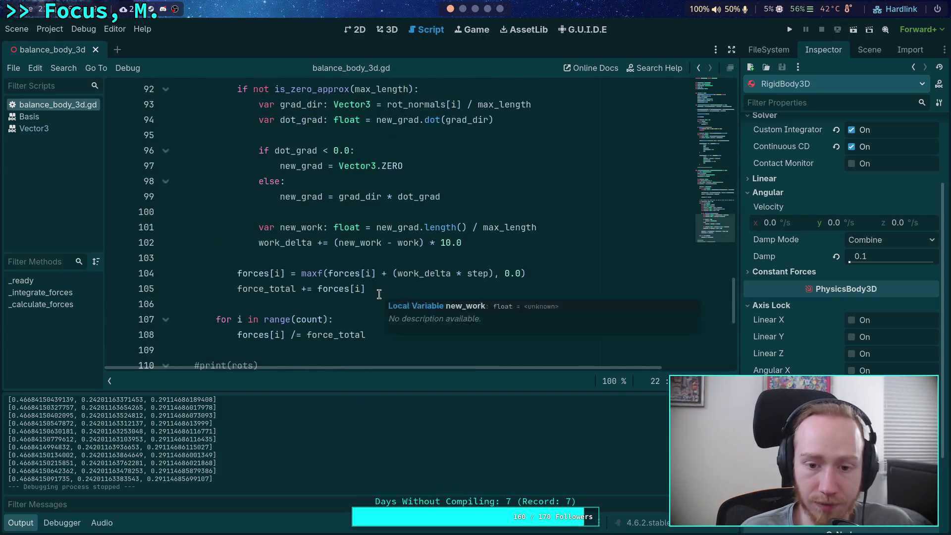
double_click(419, 320)
drag(466, 289, 420, 289)
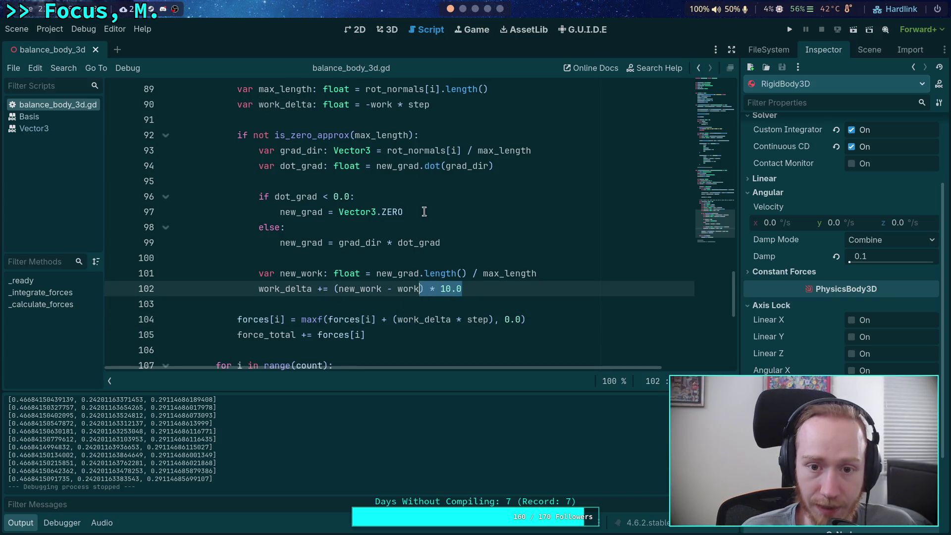
drag(439, 106, 404, 105)
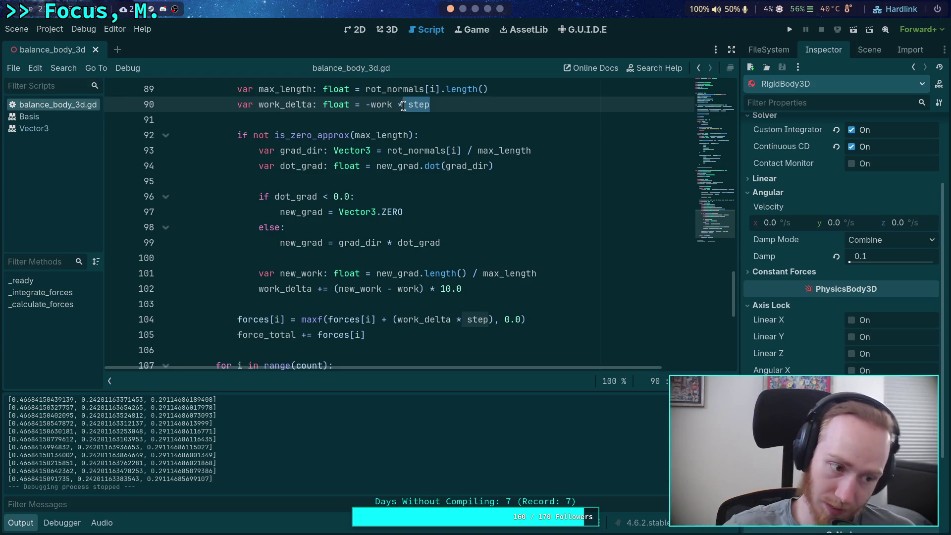
key(BackSpace)
key(BackSpace)
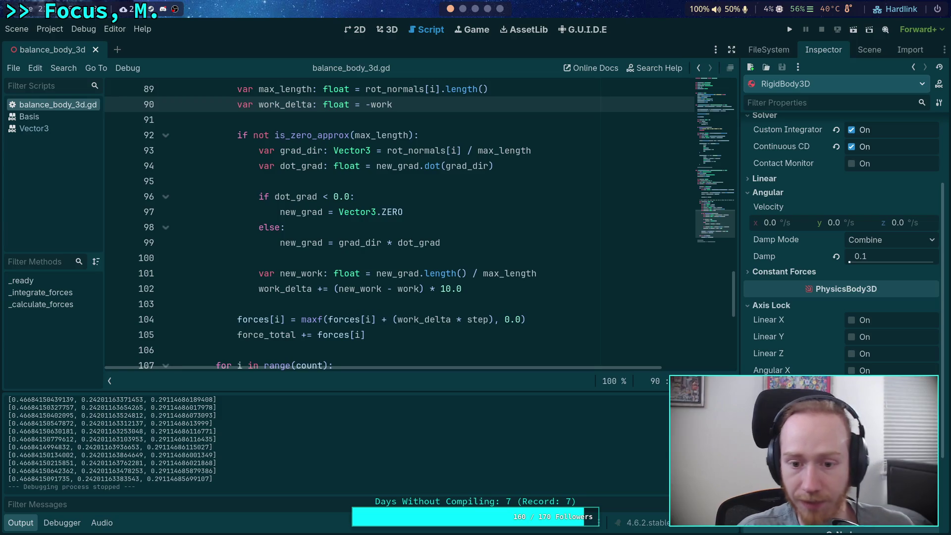
click(790, 29)
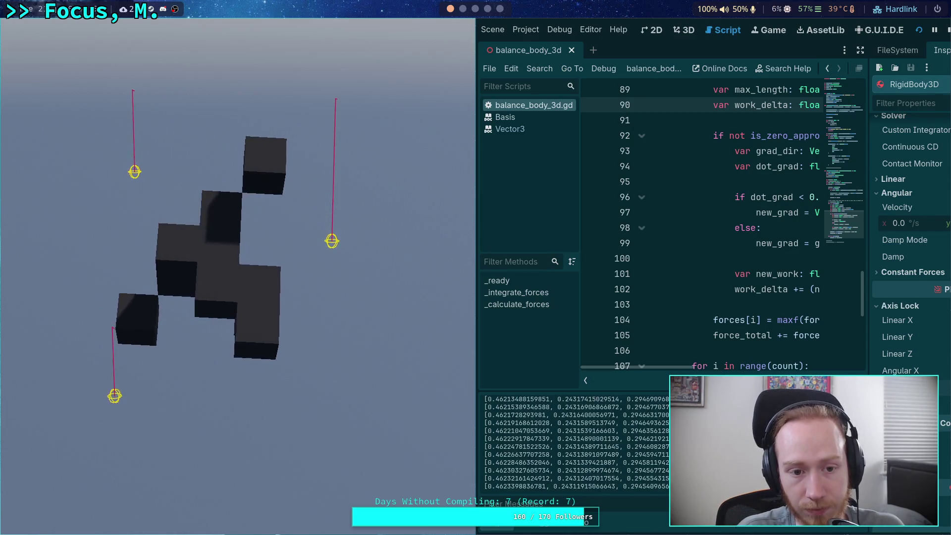
click(948, 30)
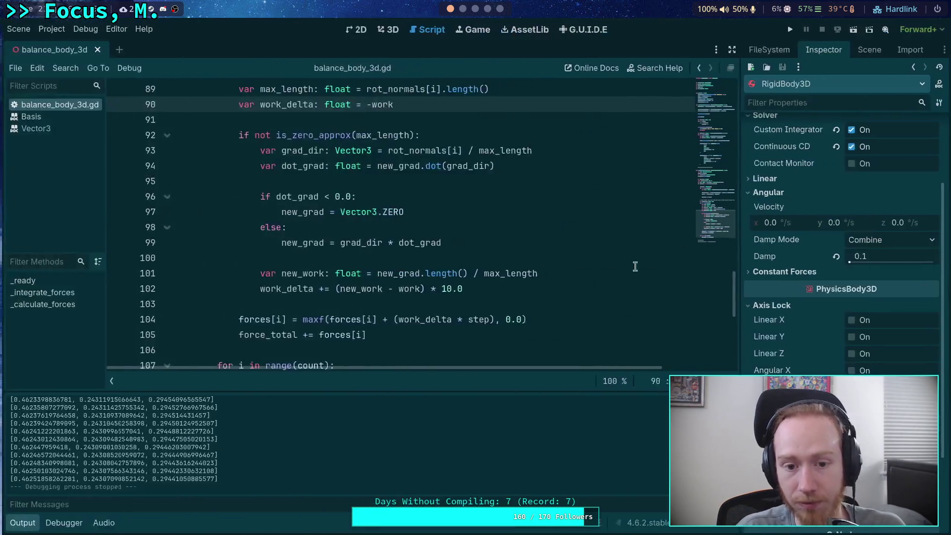
Clear the remaining step multiplication so line 90 initialises work_delta to just -work.
mouse_move(528, 266)
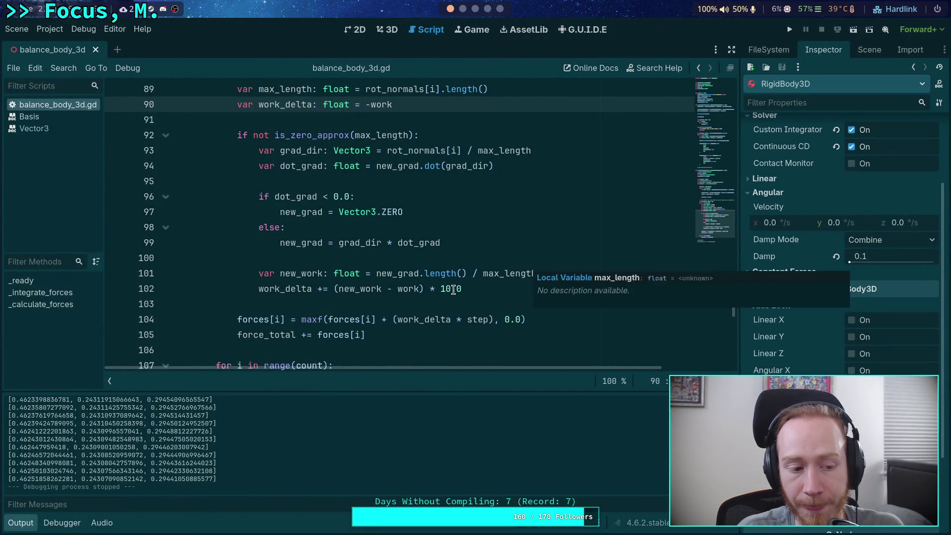
click(483, 301)
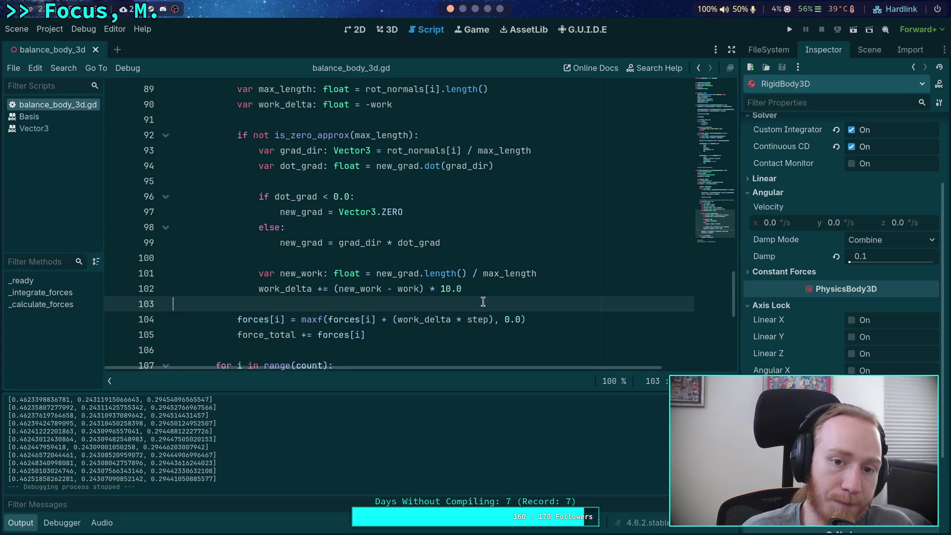
click(447, 102)
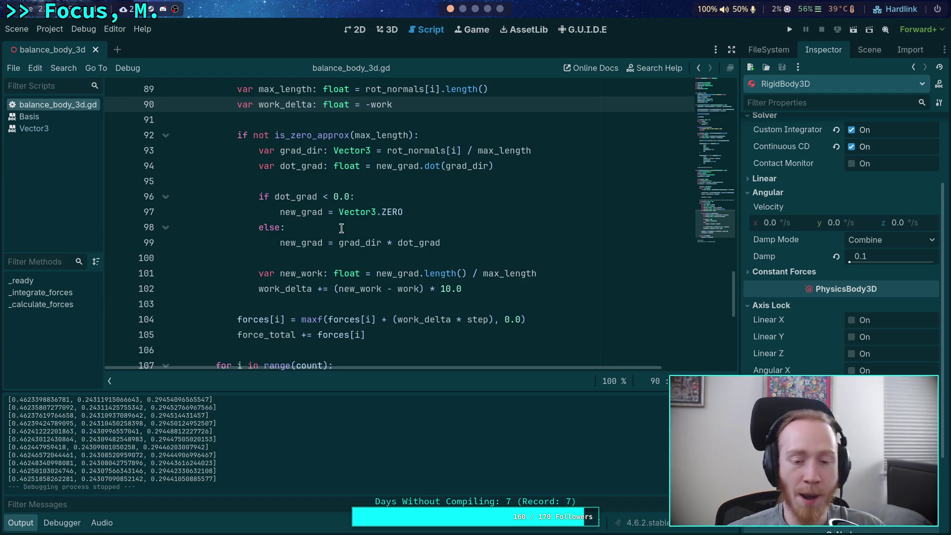
scroll(426, 218, up, 3)
text(* step)
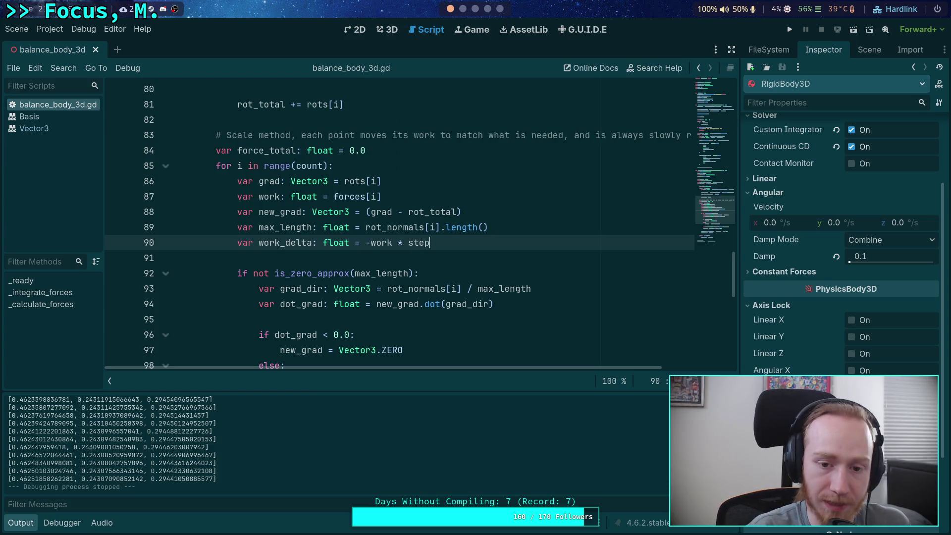
key(BackSpace)
key(BackSpace)
key(BackSpace)
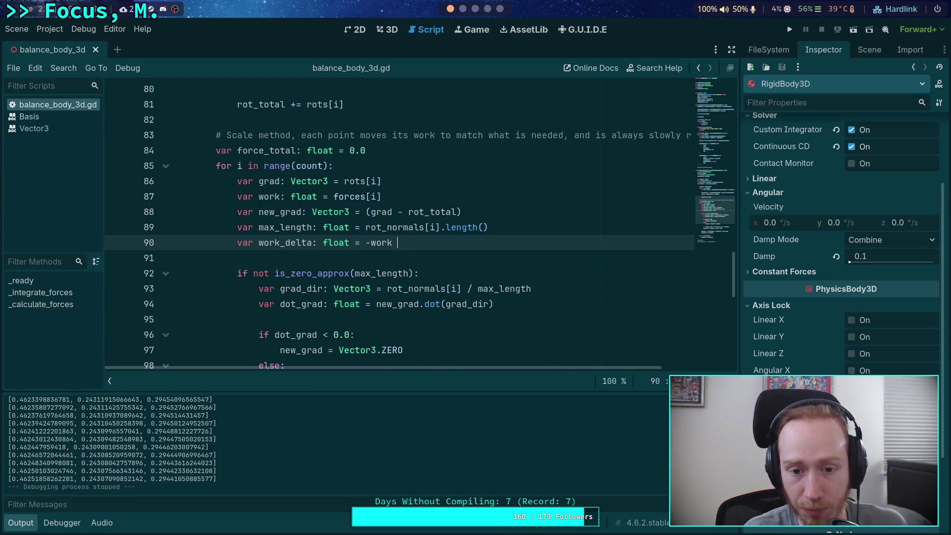
scroll(490, 277, down, 3)
Inspect the work_delta and step terms on lines 102–104, then run the project again.
double_click(423, 320)
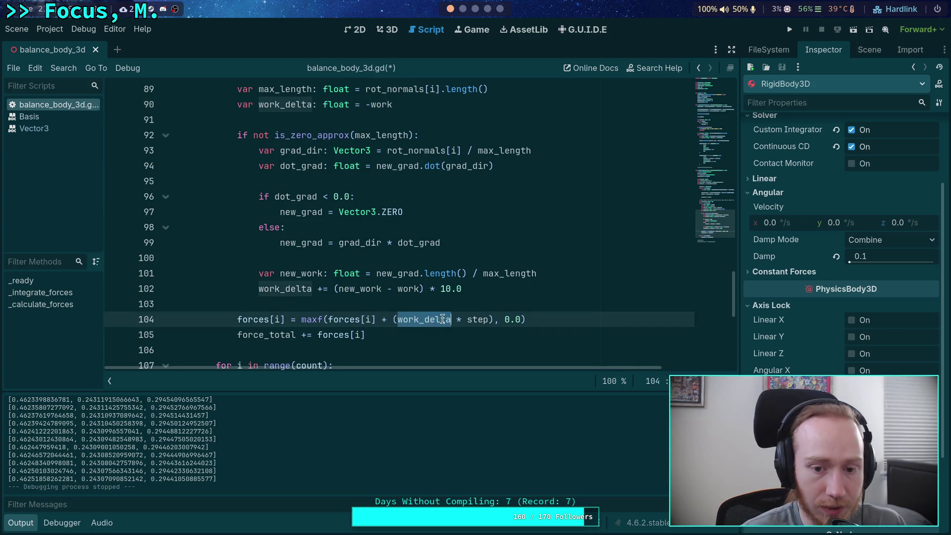
double_click(478, 320)
click(417, 321)
double_click(417, 320)
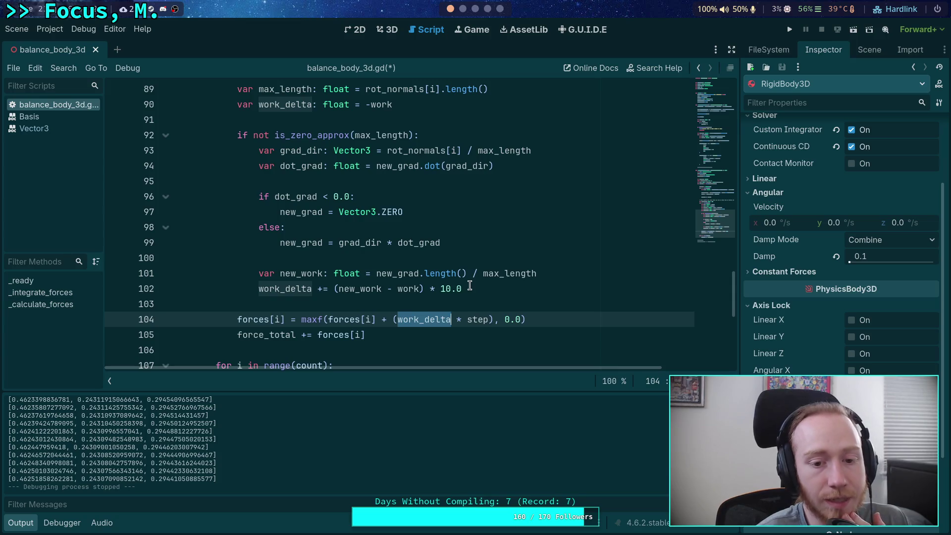
click(487, 318)
double_click(479, 319)
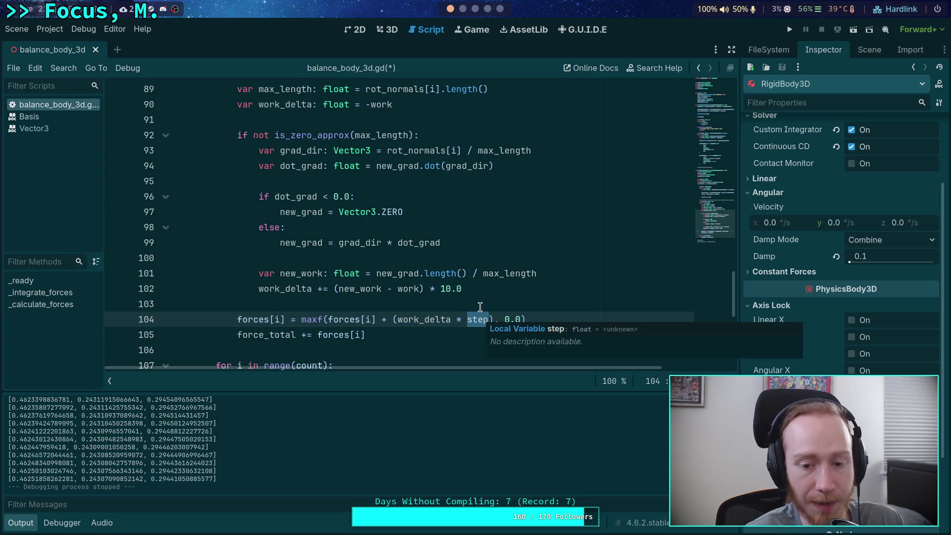
click(340, 289)
key(shift+End)
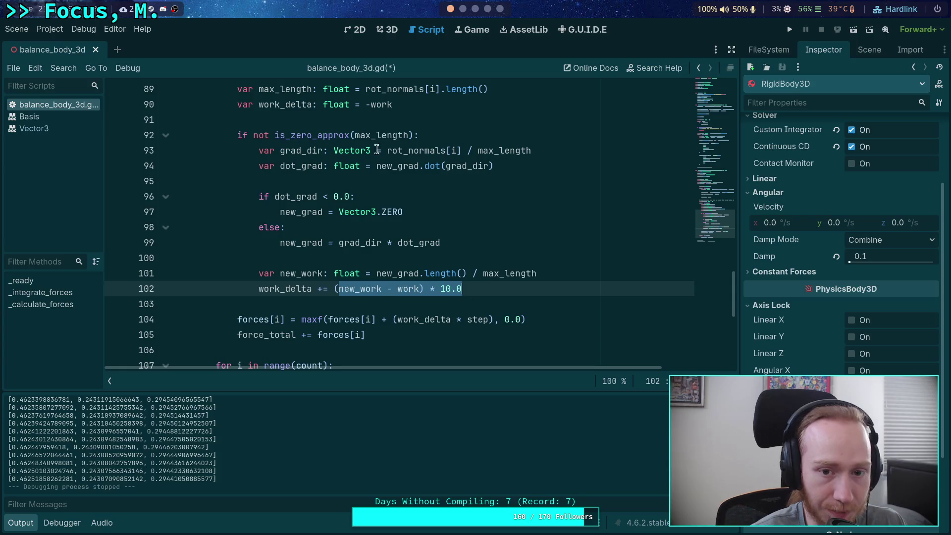
click(413, 104)
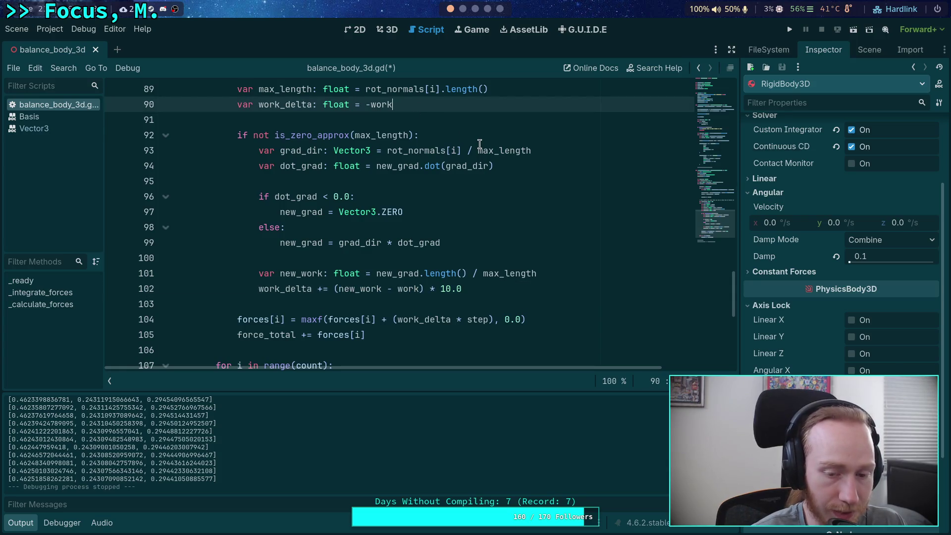
mouse_move(479, 145)
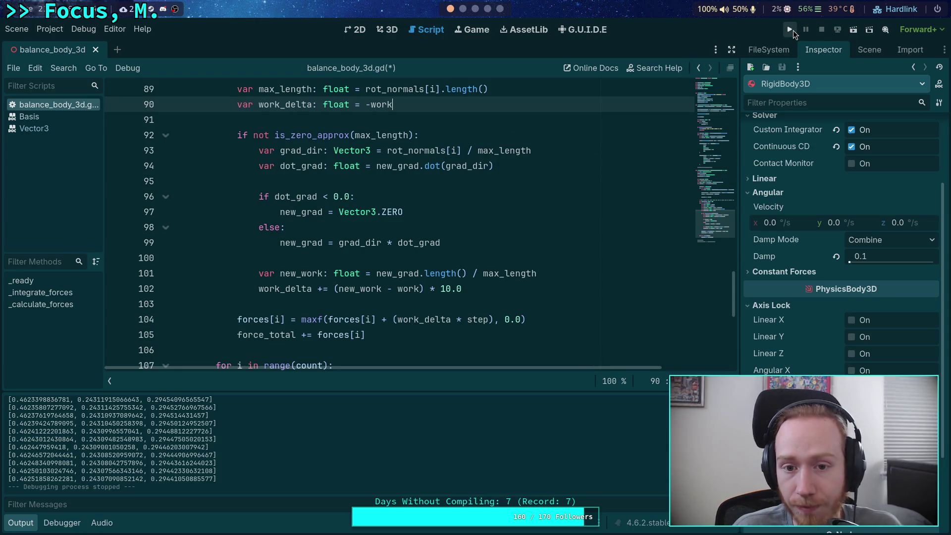
click(790, 29)
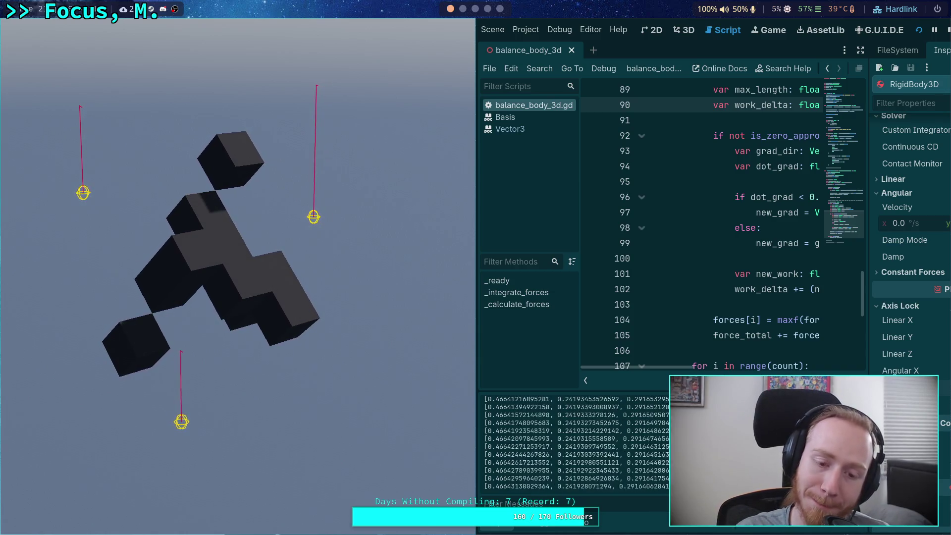
Stop the running test and collapse the output log to show more of the script.
click(946, 31)
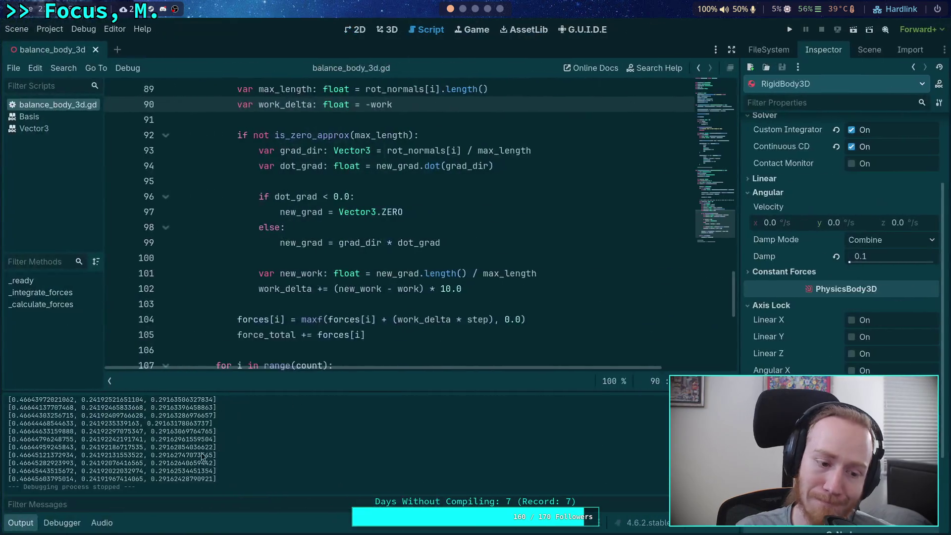
click(20, 522)
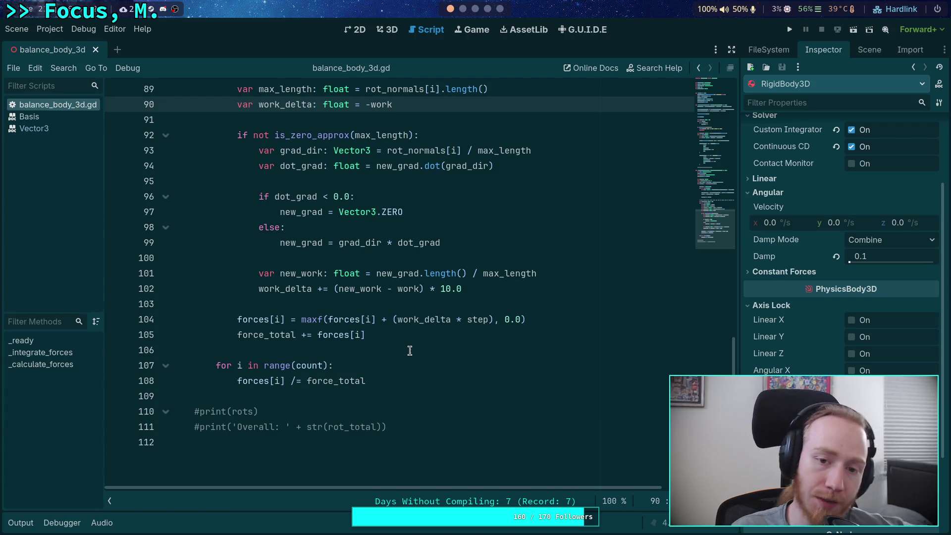
Highlight the 10.0 gain on line 102, scroll up to line 65, then run and stop the project.
mouse_move(450, 323)
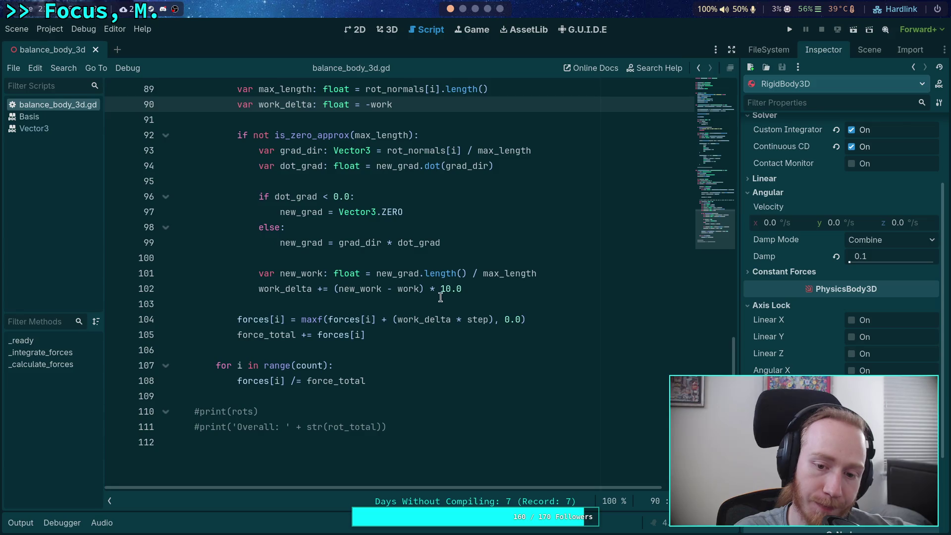
drag(441, 290, 480, 292)
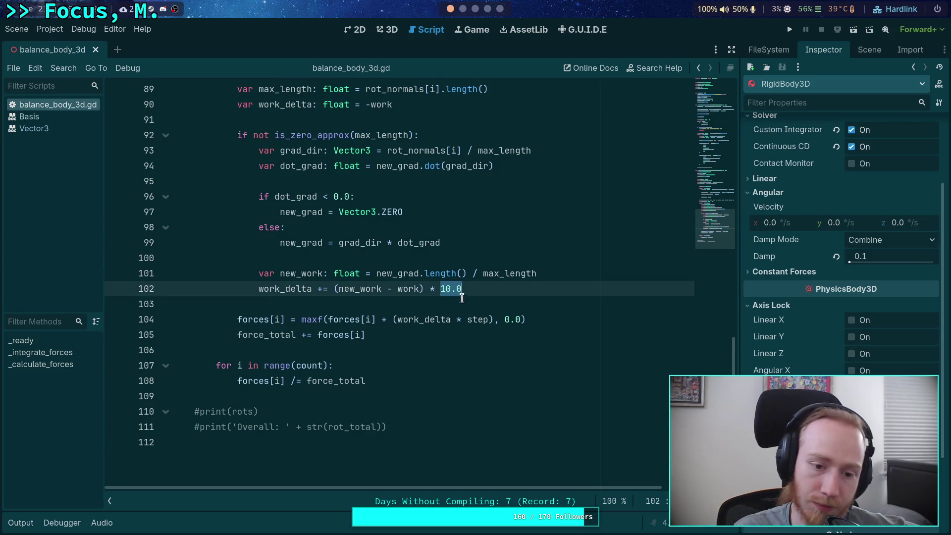
scroll(462, 298, up, 2)
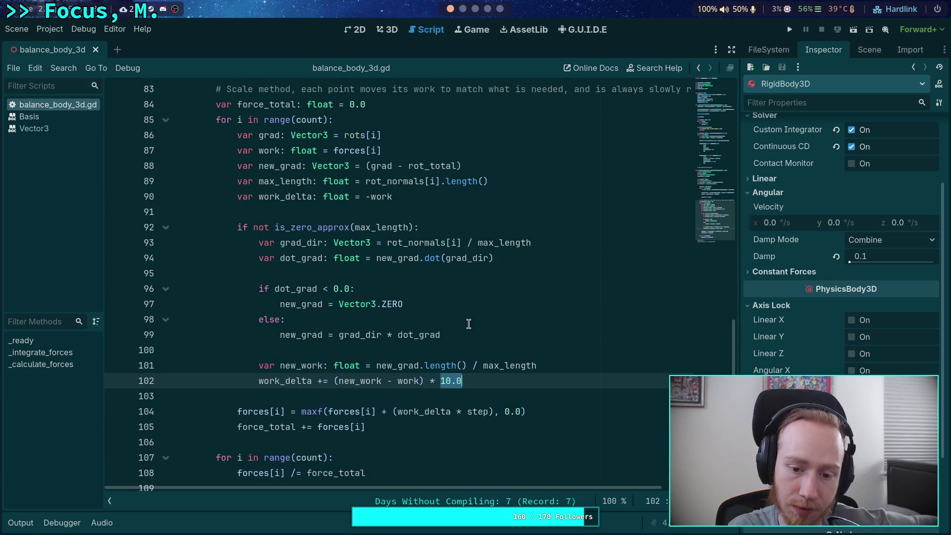
scroll(466, 323, up, 6)
key(F5)
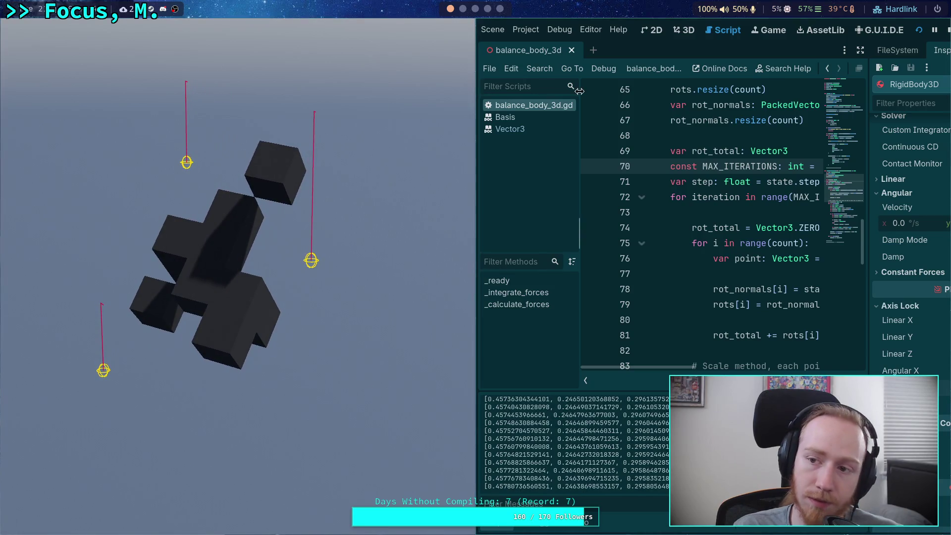
click(947, 30)
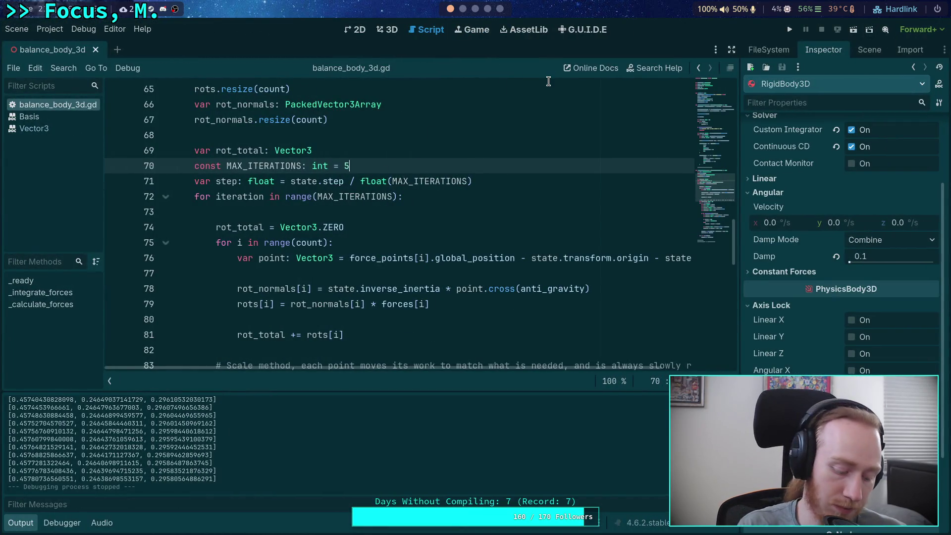
Rerun the game with MAX_ITERATIONS at 5 and then 10, then save and run with 1 iteration.
click(790, 29)
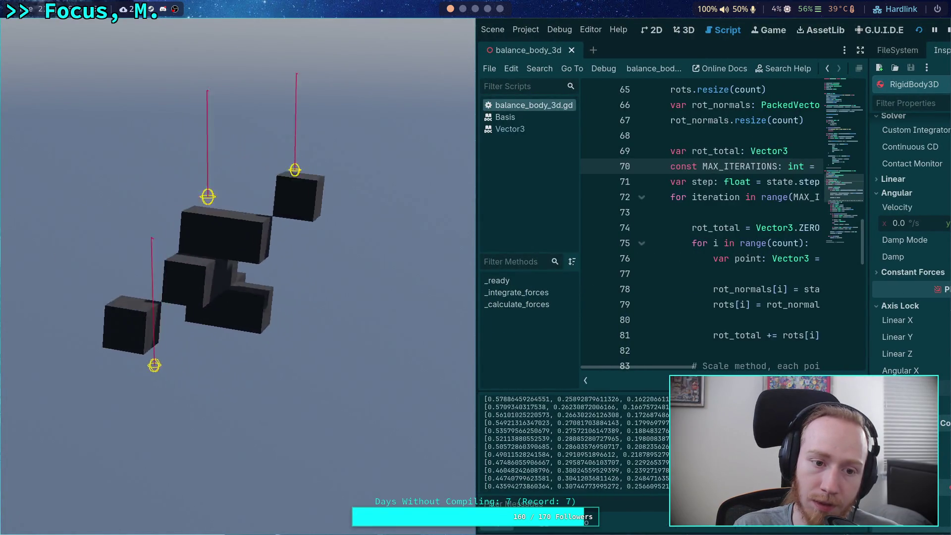
click(945, 31)
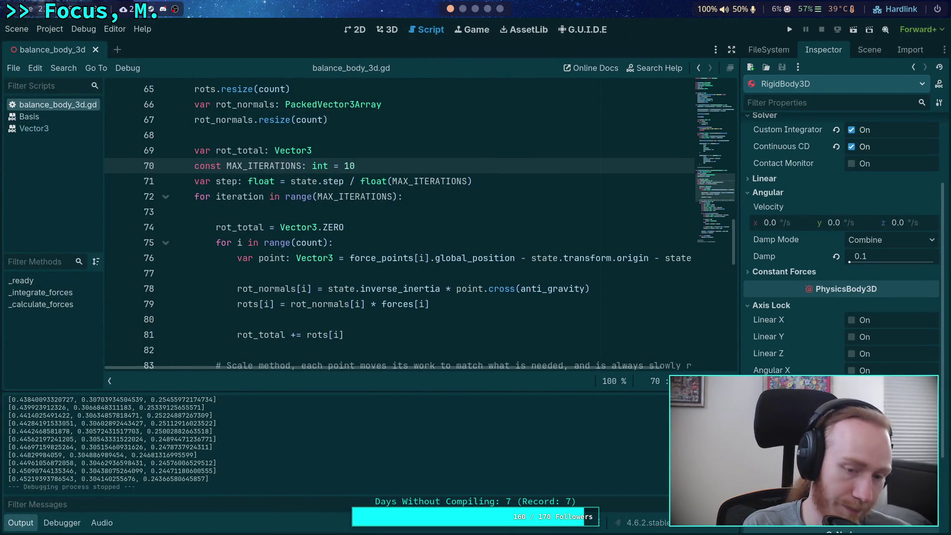
click(790, 29)
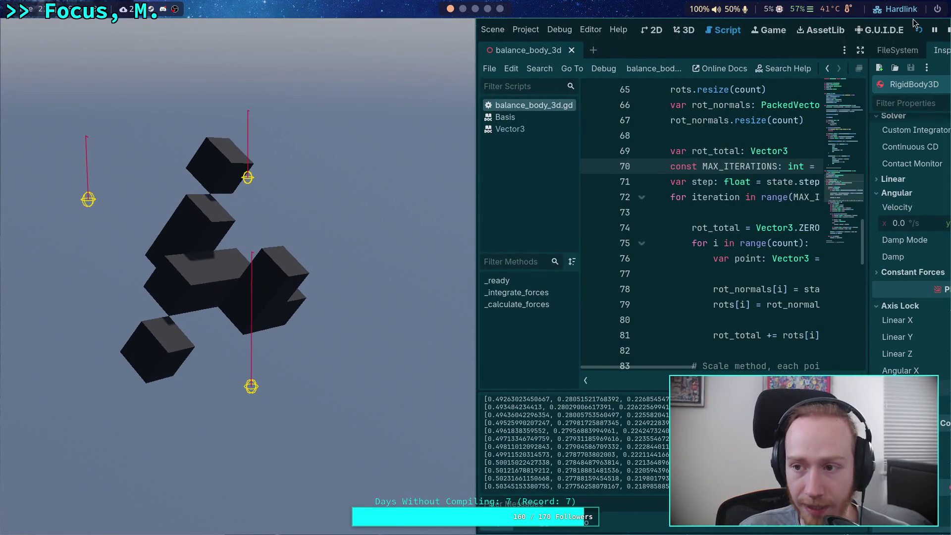
click(946, 31)
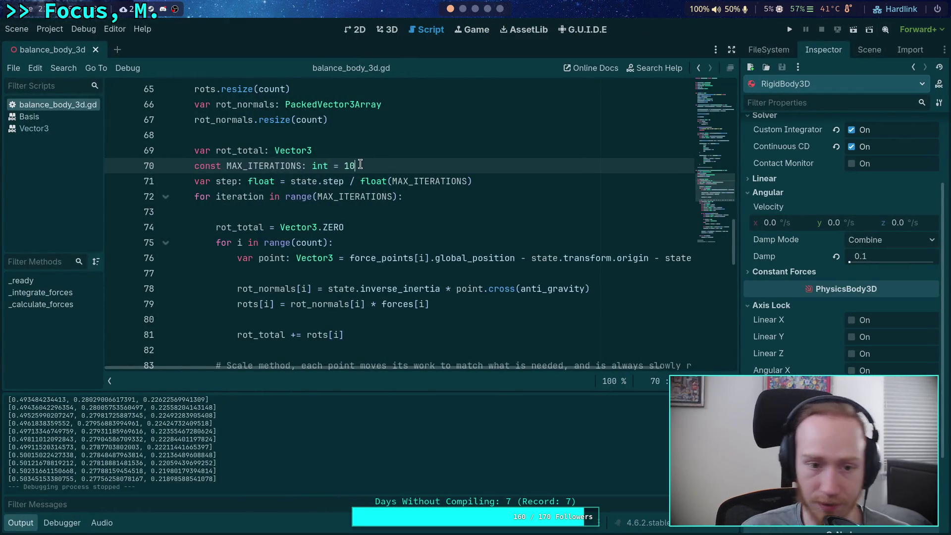
key(ctrl+s)
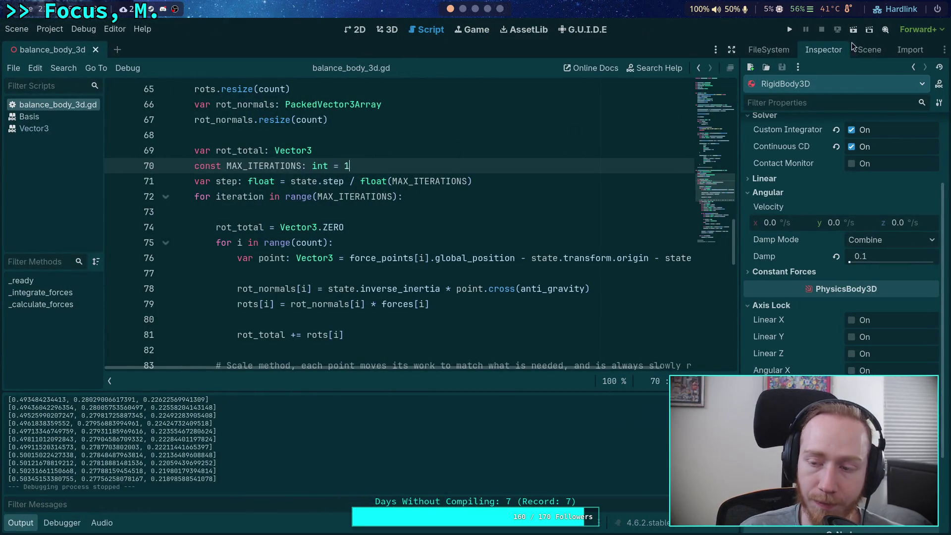
click(793, 31)
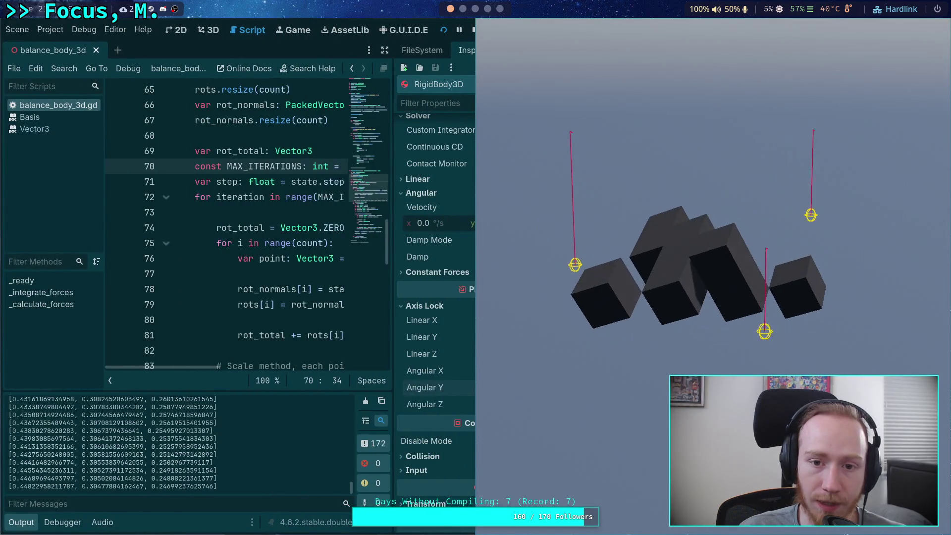
Stop the game and append '* step' to the work_delta initialization on line 90.
key(F8)
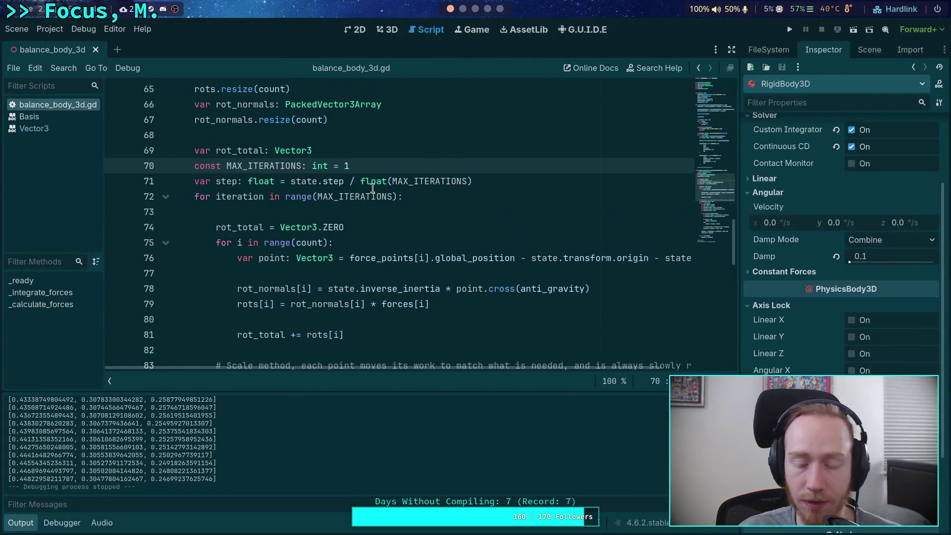
scroll(498, 222, down, 1)
scroll(471, 214, down, 6)
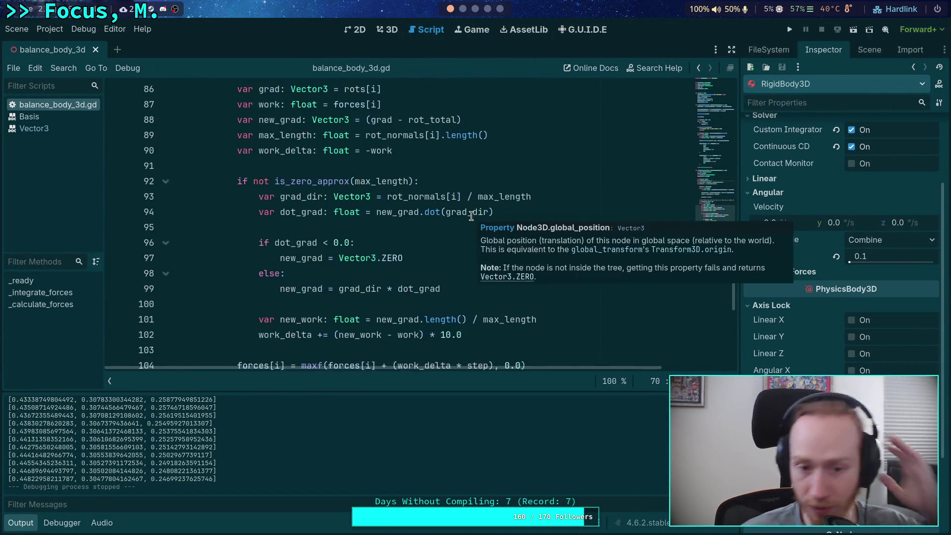
scroll(471, 217, down, 1)
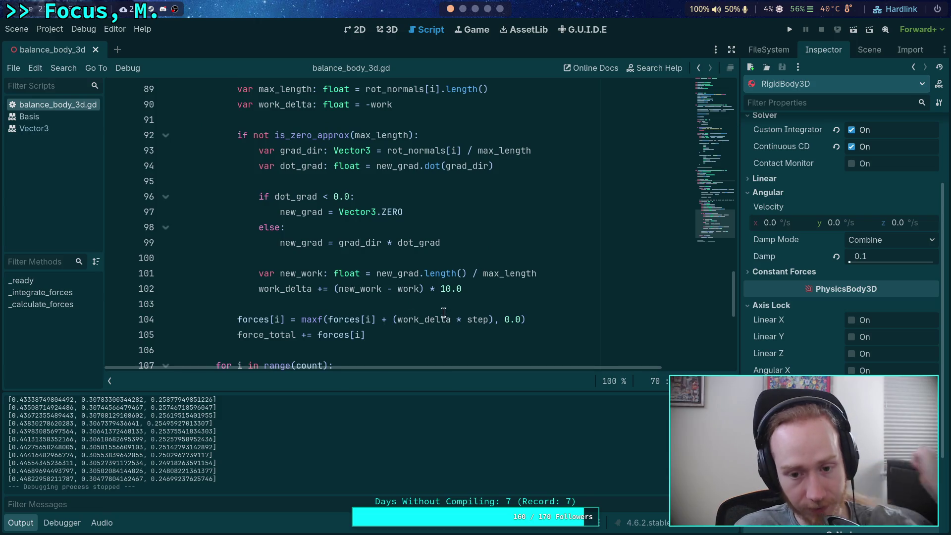
click(488, 105)
text(* s)
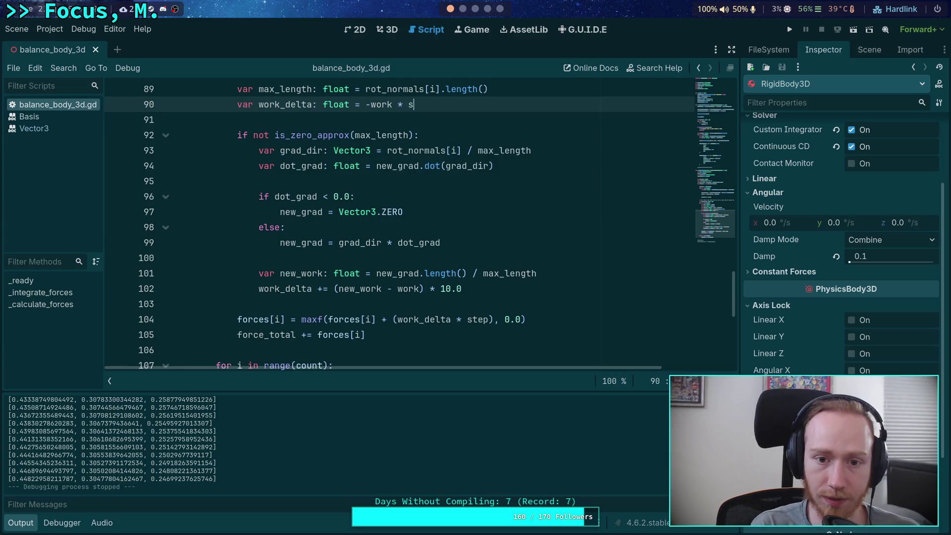
text(tep)
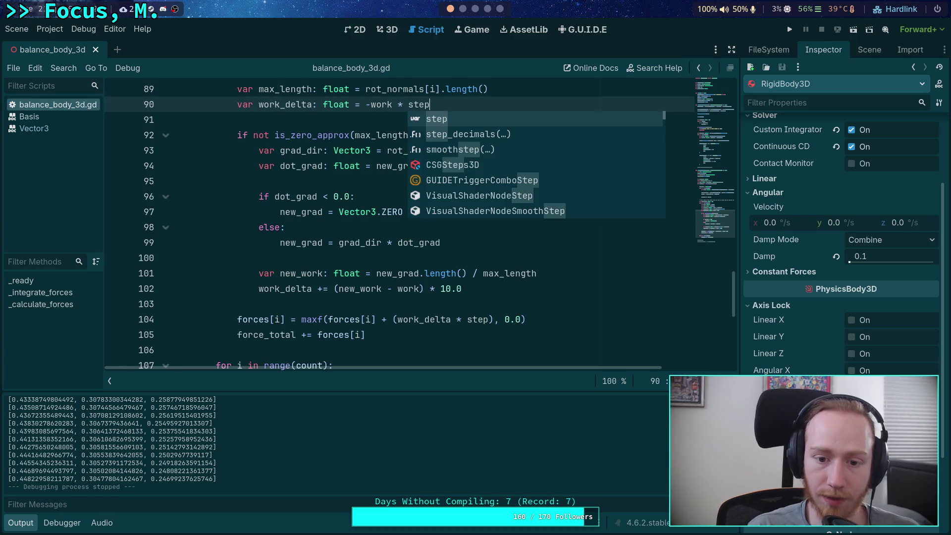
Change line 104 so each force adds plain work_delta without the scaling term.
click(399, 319)
key(BackSpace)
mouse_move(448, 320)
mouse_down()
mouse_move(490, 320)
mouse_move(501, 289)
mouse_move(441, 289)
mouse_up()
key(BackSpace)
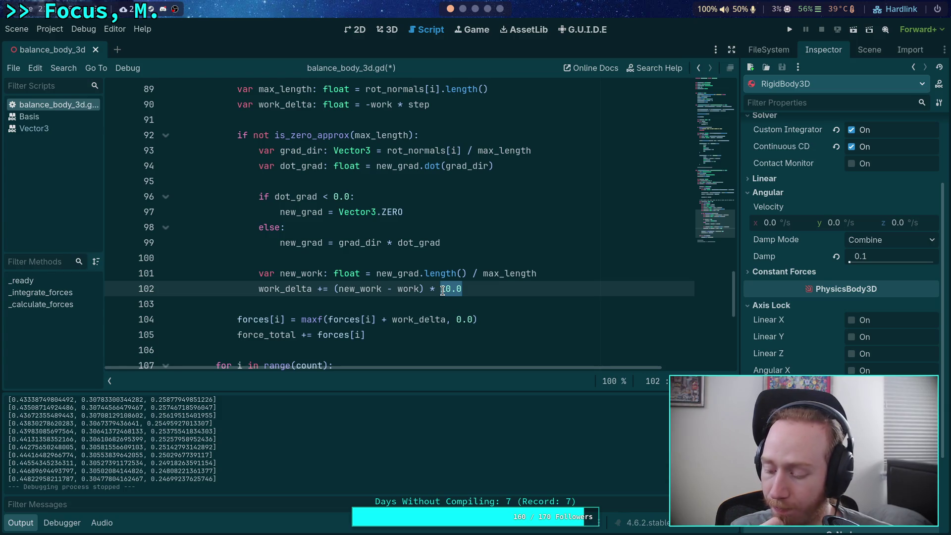
key(End)
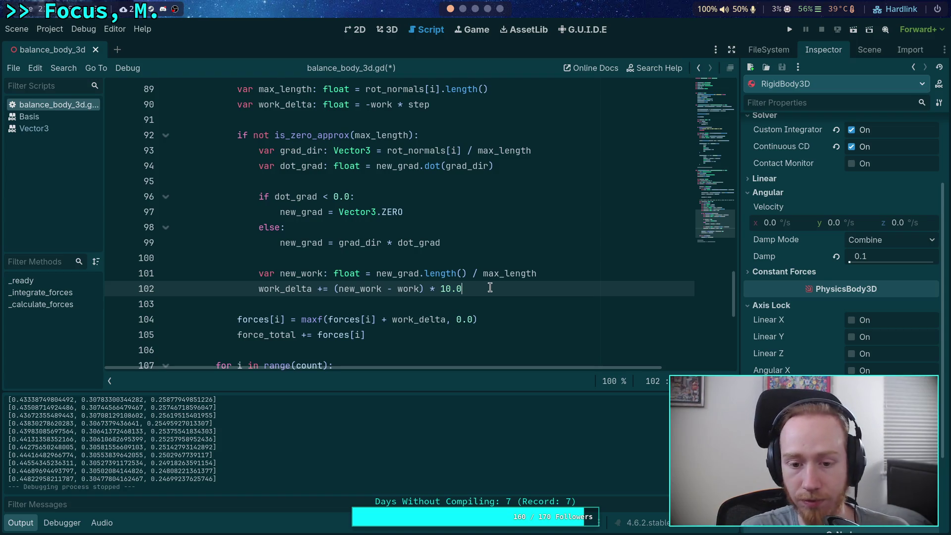
Run the project with the step multiplier on line 90 to test the change.
drag(394, 104, 466, 103)
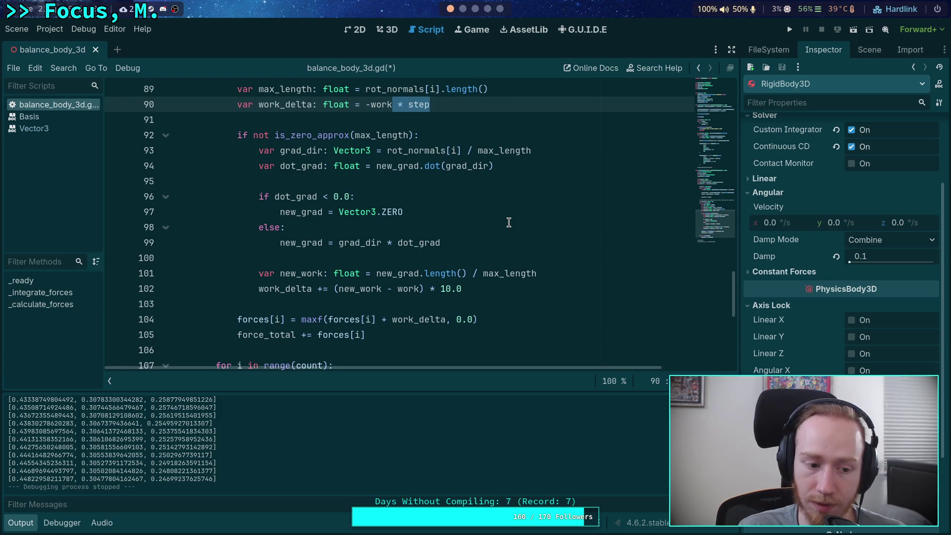
key(F5)
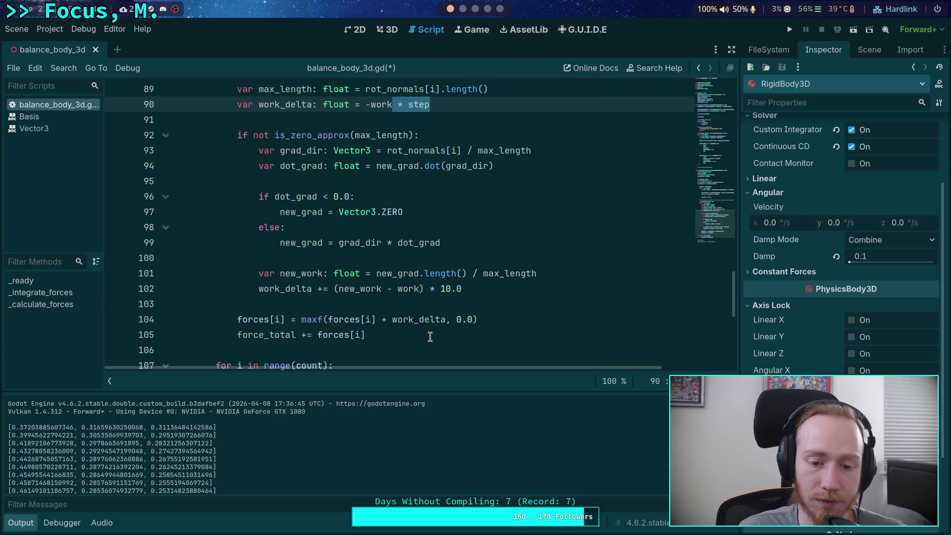
mouse_move(471, 289)
mouse_down()
mouse_move(427, 287)
mouse_move(477, 289)
mouse_up()
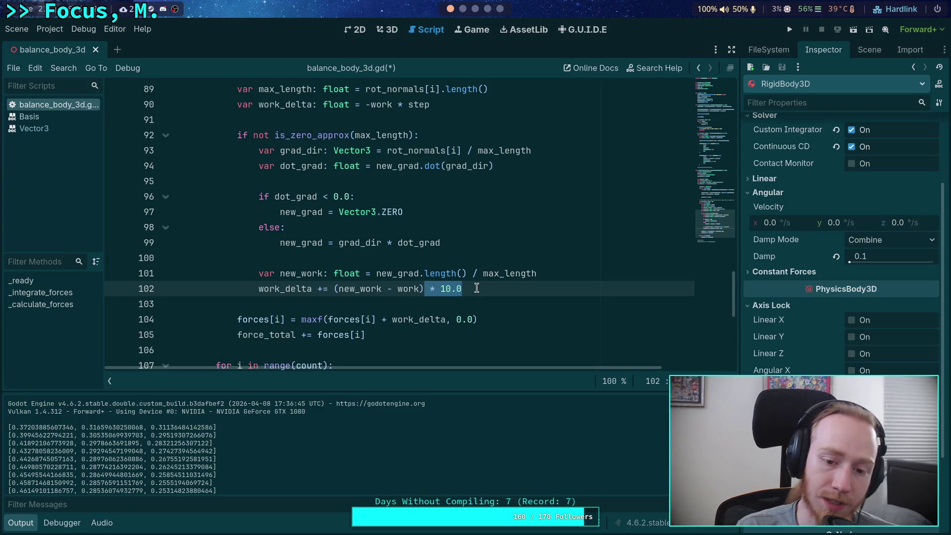
Wrap work_delta on line 104 as (work_delta * step), drop '* step' from line 90, and save.
double_click(401, 317)
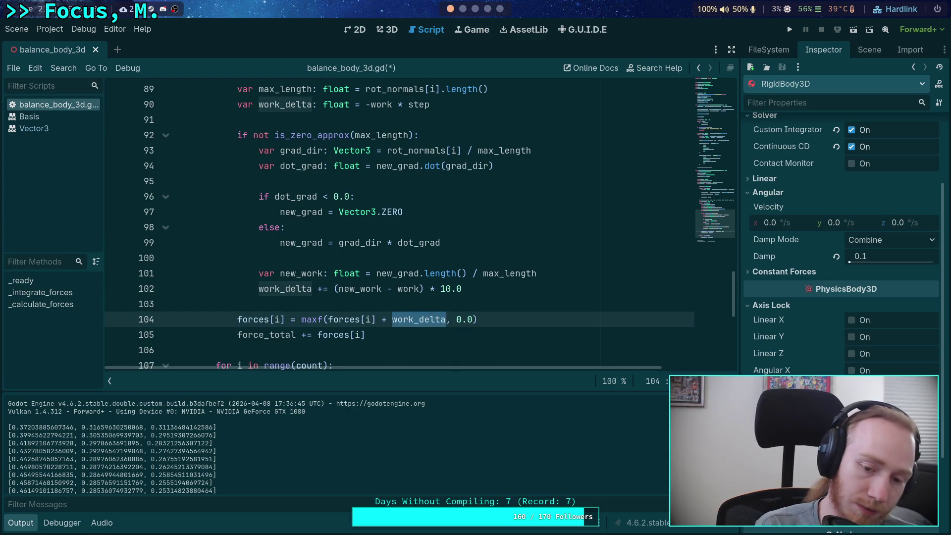
text(()
text( * step)
click(421, 287)
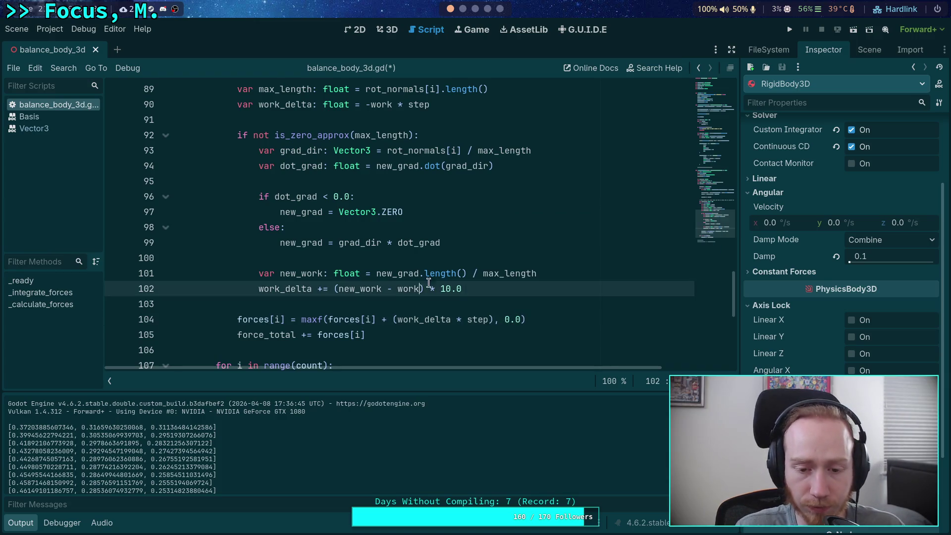
drag(446, 104, 392, 104)
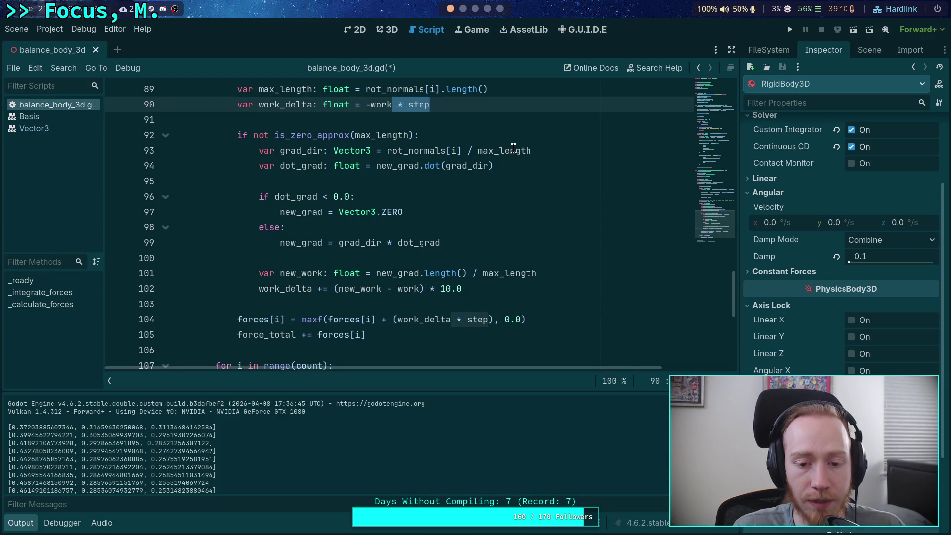
key(BackSpace)
key(ctrl+s)
click(519, 295)
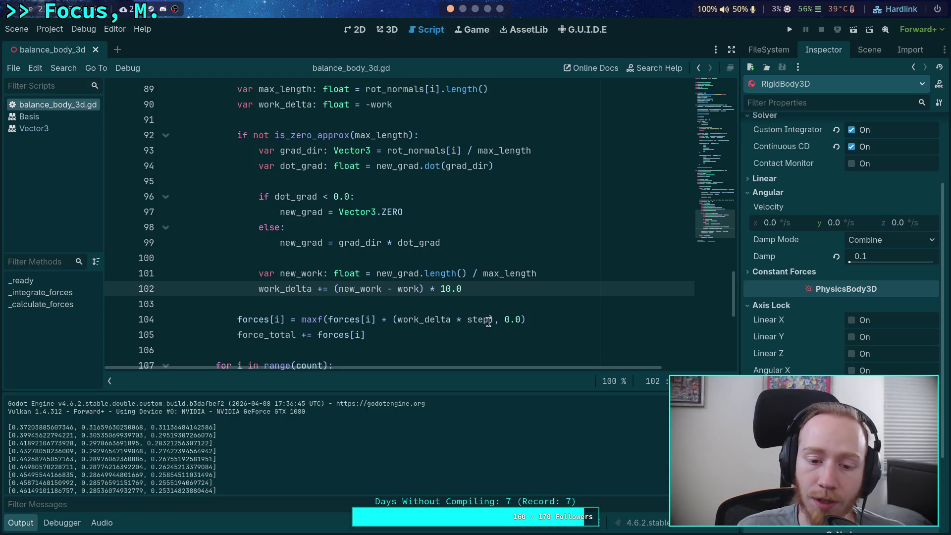
click(469, 304)
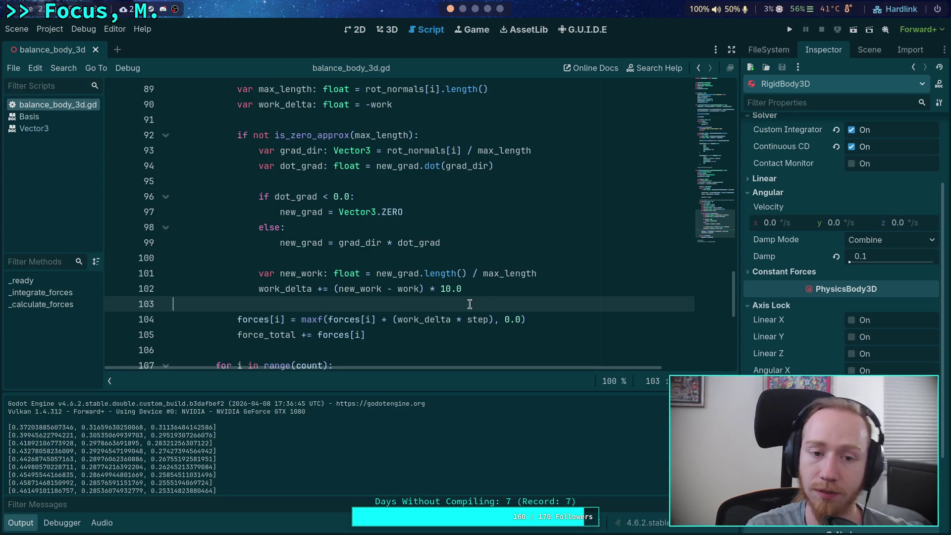
Delete the 10.0 gain from line 102, append '* step' to line 90, and make line 104 add plain work_delta.
drag(488, 288, 426, 288)
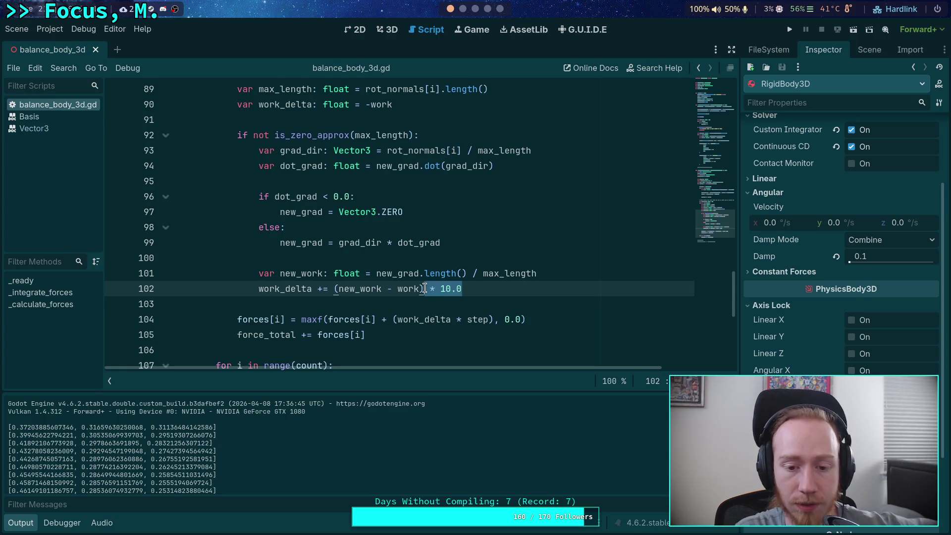
key(BackSpace)
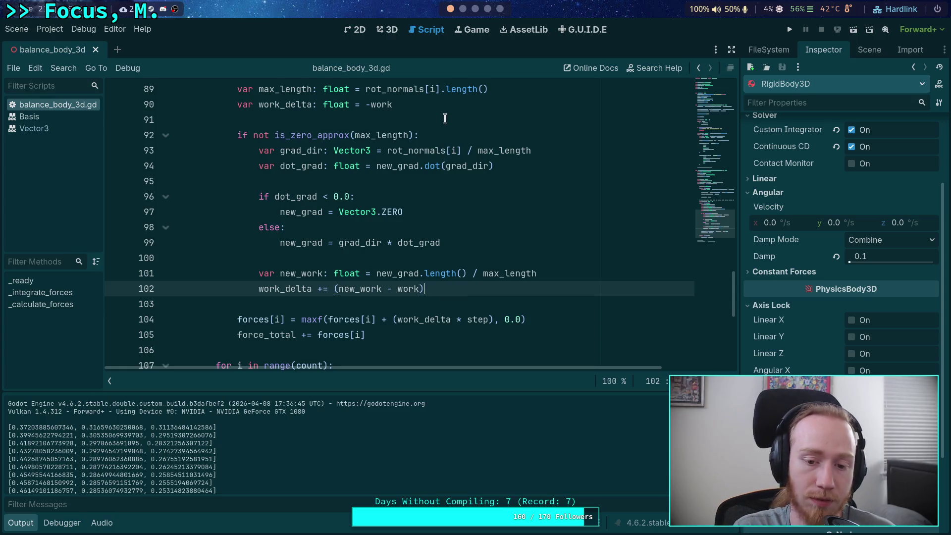
click(440, 106)
text(* step)
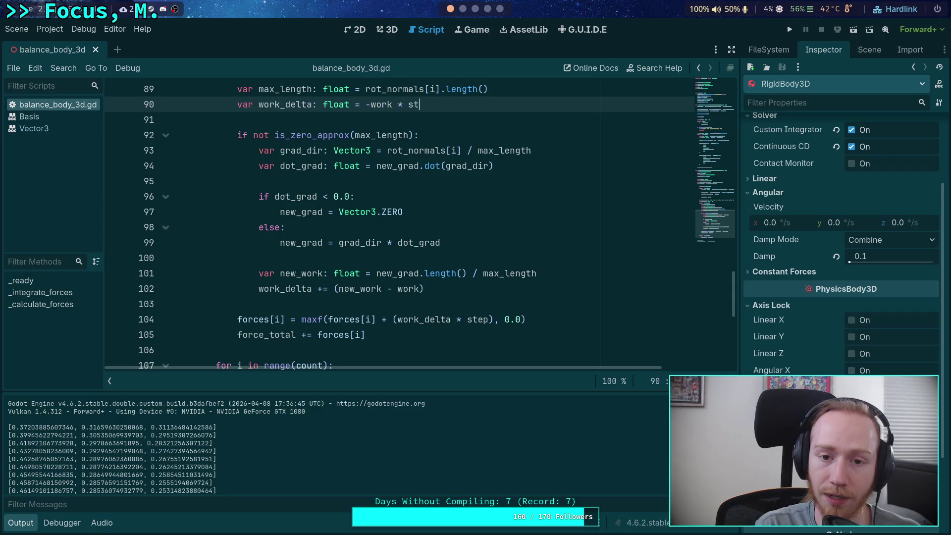
click(395, 319)
key(BackSpace)
drag(446, 319, 492, 319)
key(BackSpace)
Review the work difference expression on line 102.
click(470, 285)
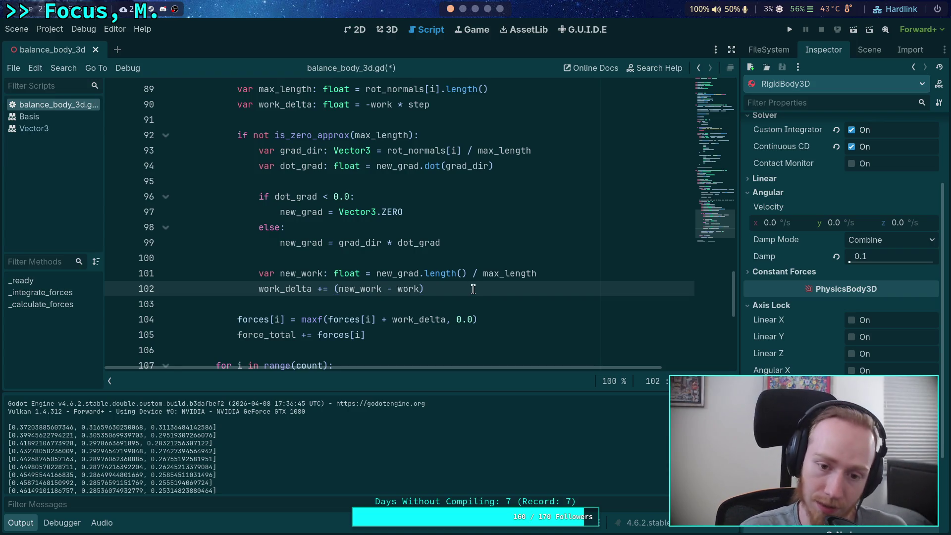
mouse_move(329, 288)
mouse_down()
mouse_move(480, 287)
mouse_move(333, 288)
mouse_up()
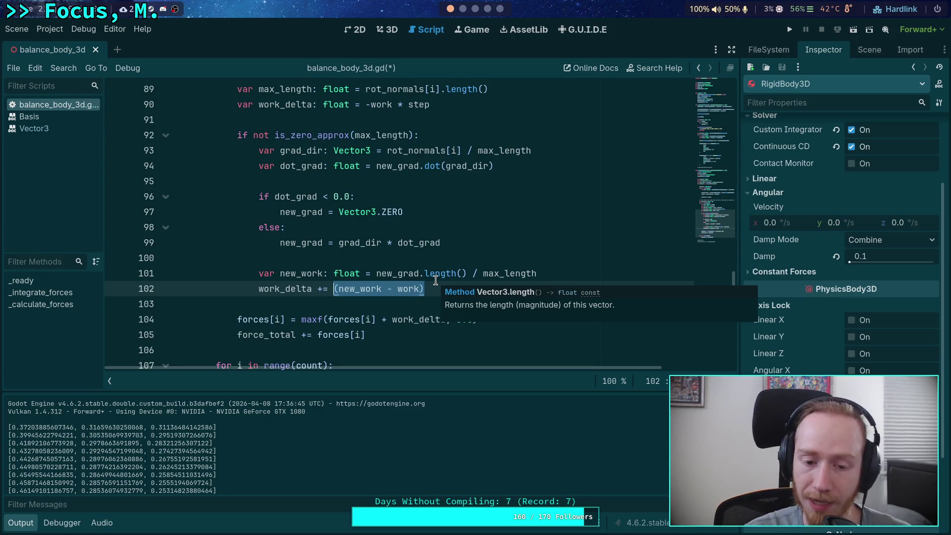
key(Down)
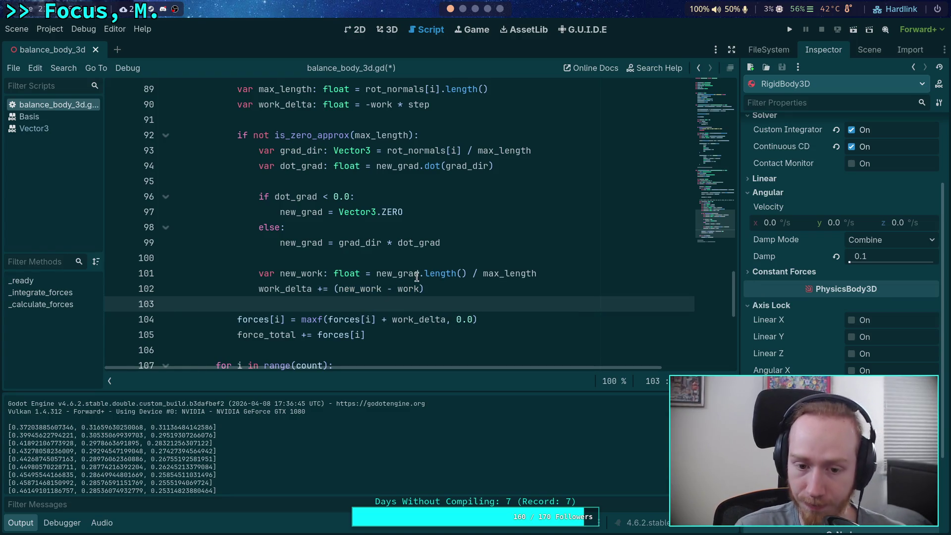
scroll(416, 277, down, 1)
scroll(503, 289, up, 1)
click(506, 290)
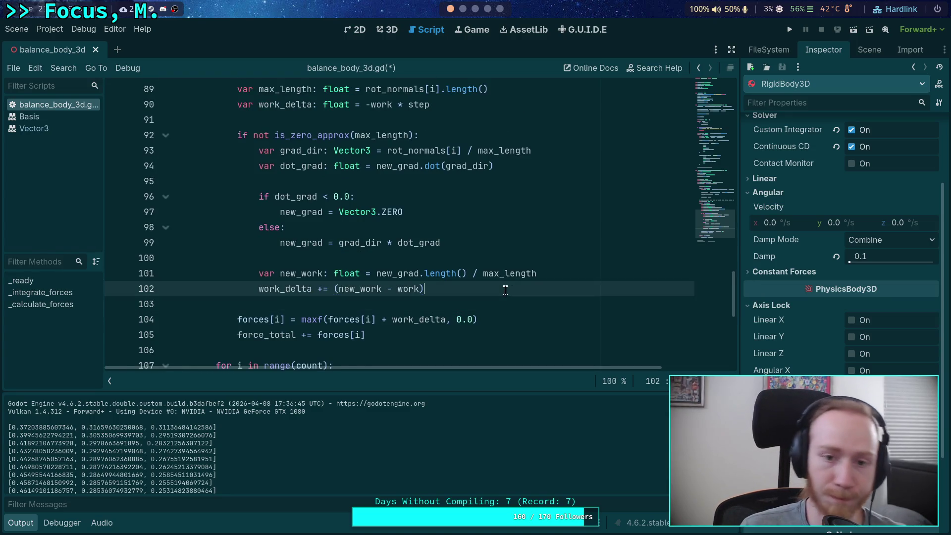
Remove '* step' from line 90, wrap line 104's work_delta as (work_delta * step), save, and run the game.
drag(393, 104, 463, 102)
key(BackSpace)
double_click(421, 319)
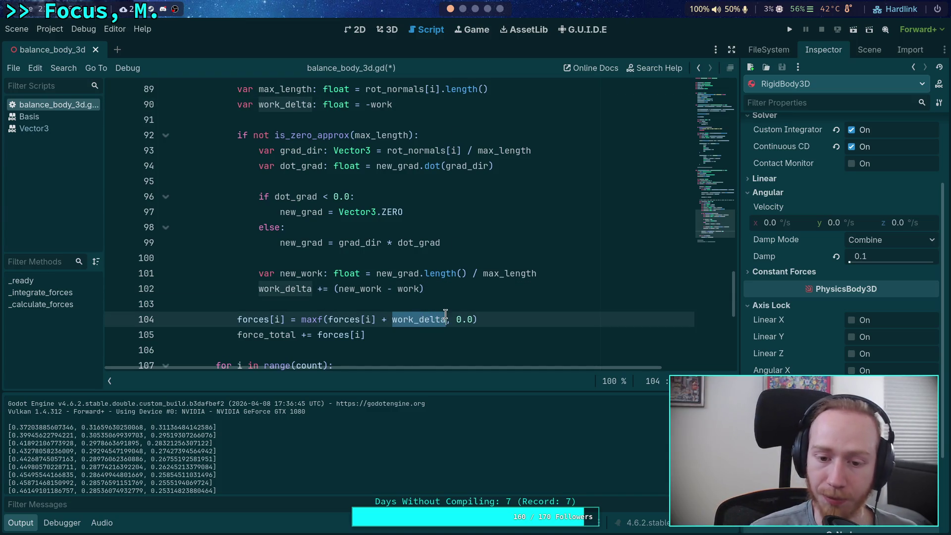
text(*)
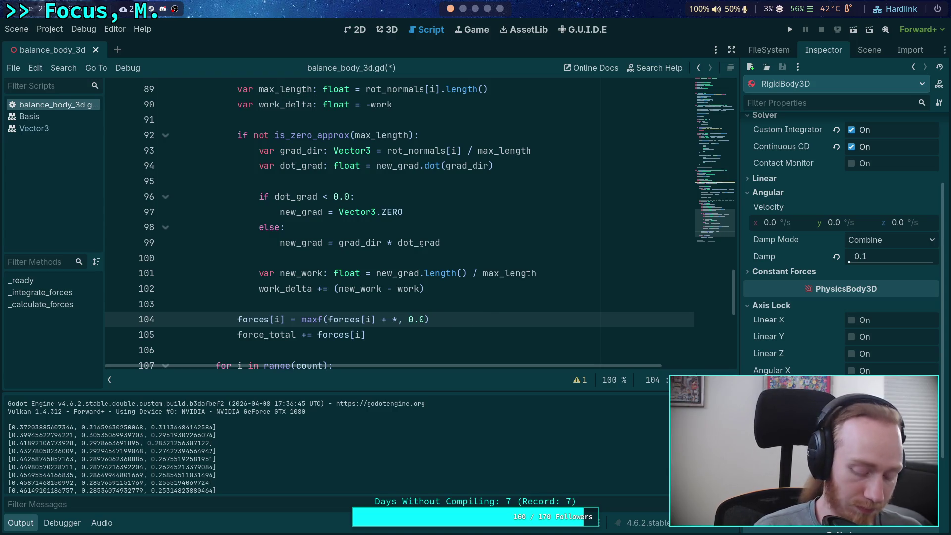
key(ctrl+z)
text())
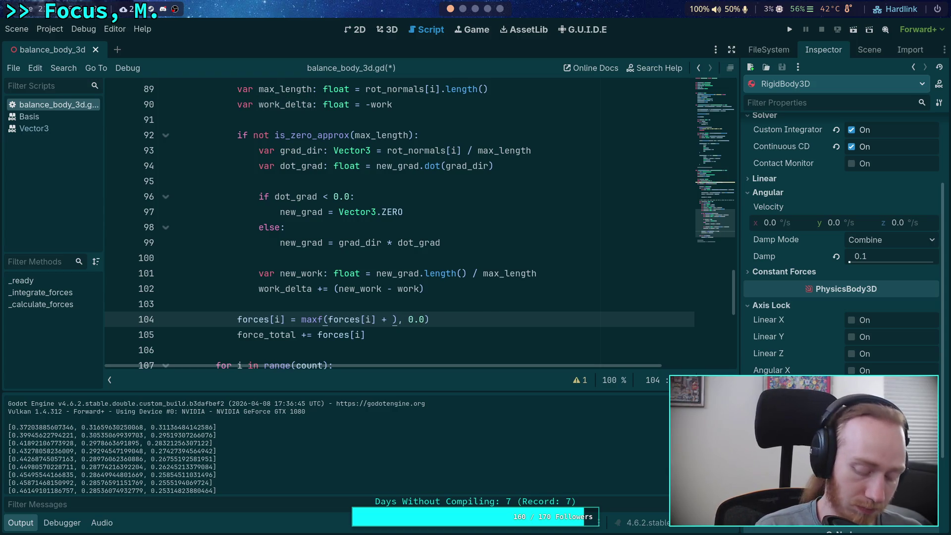
key(ctrl+z)
text((work_delta * step)
key(ctrl+s)
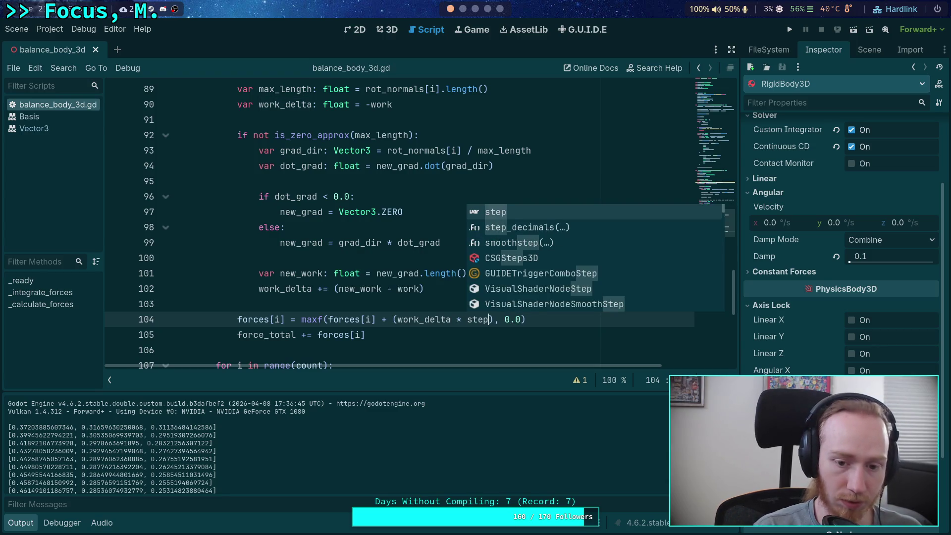
click(387, 299)
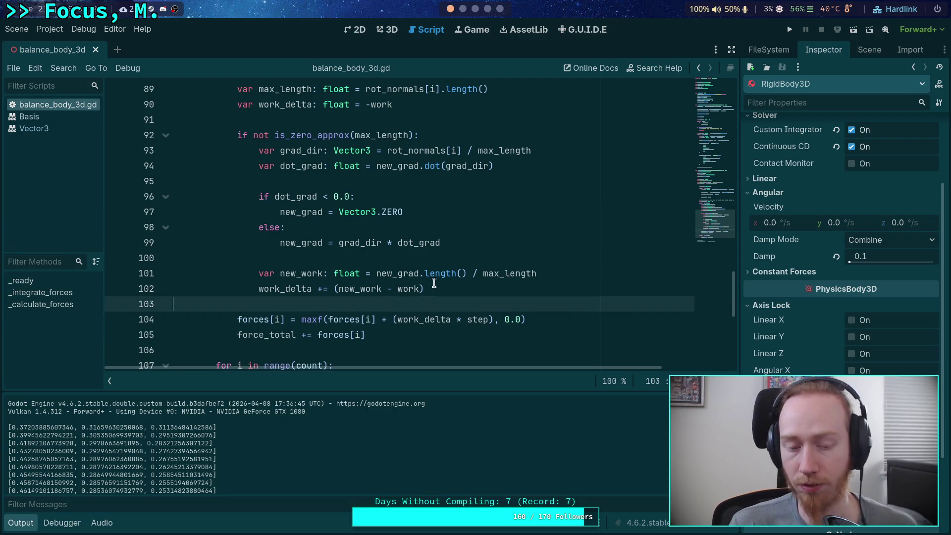
click(454, 285)
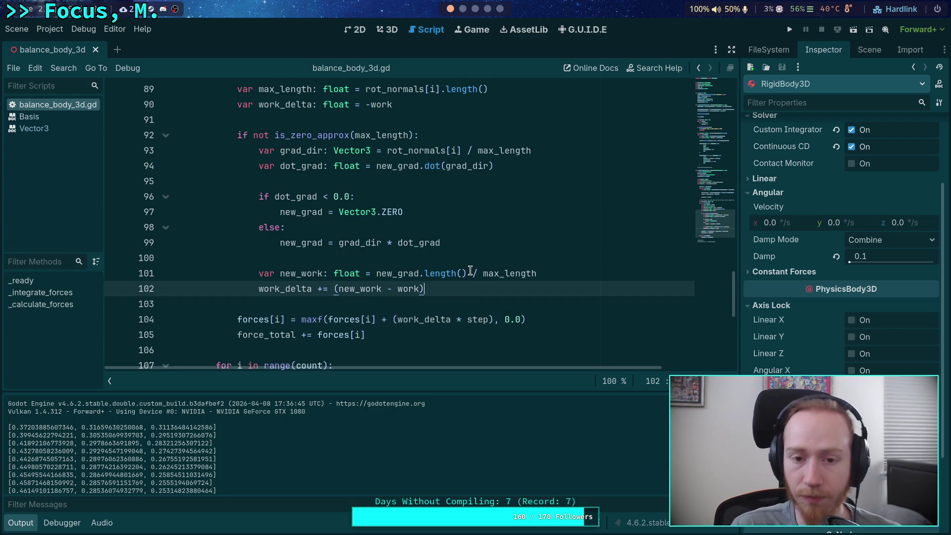
click(789, 30)
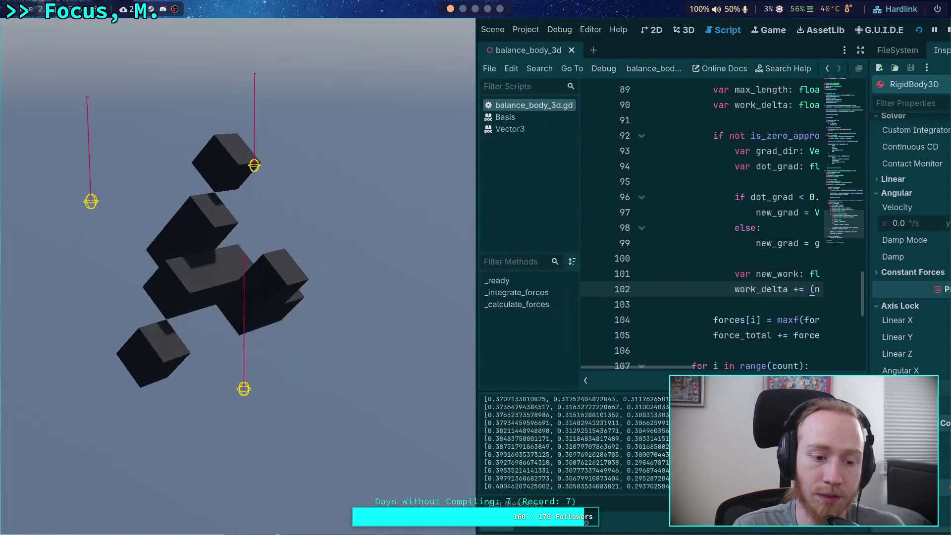
Restart and stop the game, then copy the first force array from the Output log.
key(F5)
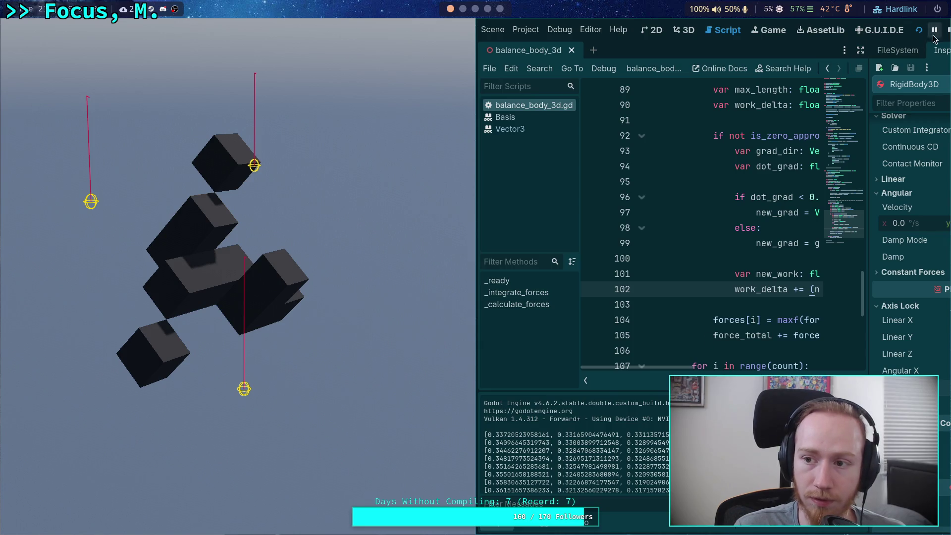
click(947, 29)
scroll(414, 224, up, 4)
scroll(347, 297, down, 2)
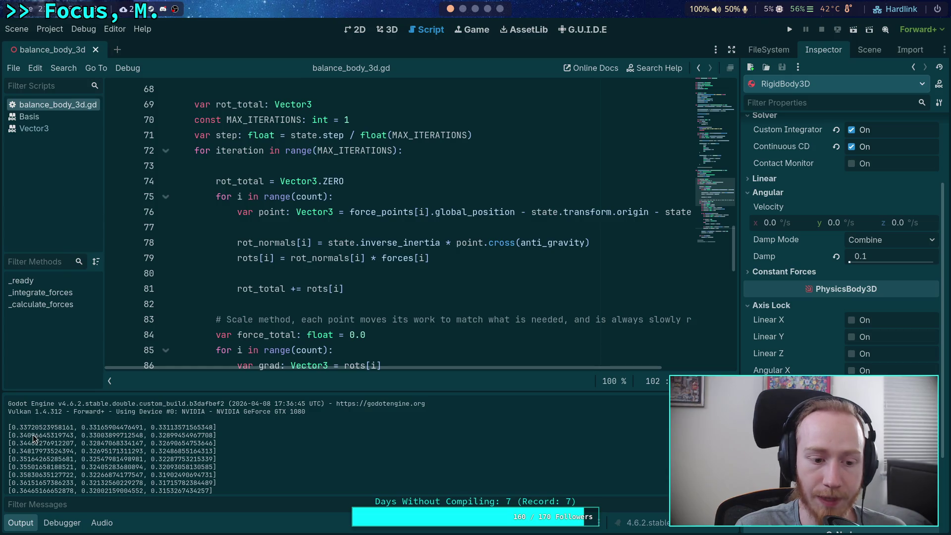
drag(8, 427, 225, 427)
right_click(193, 425)
click(208, 433)
Open a triple-quoted string in the Python terminal, paste the force array, and return to Godot.
click(464, 9)
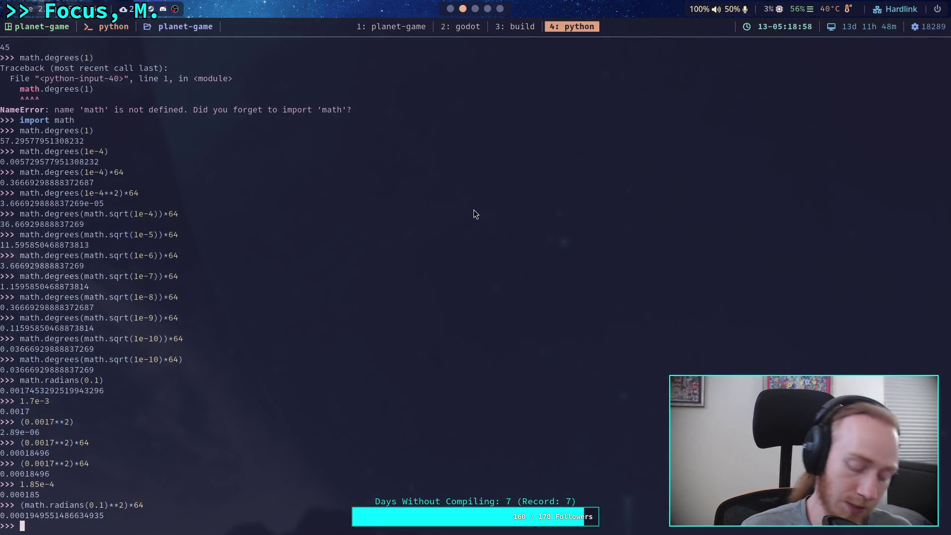
text(""")
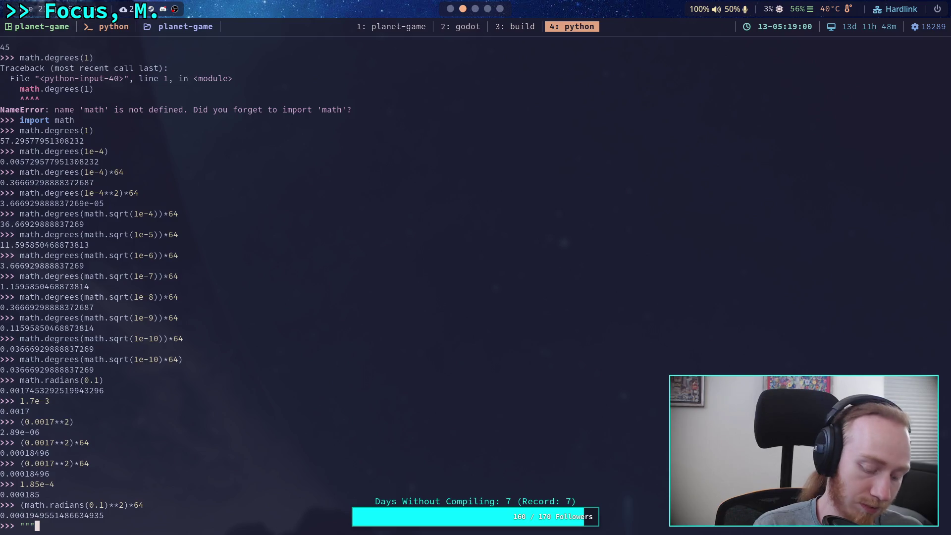
key(Return)
key(ctrl+shift+v)
key(Return)
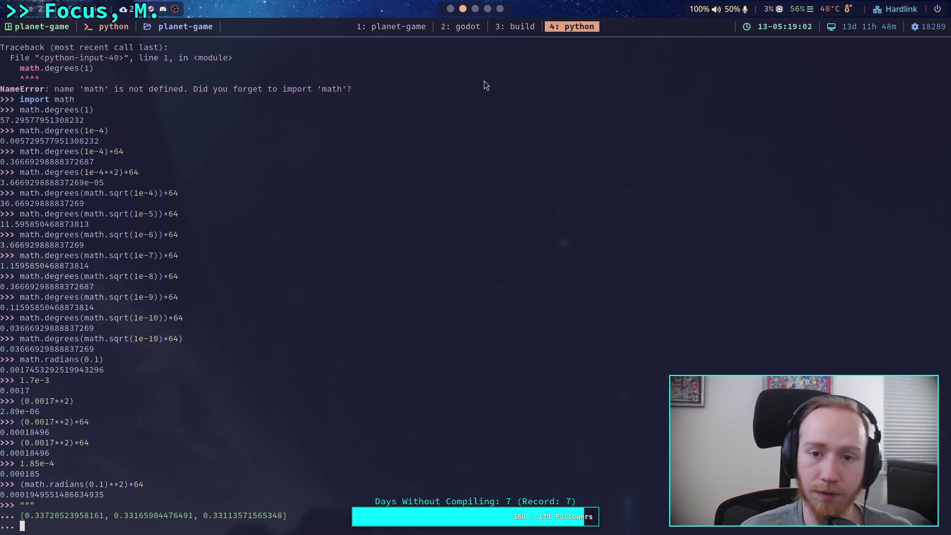
click(450, 9)
scroll(346, 254, up, 3)
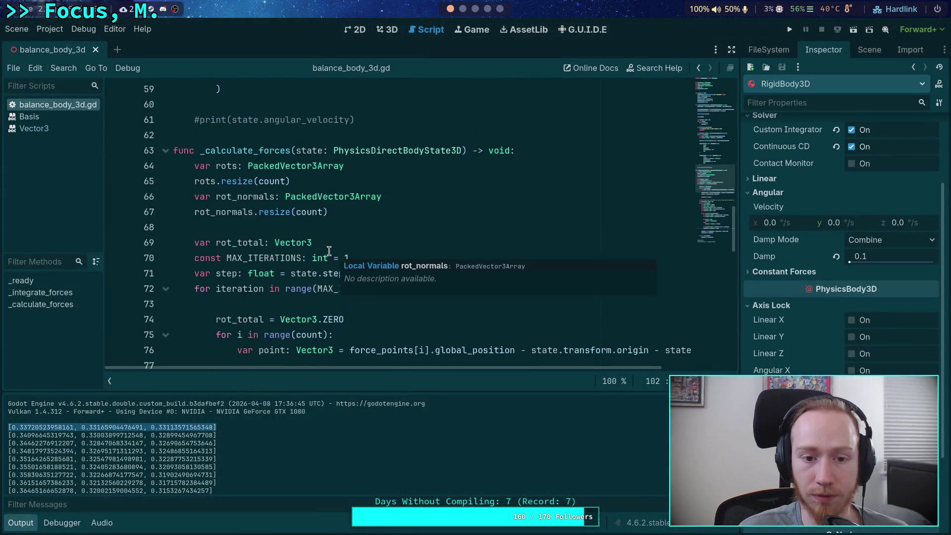
Set MAX_ITERATIONS on line 70 to 2, run the game, copy its first force array, and stop it.
double_click(345, 258)
text(2)
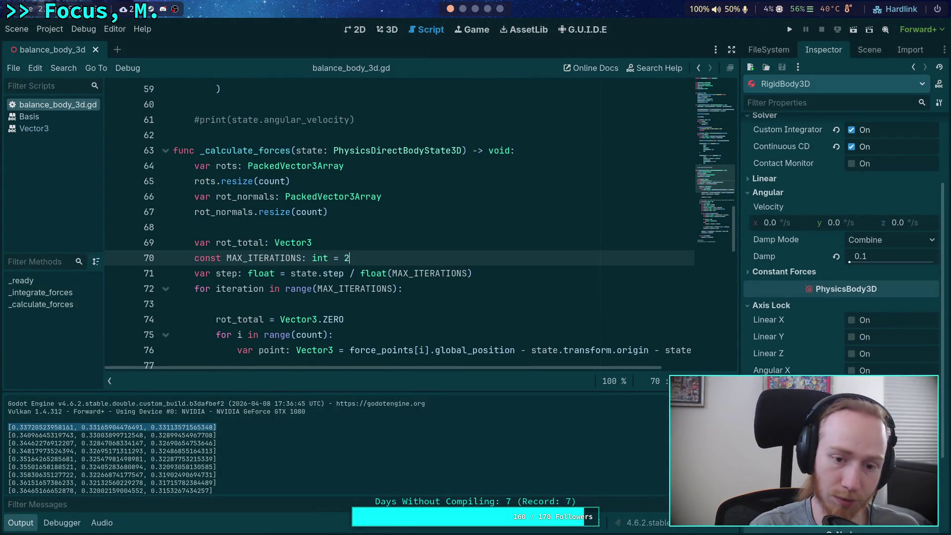
click(791, 30)
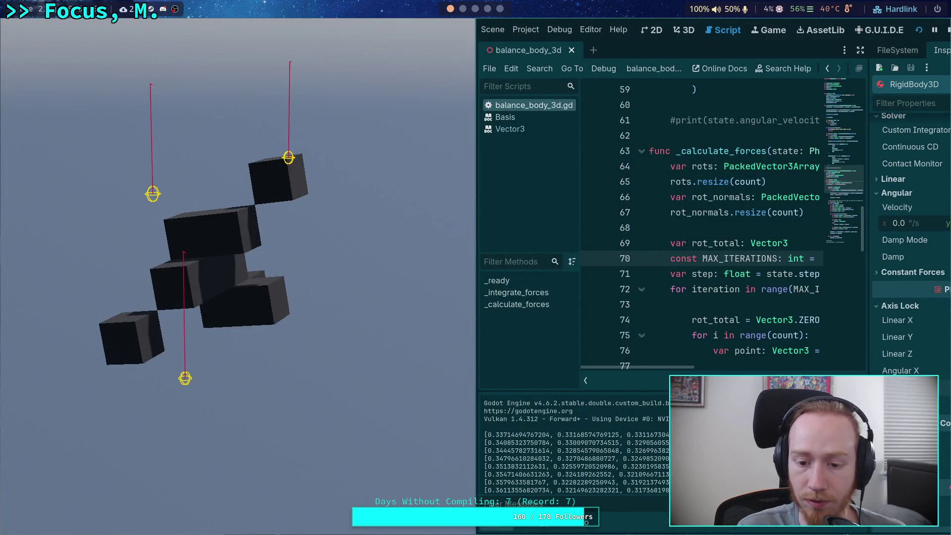
drag(670, 435, 484, 435)
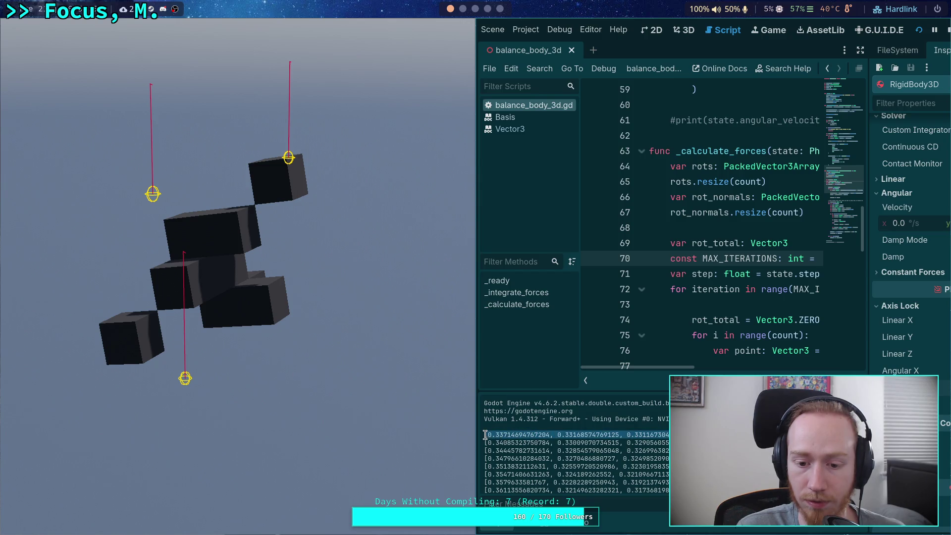
right_click(514, 436)
click(531, 444)
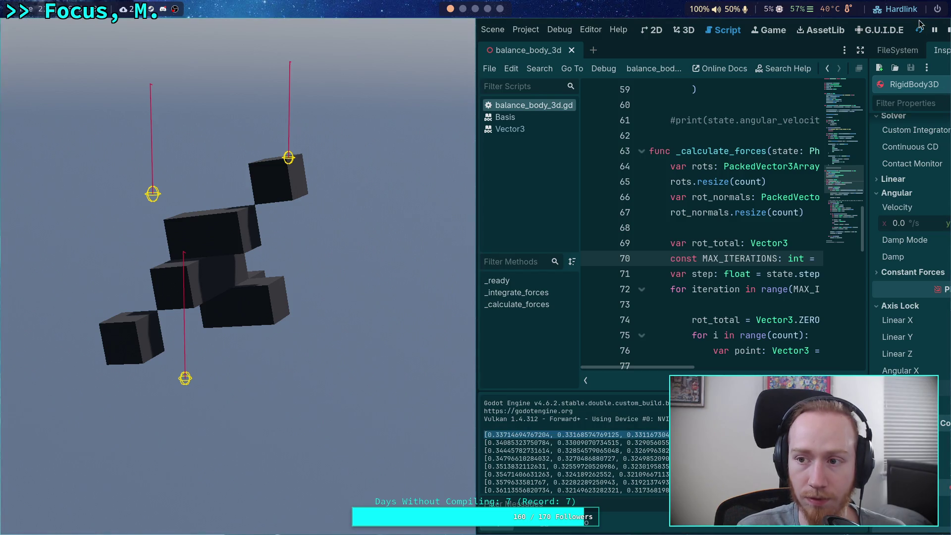
key(F8)
click(463, 8)
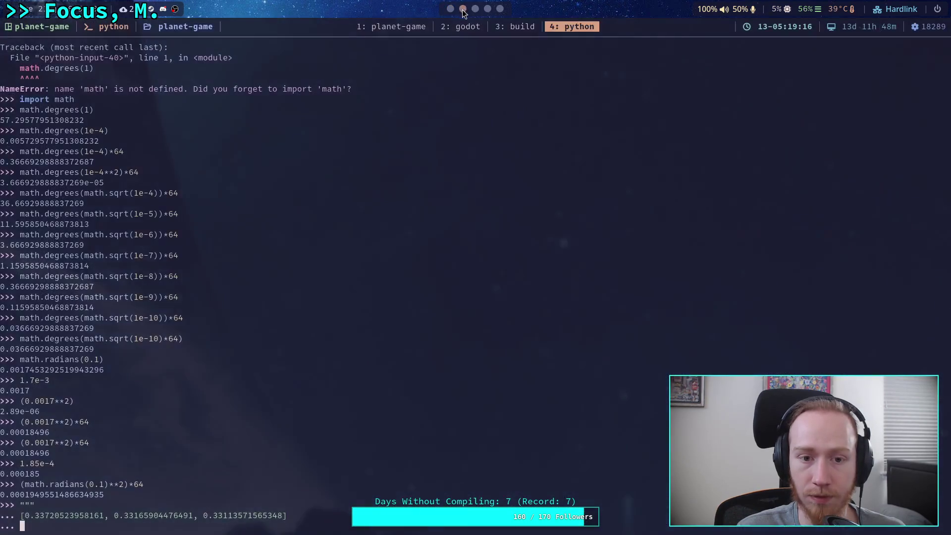
Paste the 2-iteration array [0.33714694767204, 0.33168574769125, 0.3311673046367] as a new string line.
key(ctrl+shift+v)
key(Return)
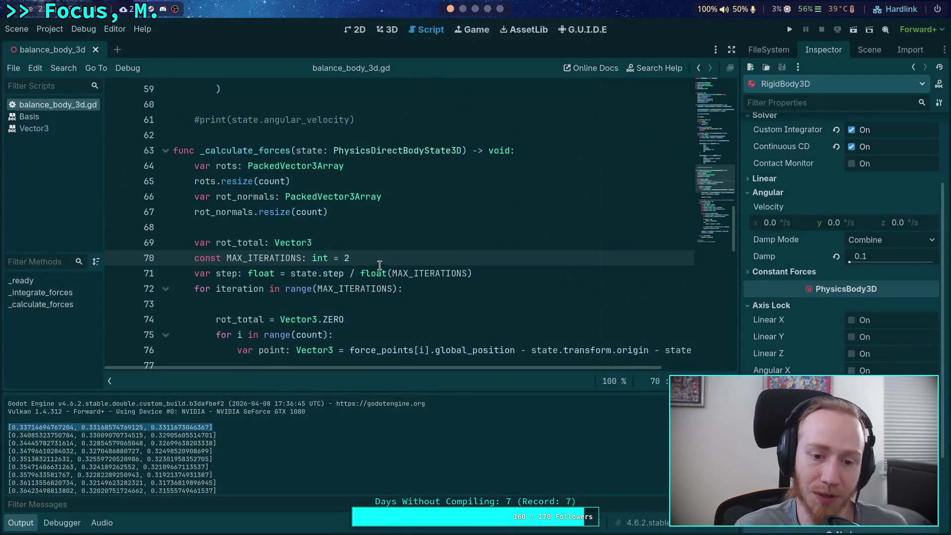
Change MAX_ITERATIONS from 2 to 3, run with F5, and select the first logged force array.
click(346, 257)
key(BackSpace)
text(3)
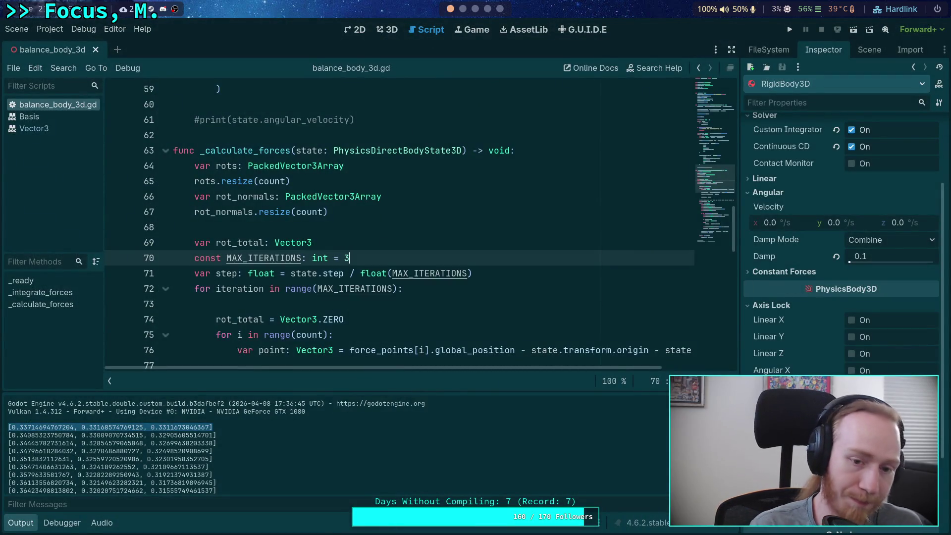
key(F5)
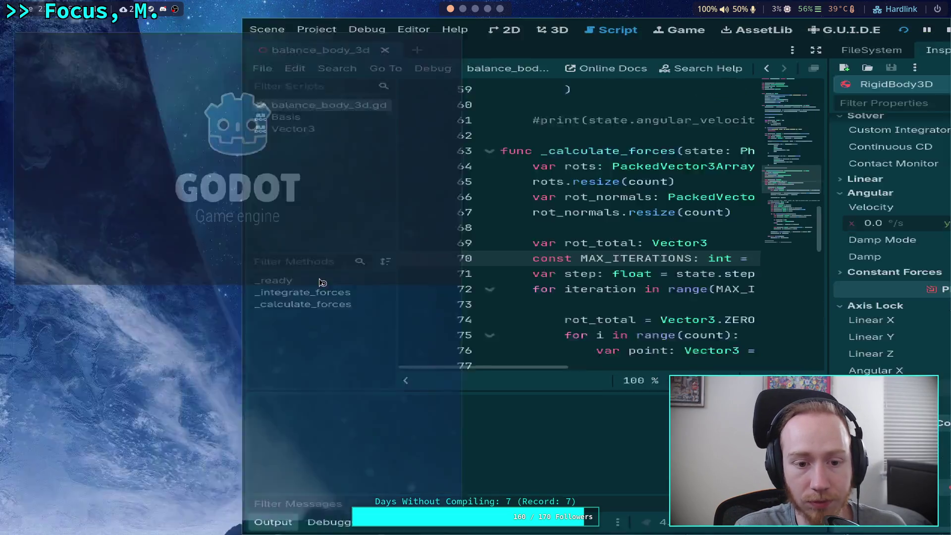
scroll(575, 445, up, 10)
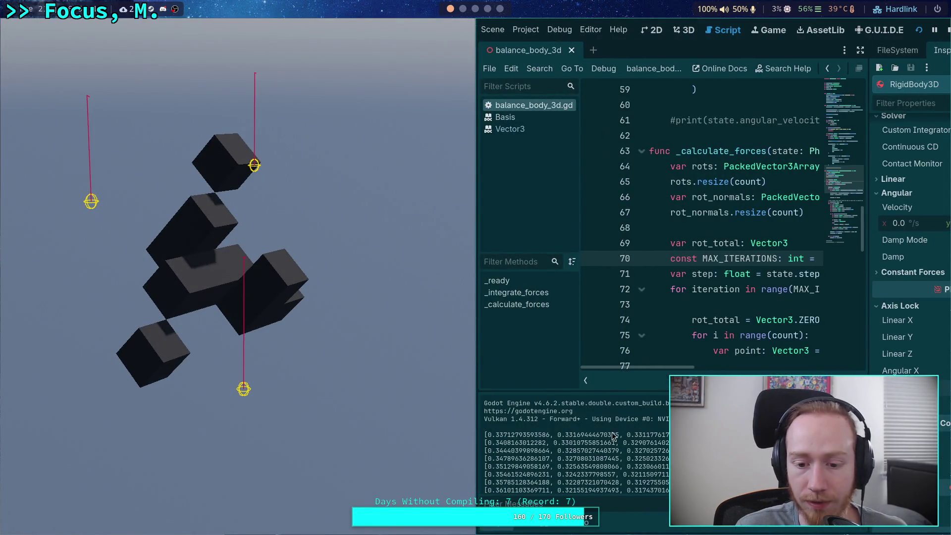
drag(485, 435, 669, 435)
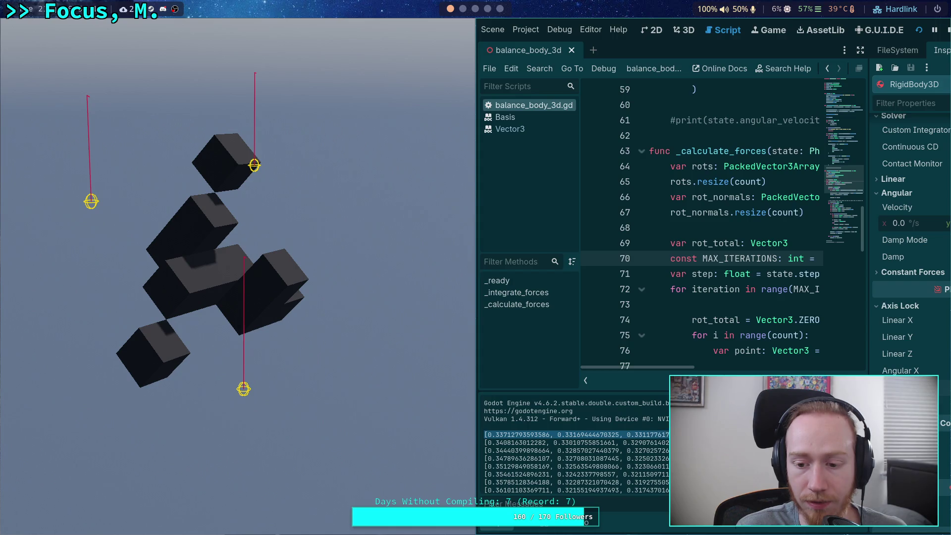
key(super+4)
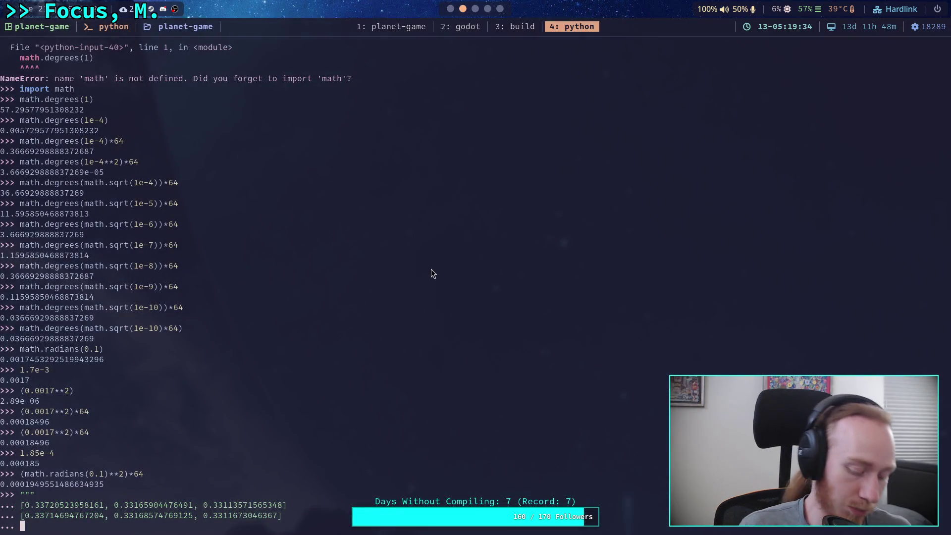
Paste the 3-iteration force array (starting 0.33712793593586) into the REPL, then return to Godot with Output collapsed.
key(ctrl+shift+v)
key(Return)
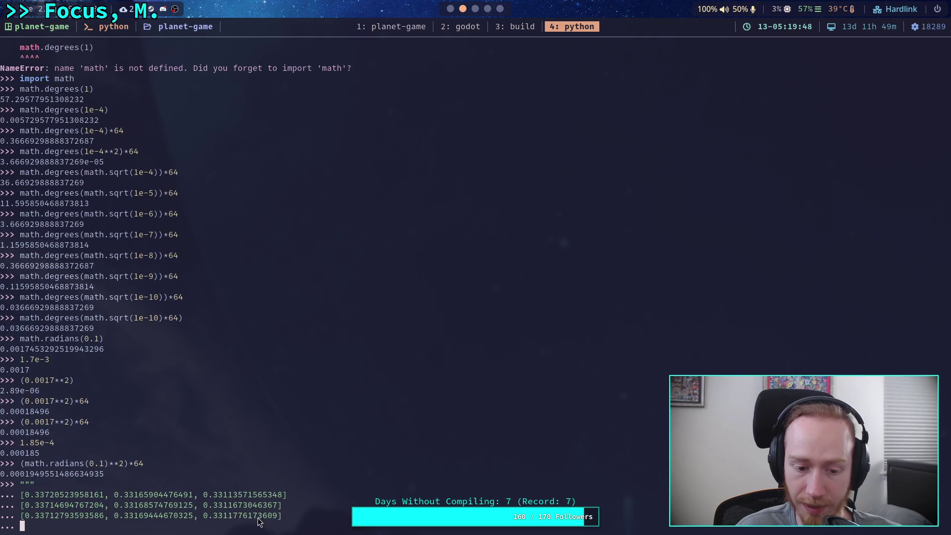
click(465, 25)
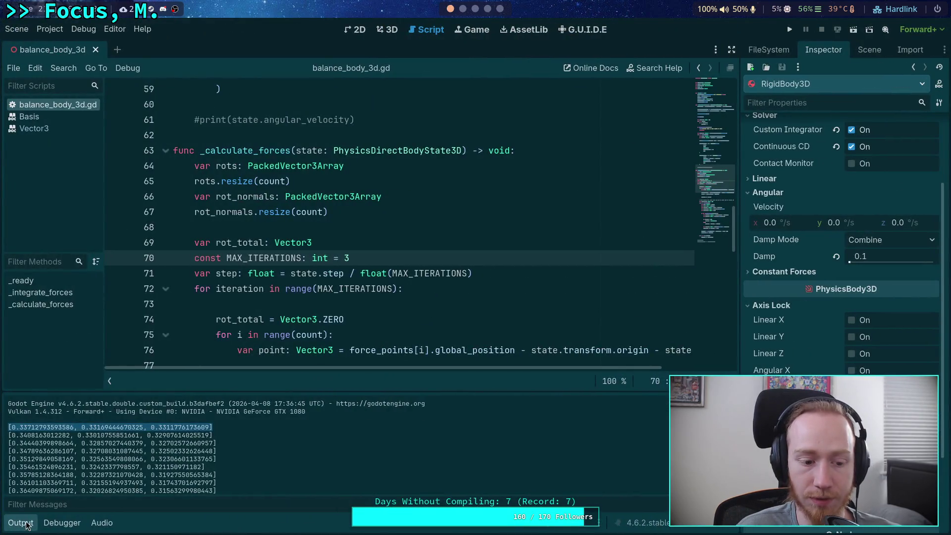
click(28, 523)
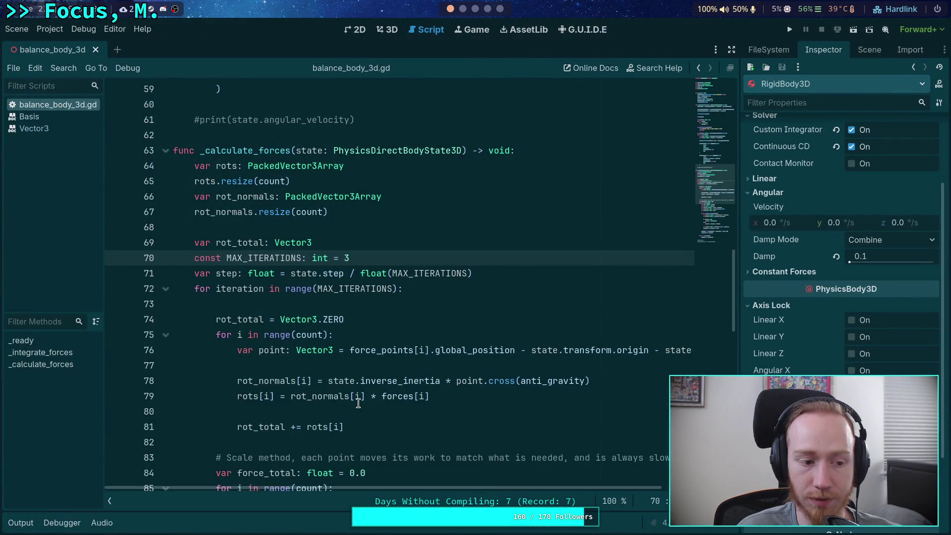
Multiply line 102's work_delta update by 2.0 and test-run the project, logging forces from 0.341.
scroll(416, 387, down, 5)
scroll(415, 387, down, 3)
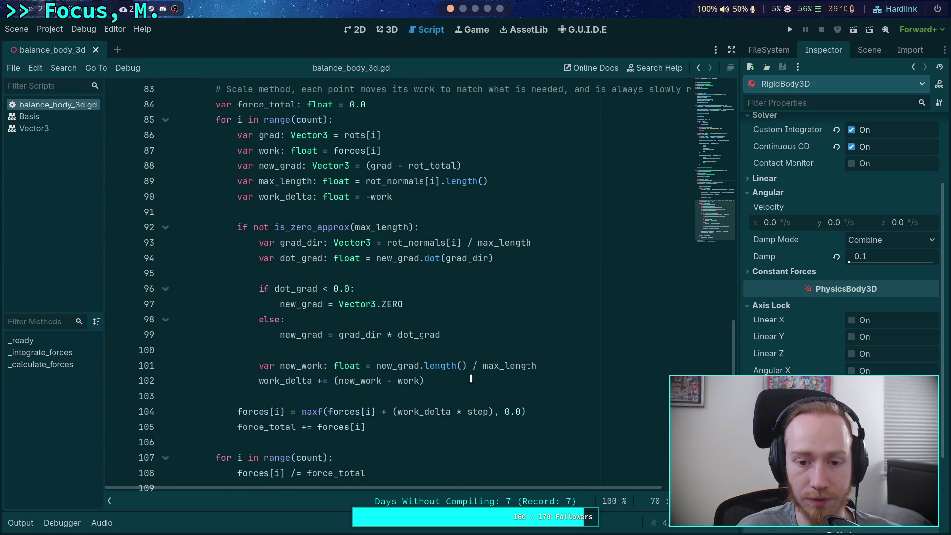
click(470, 379)
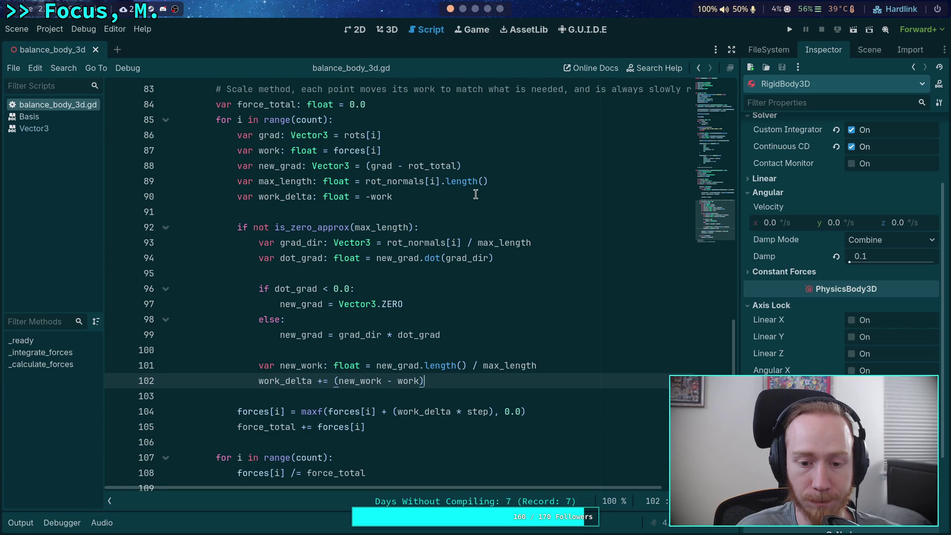
text( * 2.0)
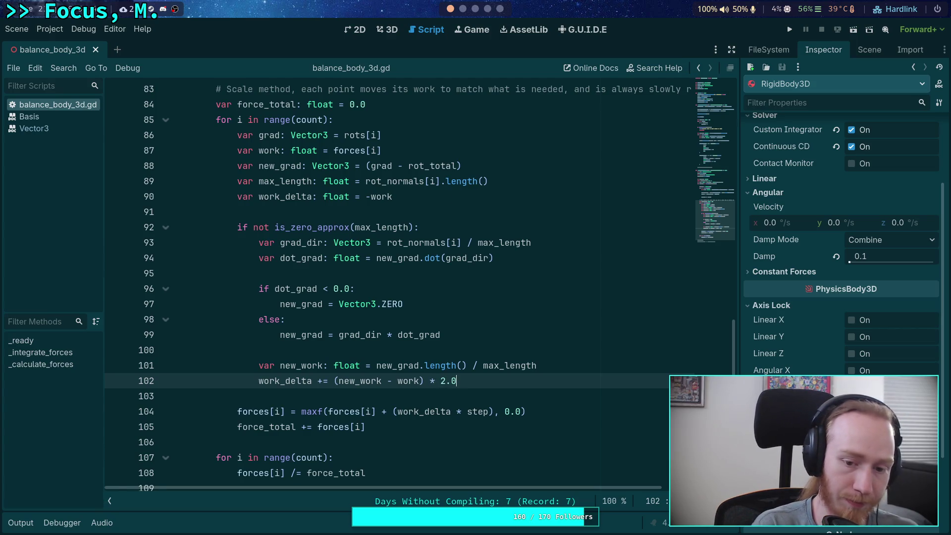
key(F5)
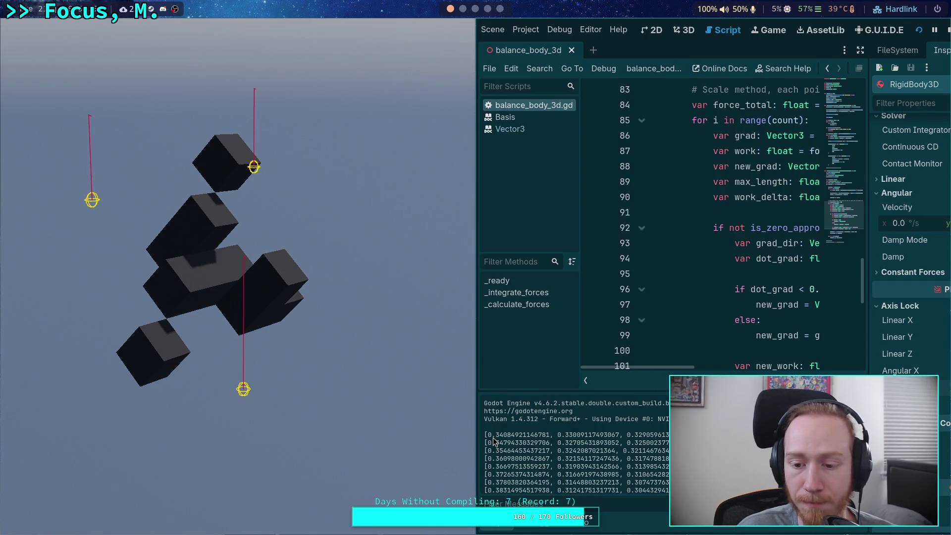
click(947, 30)
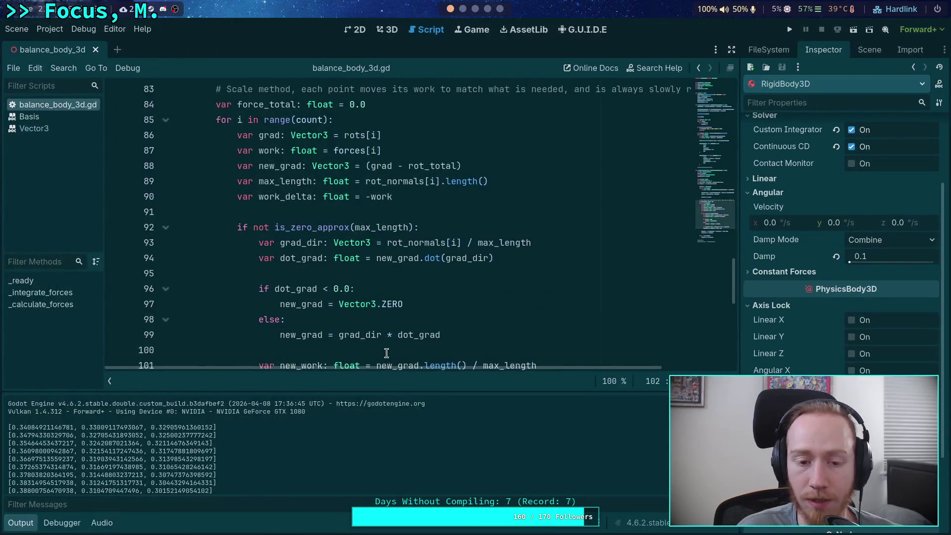
Remove the 2.0 multiplier from the work_delta update on line 102.
scroll(387, 352, down, 1)
scroll(376, 349, down, 1)
scroll(347, 342, up, 1)
click(303, 335)
click(323, 289)
drag(425, 335, 498, 331)
key(BackSpace)
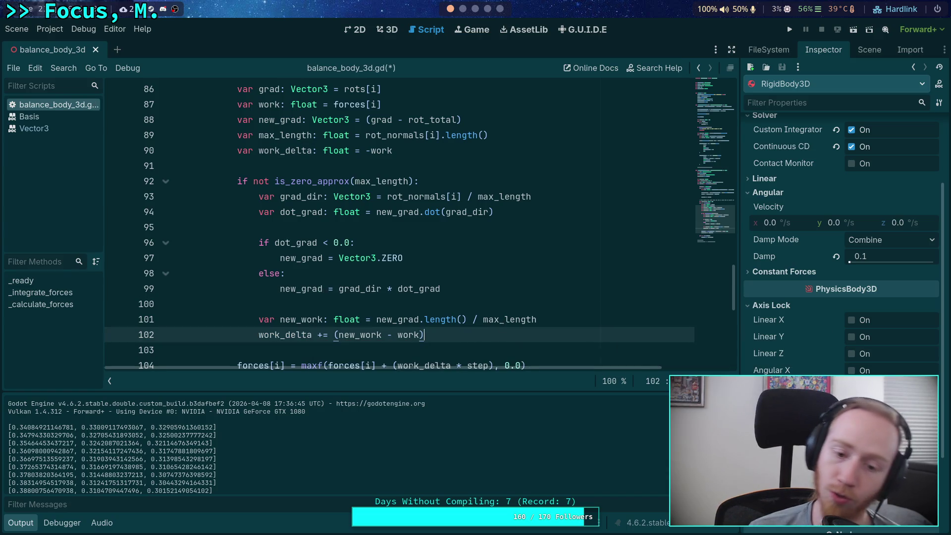
Start work_delta at -work * 0.1 on line 90, save the script, and run the project.
click(21, 523)
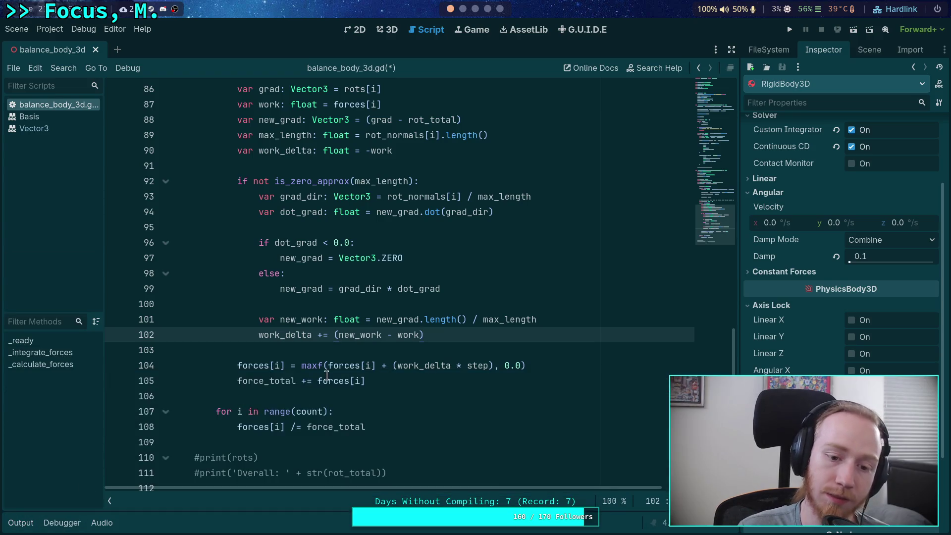
double_click(285, 335)
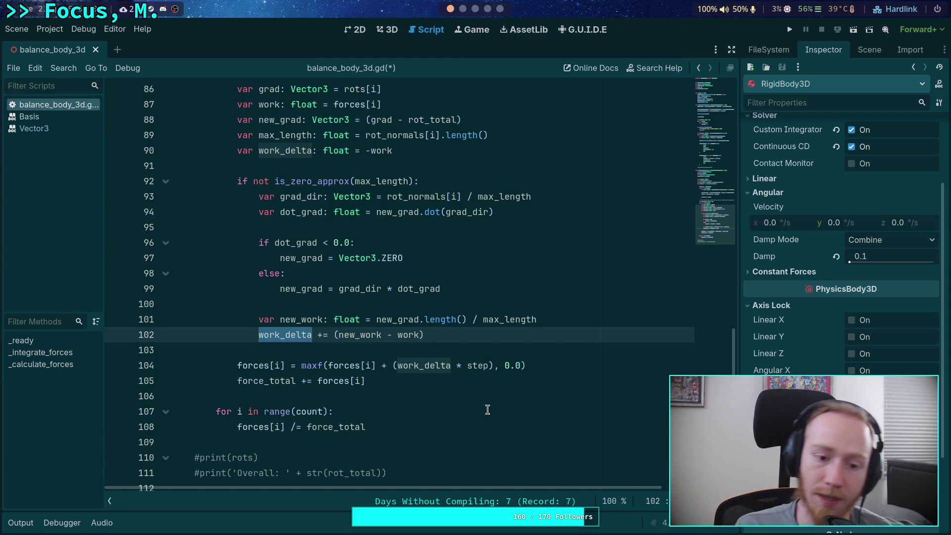
click(443, 154)
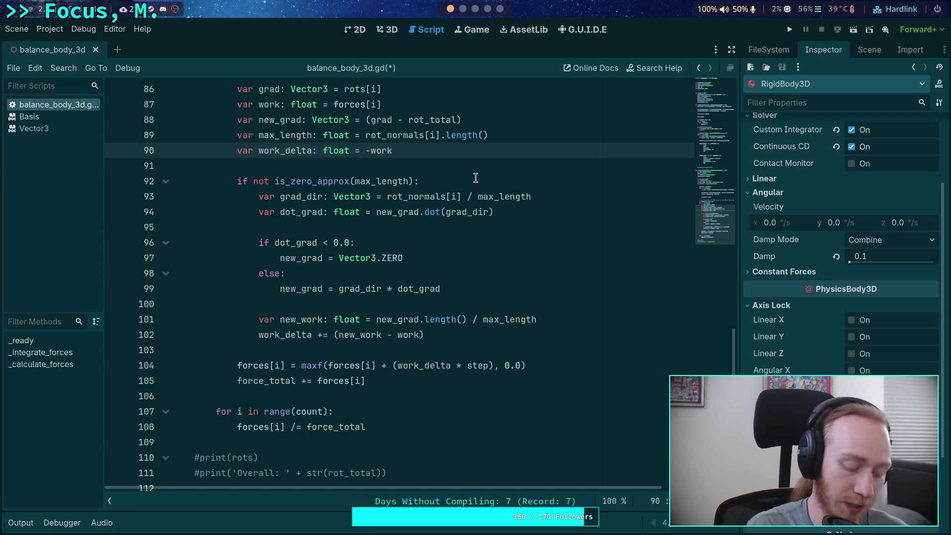
text(0.1)
key(ctrl+s)
click(789, 29)
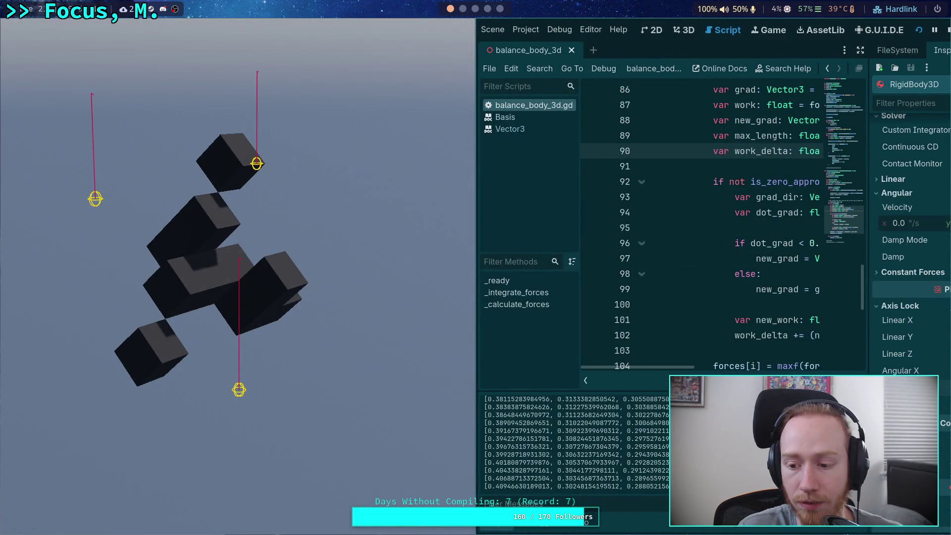
scroll(544, 421, up, 5)
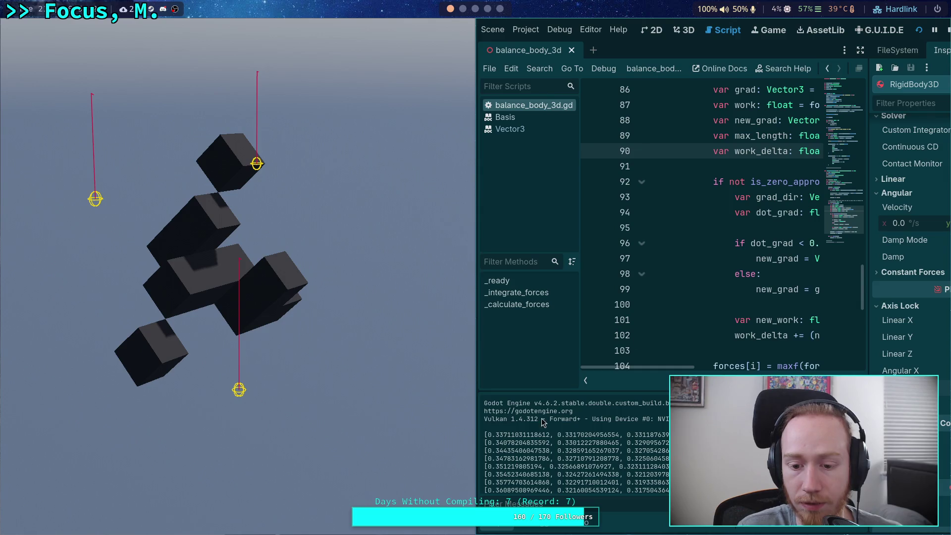
Copy the first line of force values (about 0.3371, 0.3317, 0.3312) into the Python REPL and stop the run.
drag(485, 435, 666, 435)
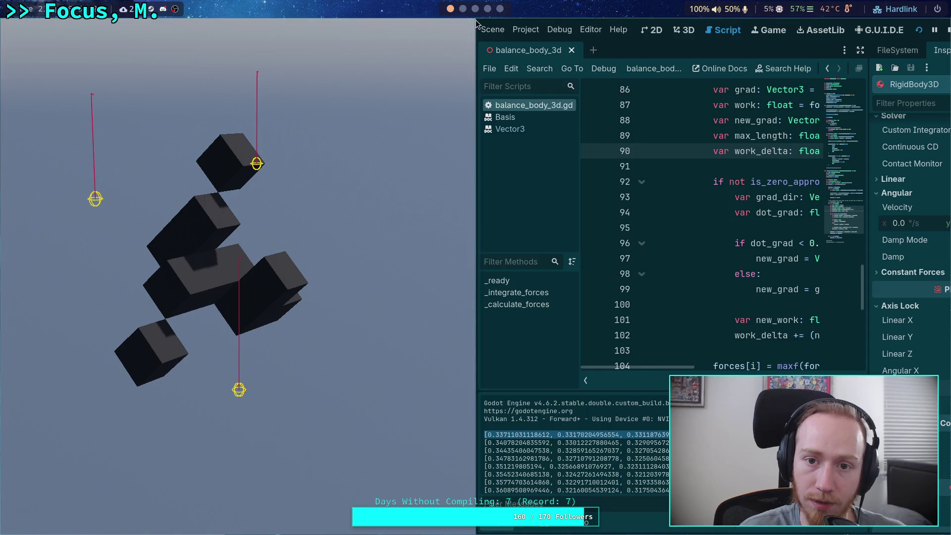
key(super+4)
text([0.33711031118612, 0.33170204956554, 0.33118763924834])
key(Return)
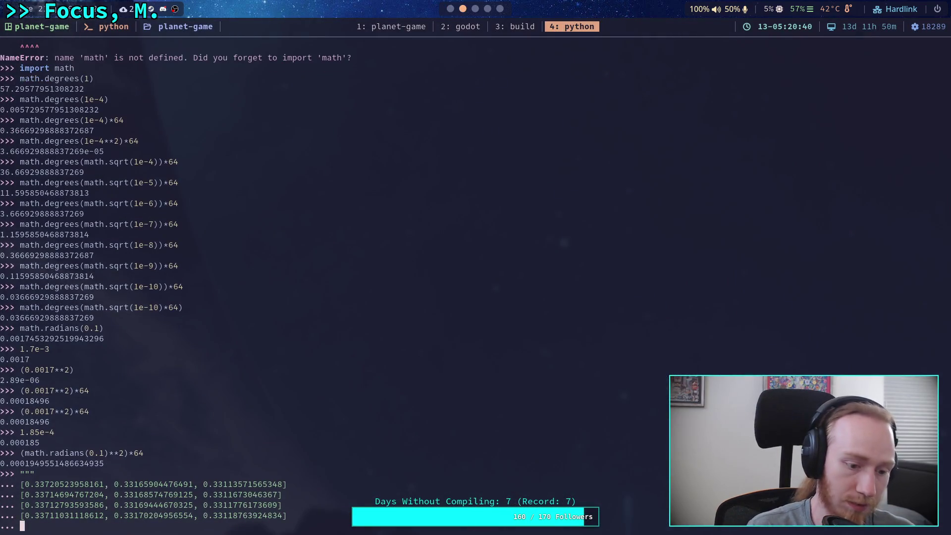
drag(46, 516, 162, 519)
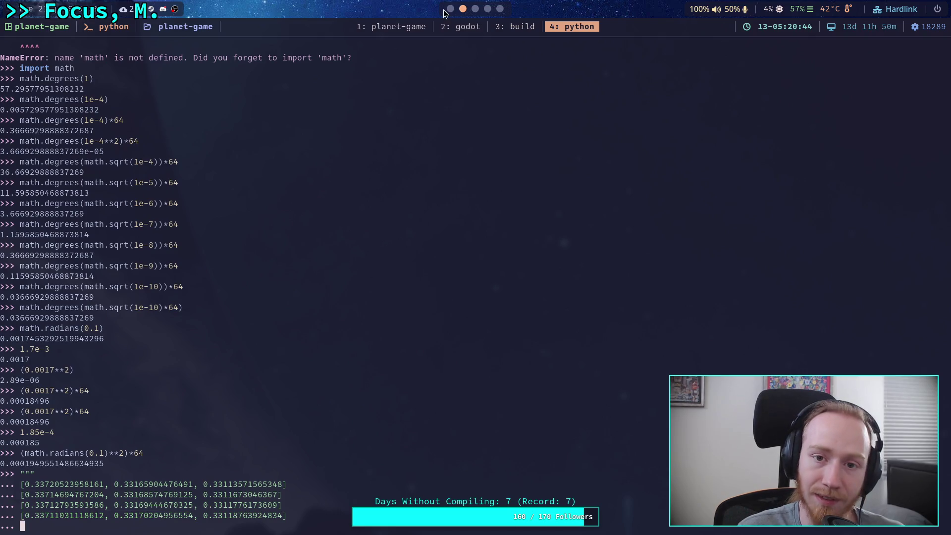
click(451, 9)
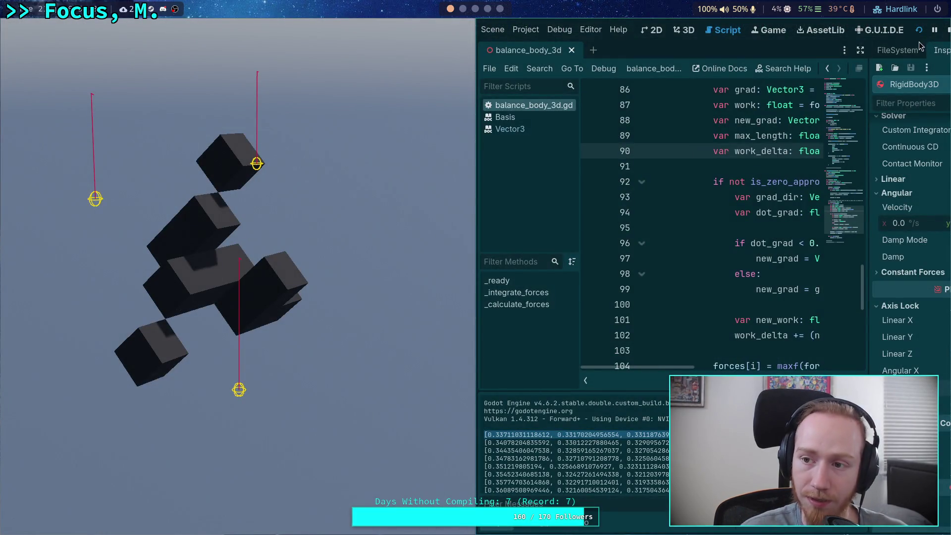
key(F8)
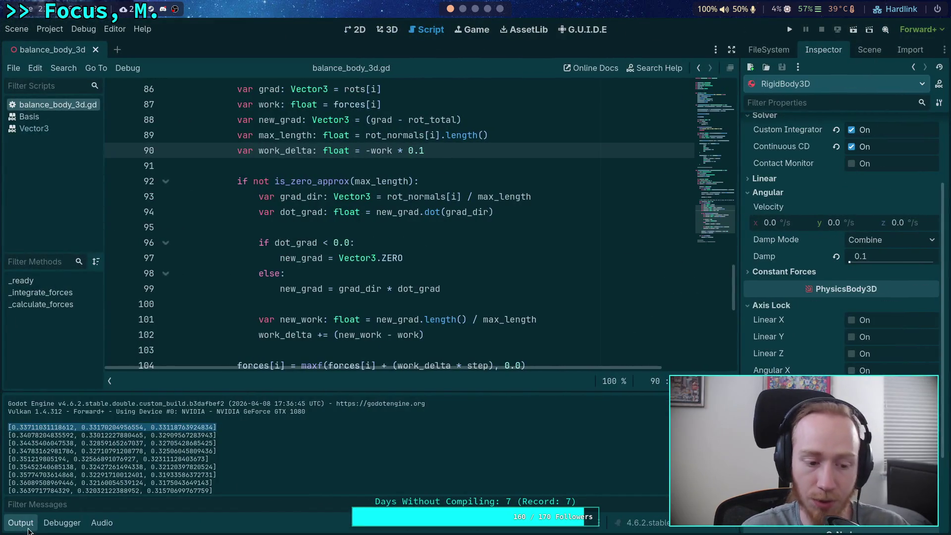
Review MAX_ITERATIONS and the step usage, then remove the 0.1 factor so line 90 starts at -work.
scroll(322, 321, up, 6)
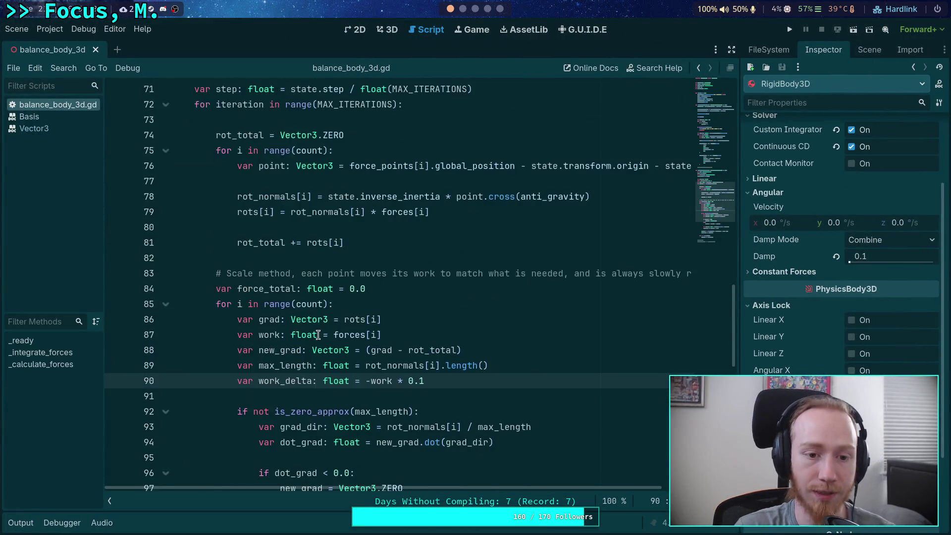
scroll(315, 290, down, 5)
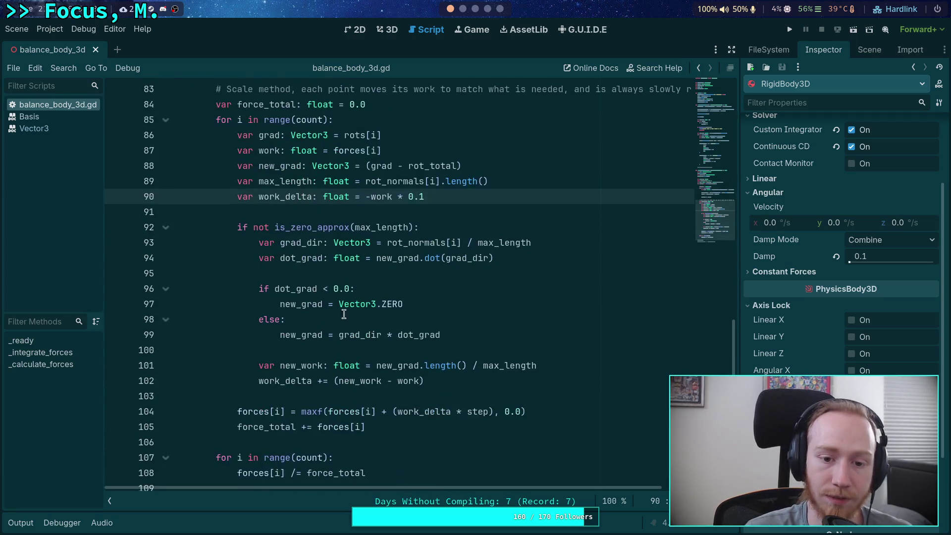
scroll(425, 342, up, 5)
click(356, 119)
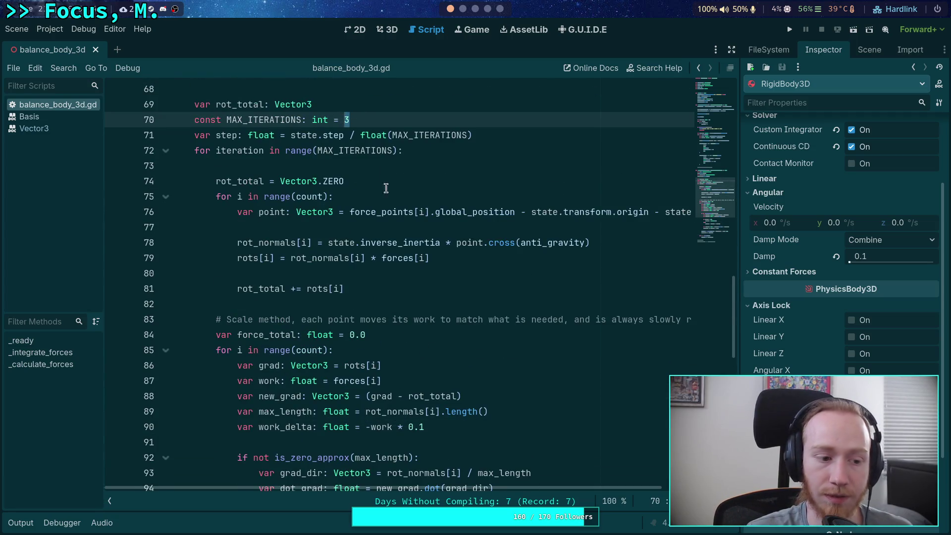
scroll(427, 308, down, 2)
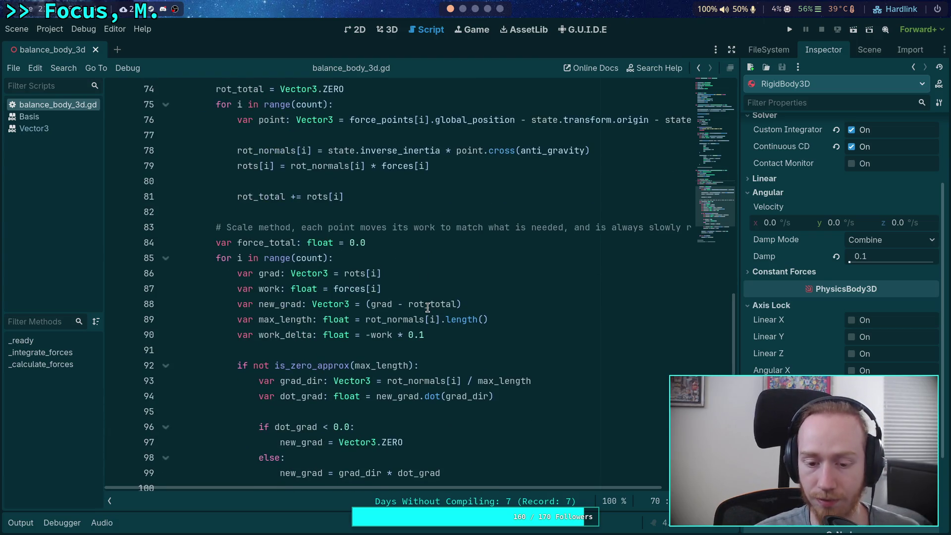
scroll(428, 308, down, 3)
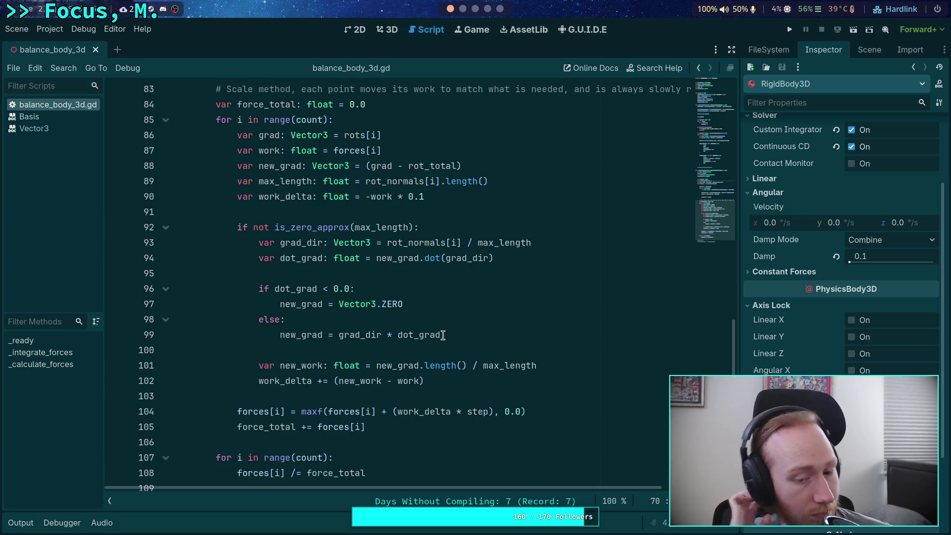
click(452, 382)
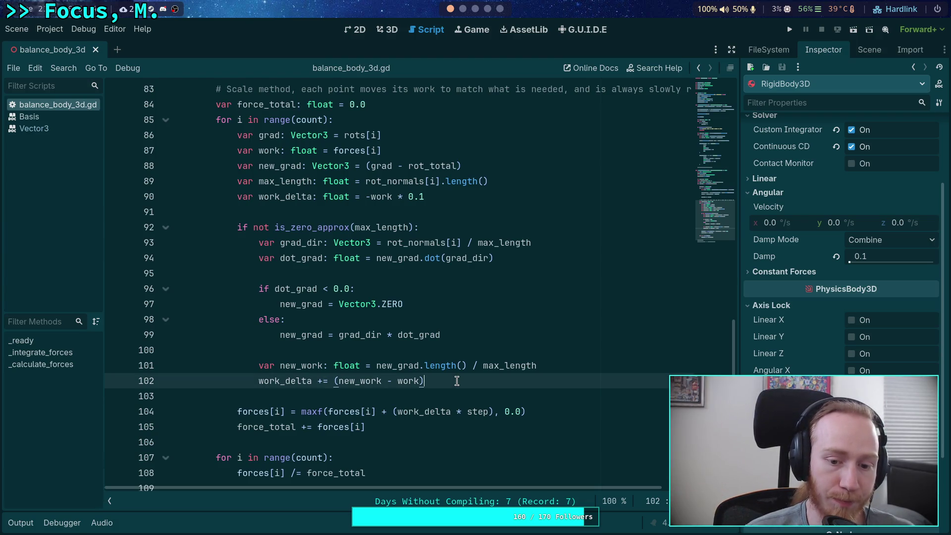
double_click(476, 412)
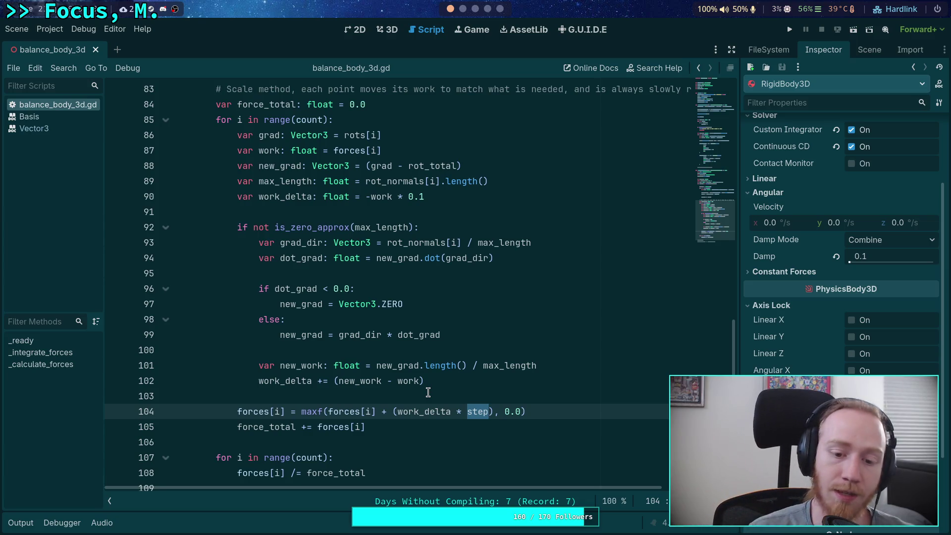
click(400, 412)
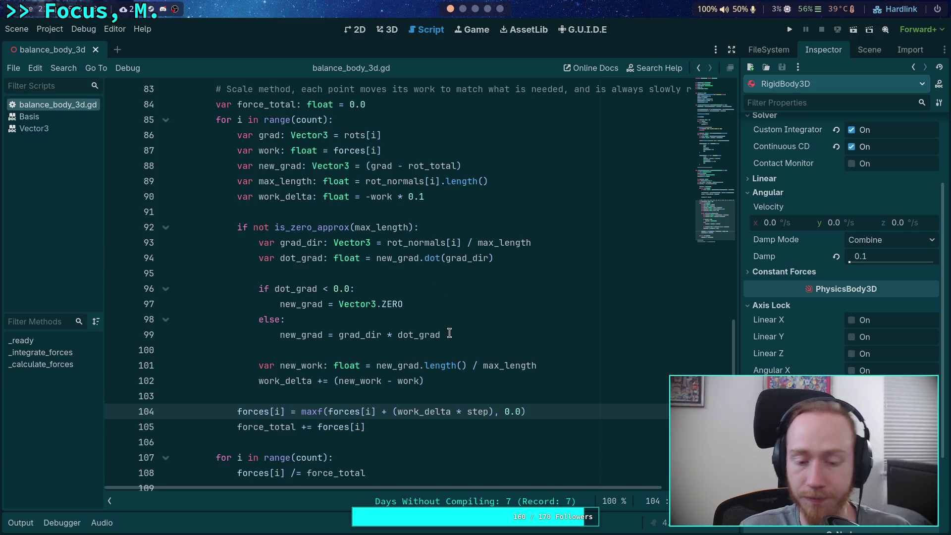
drag(433, 197, 392, 197)
key(BackSpace)
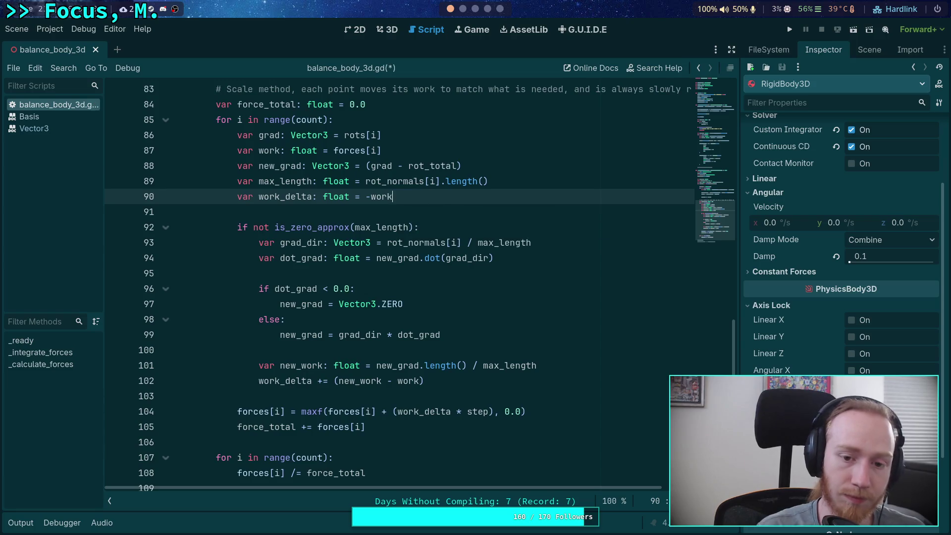
Make line 90 start work_delta at -work * step.
click(507, 376)
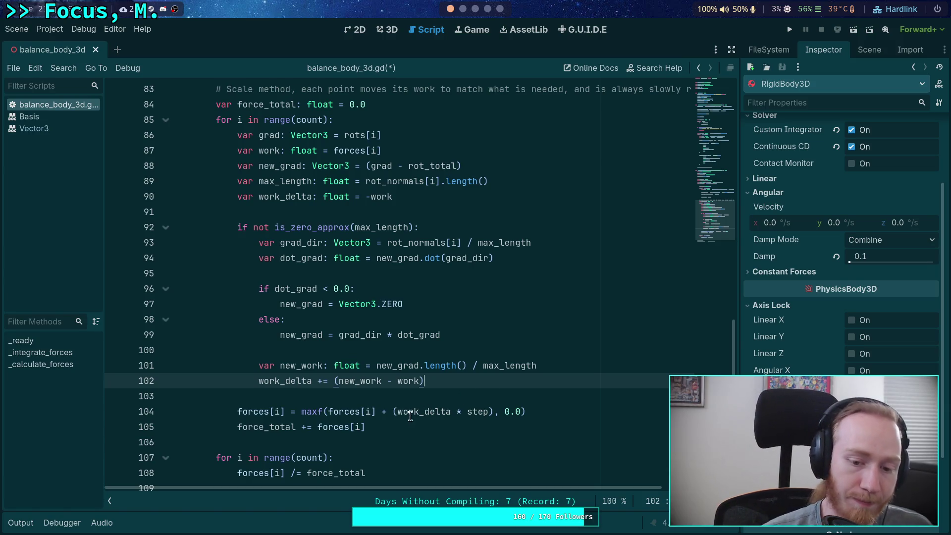
click(394, 413)
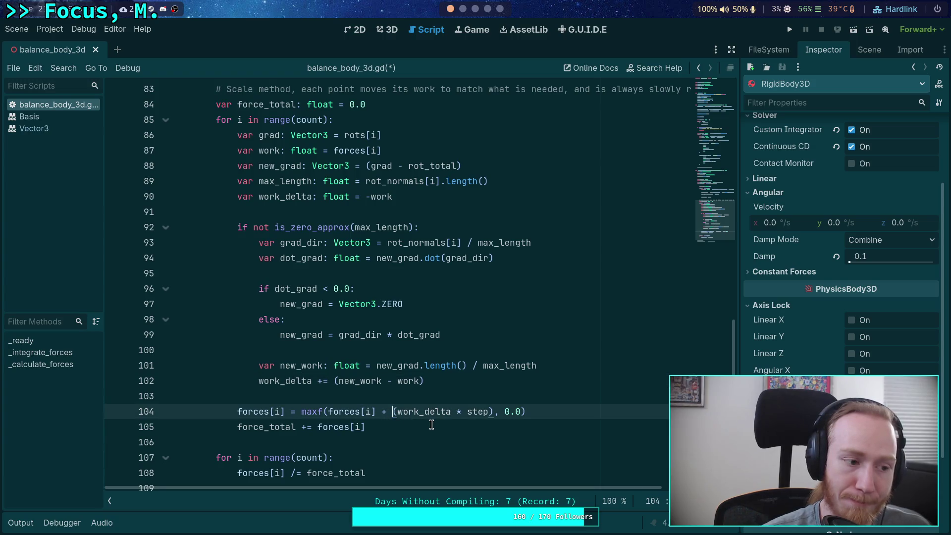
click(439, 383)
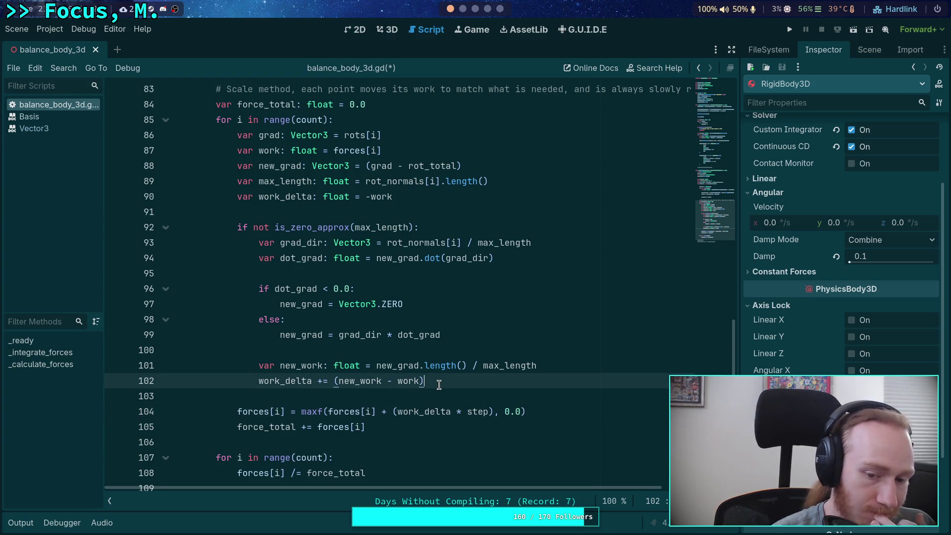
double_click(295, 382)
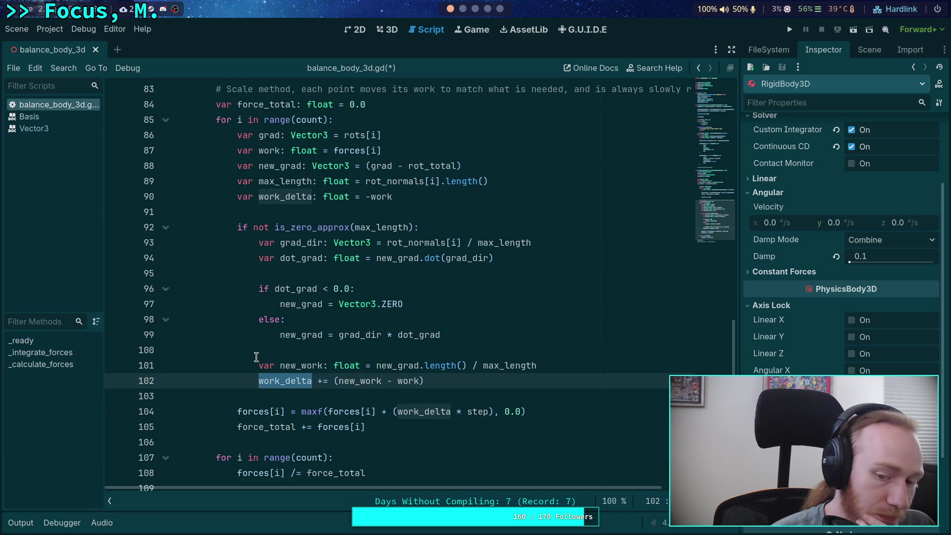
click(459, 205)
click(481, 197)
text(* step)
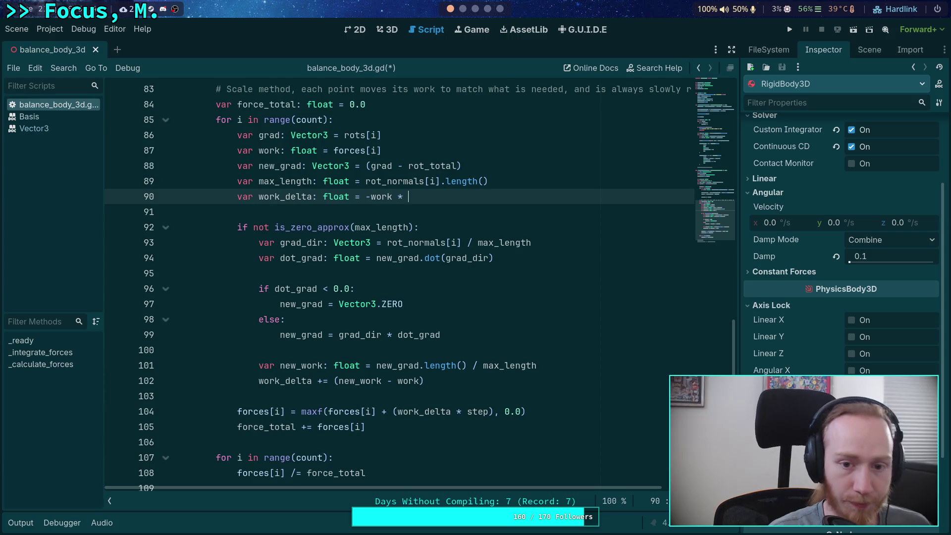
Change line 104 to add plain work_delta to forces[i] instead of (work_delta * step).
click(397, 414)
key(BackSpace)
drag(446, 412, 491, 412)
key(BackSpace)
double_click(286, 381)
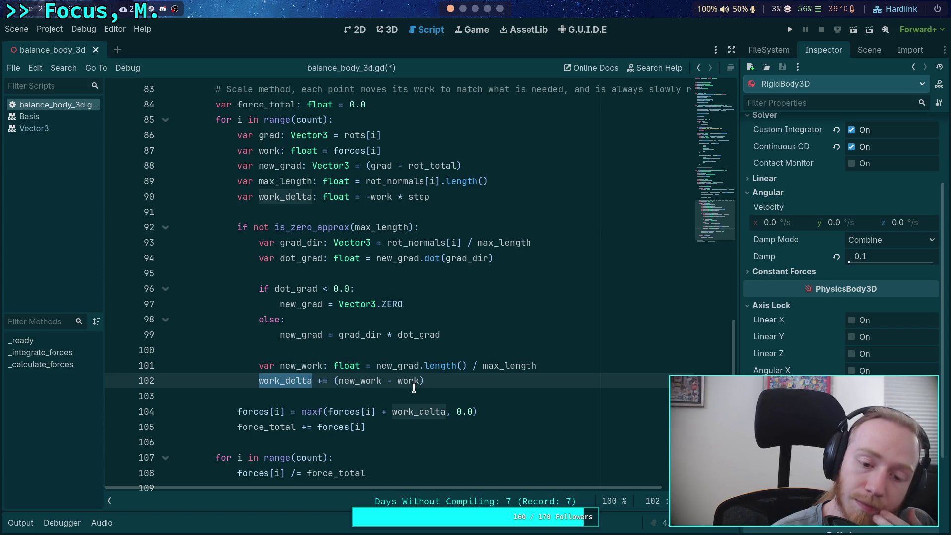
click(446, 381)
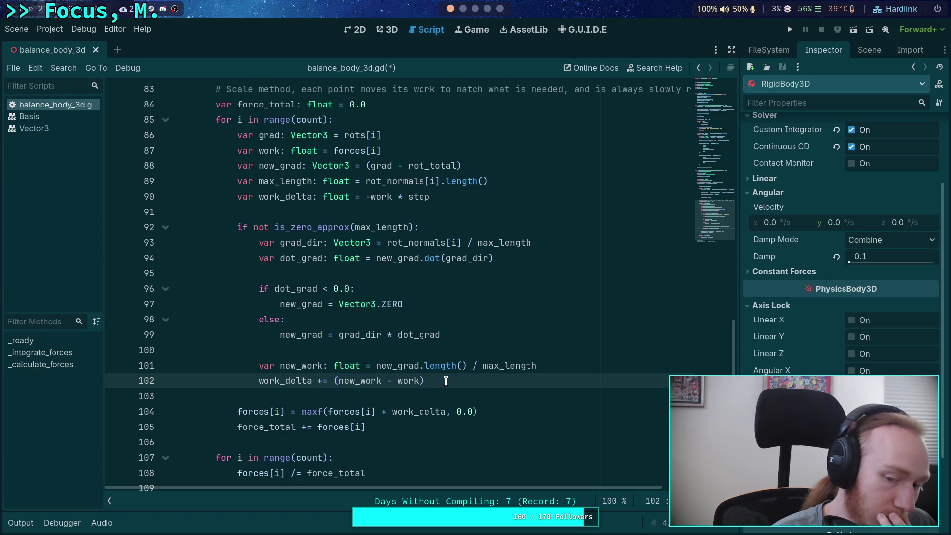
Insert a blank line after the new_work declaration, pushing the work_delta update to line 103.
double_click(302, 381)
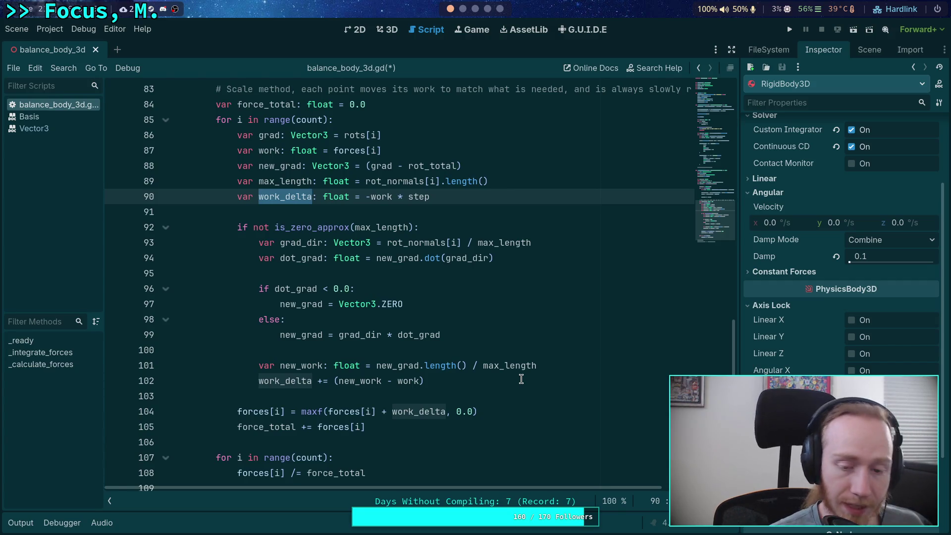
click(514, 375)
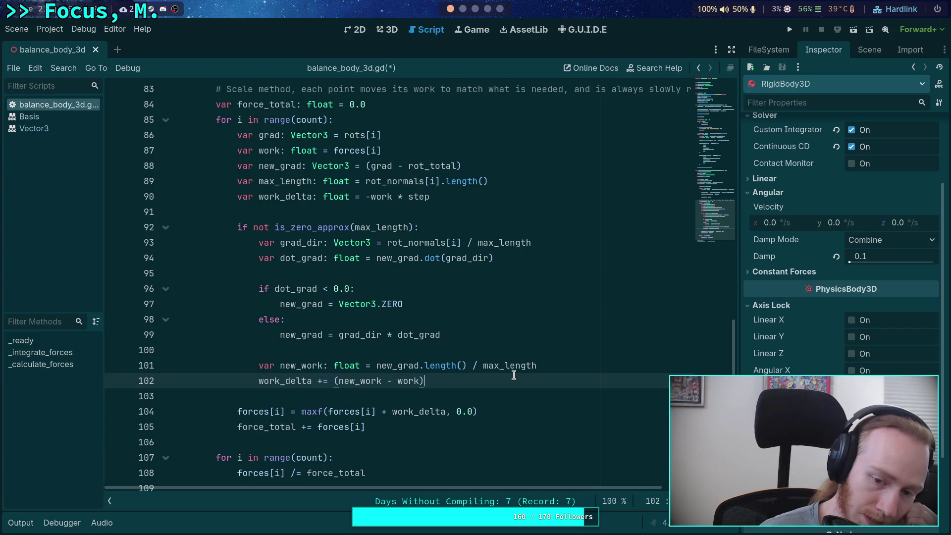
click(334, 380)
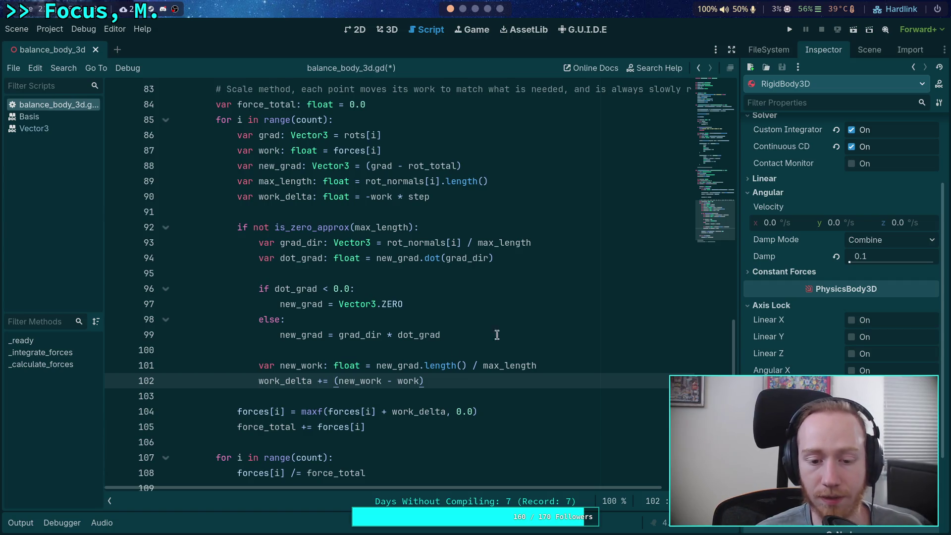
click(588, 368)
key(Return)
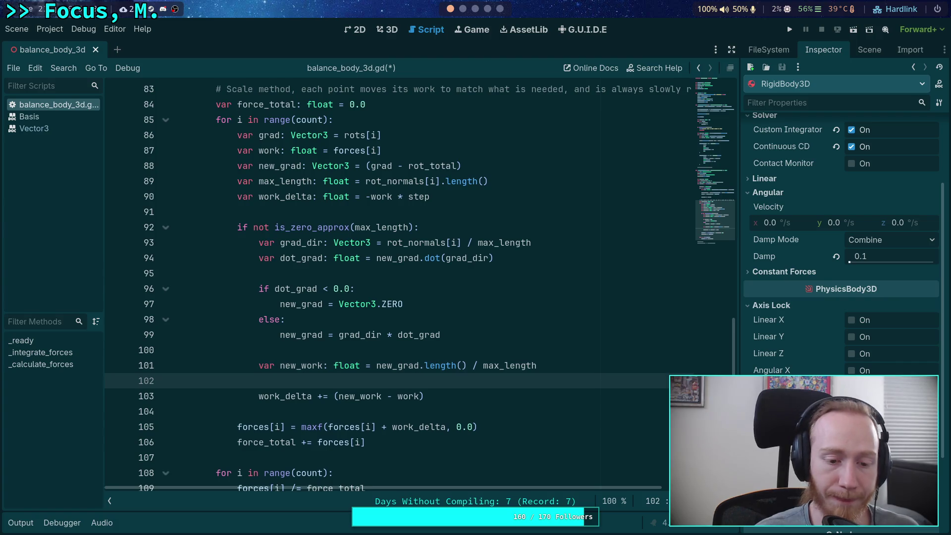
Declare var diff: float = new_work - work on line 102 and delete the old (new_work - work) term.
text(var diff: float = )
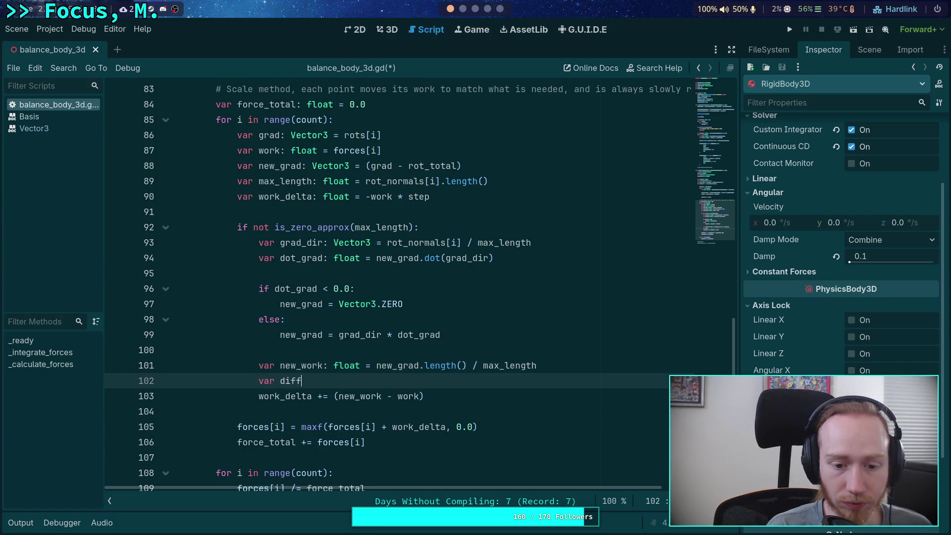
text(ne)
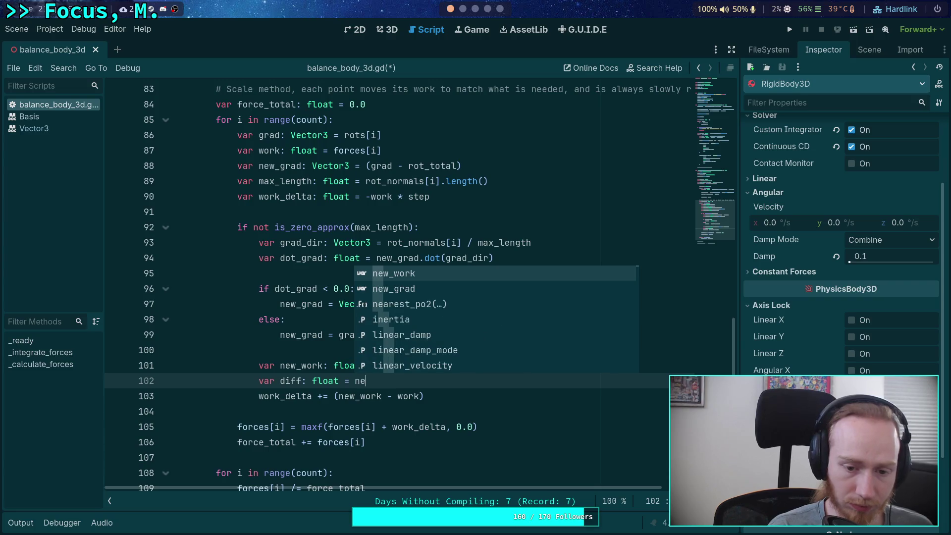
text(w_work - work)
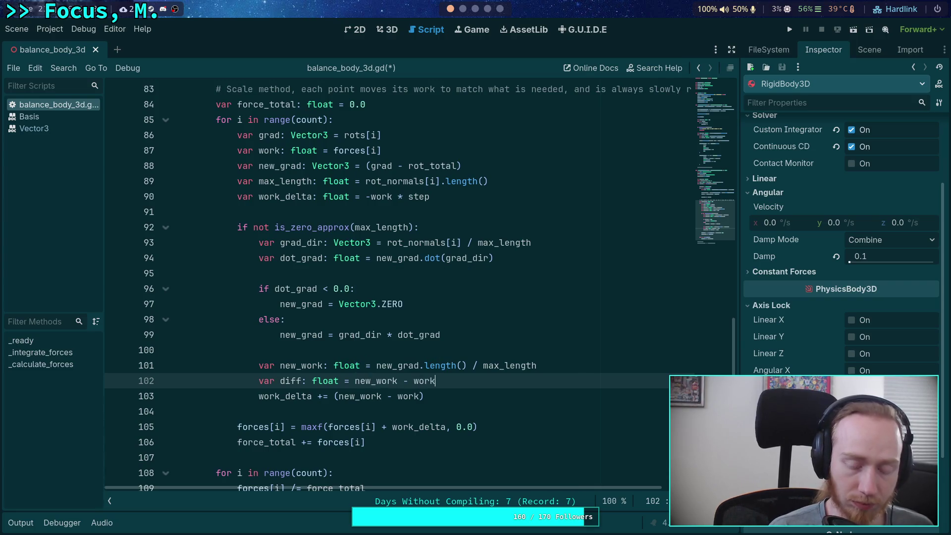
drag(334, 397, 435, 400)
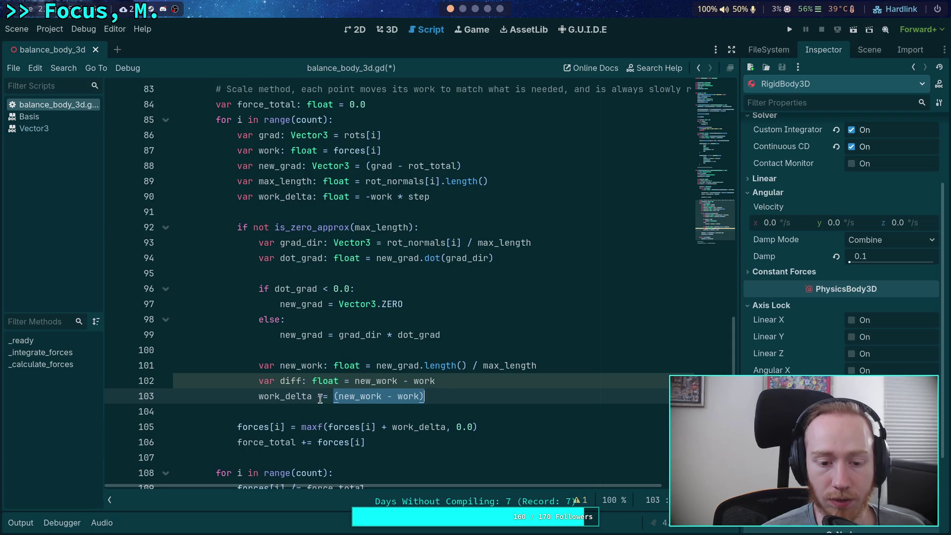
drag(329, 396, 521, 397)
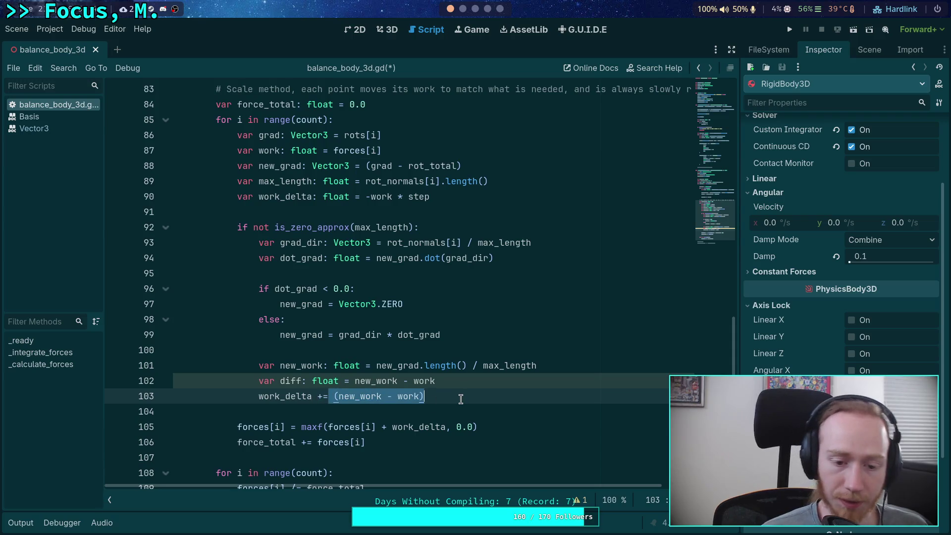
key(BackSpace)
Write signf(diff) * minf(absf(diff), absf(diff * step * 10.0)) as the new work_delta correction on line 103.
text(sign)
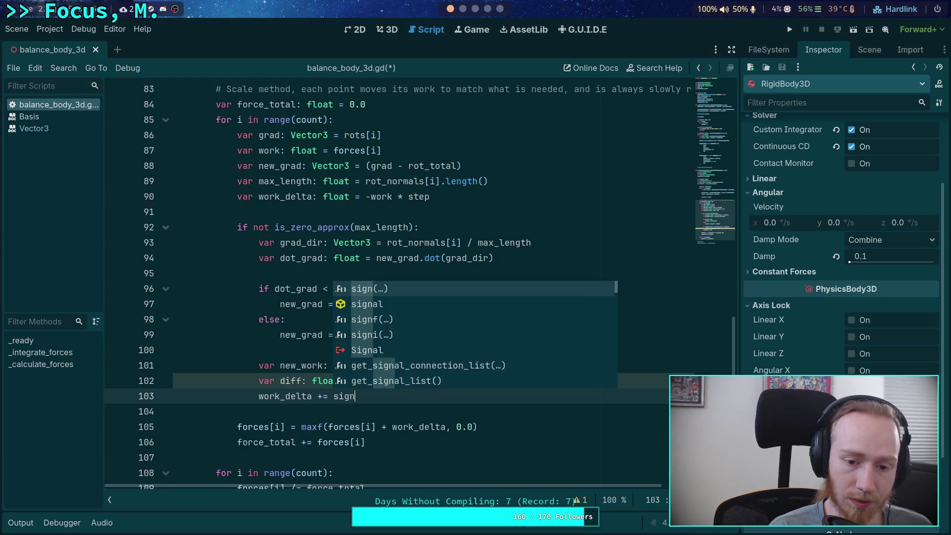
text(f)
key(Return)
text(diff) * )
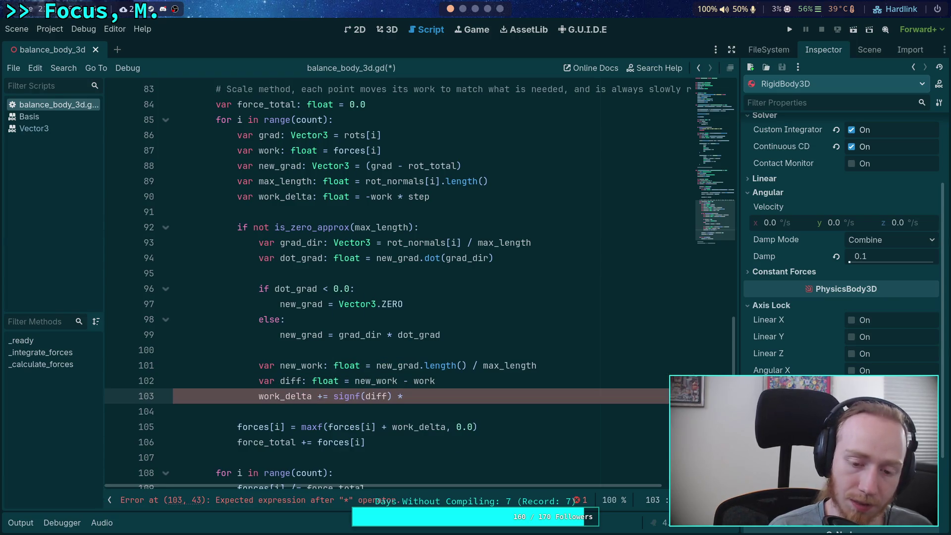
text(absf()
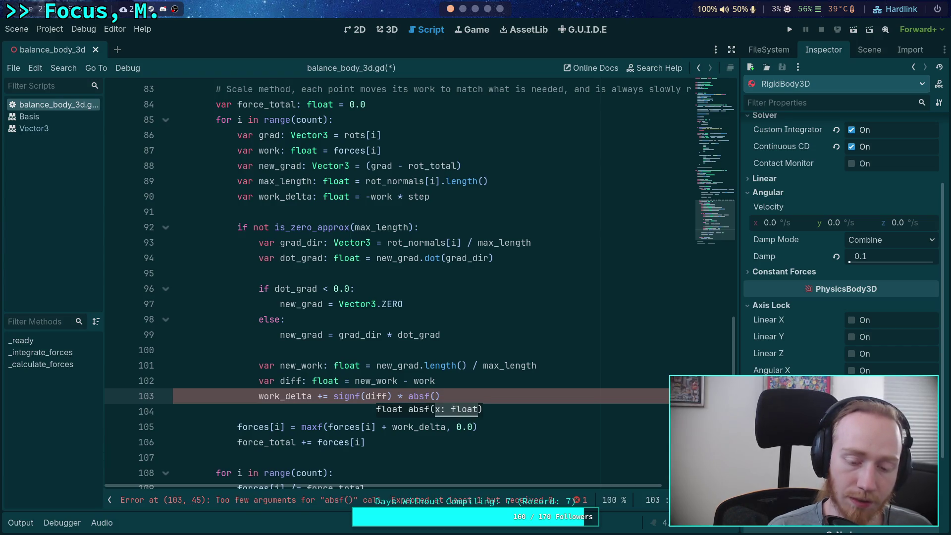
click(430, 396)
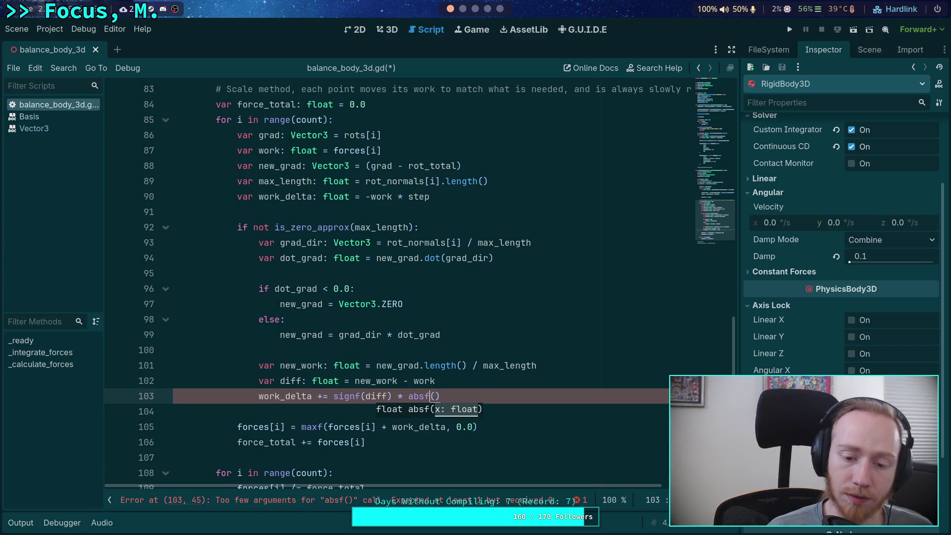
text(minf(absf)
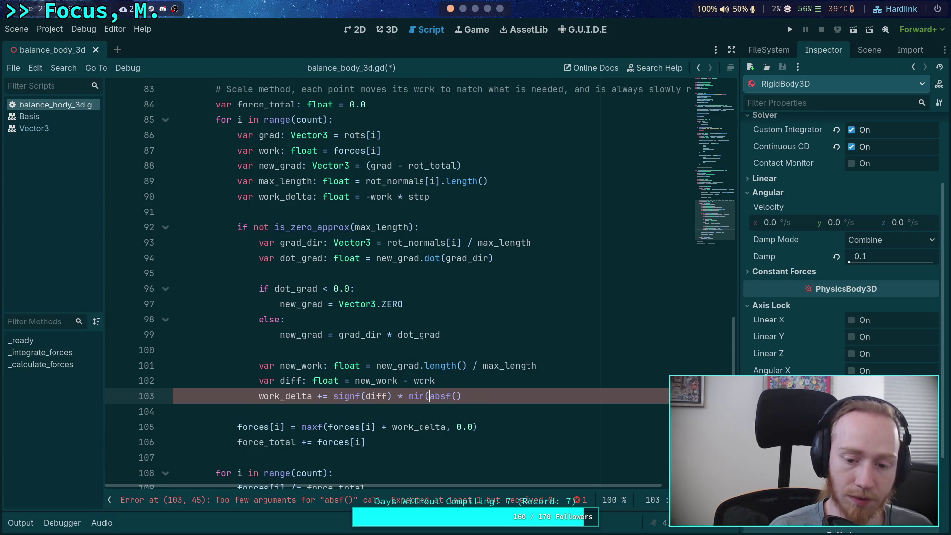
text(()
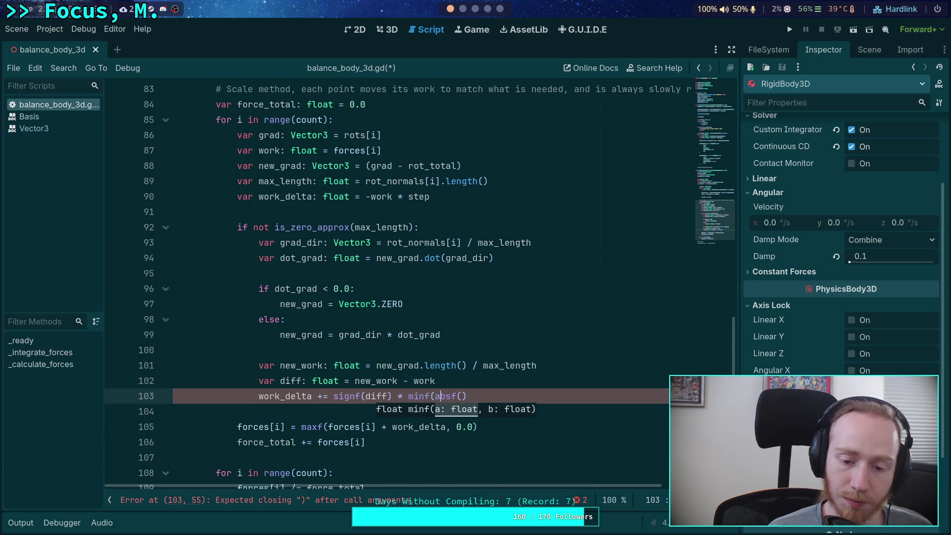
click(461, 396)
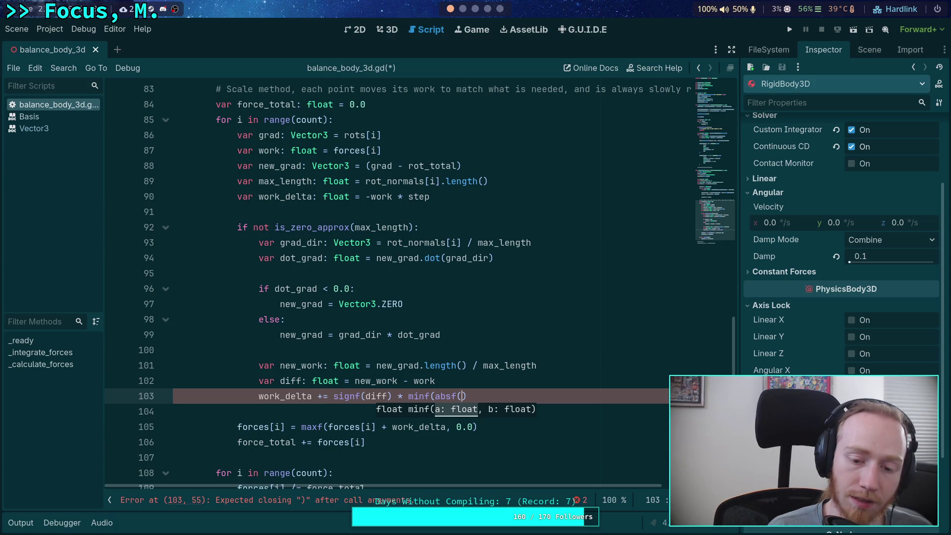
text(diff), )
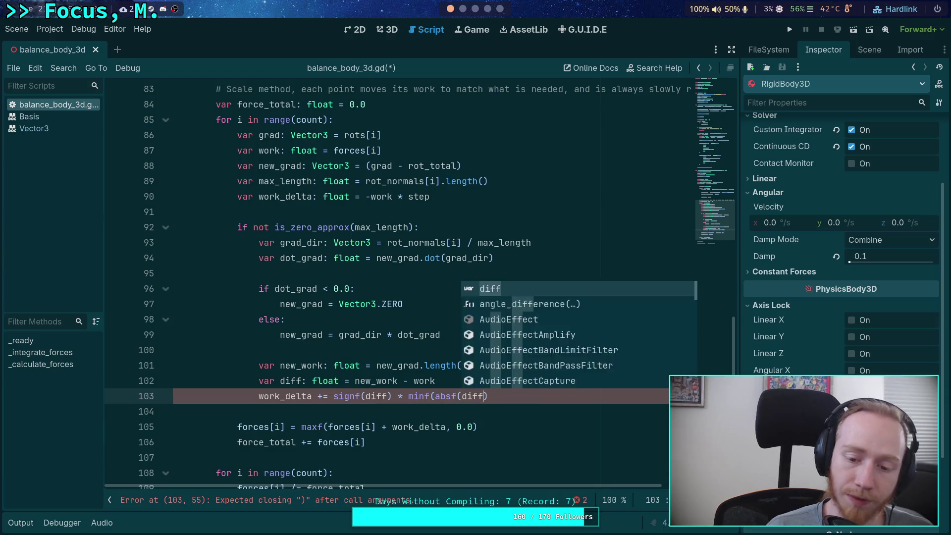
text(ab)
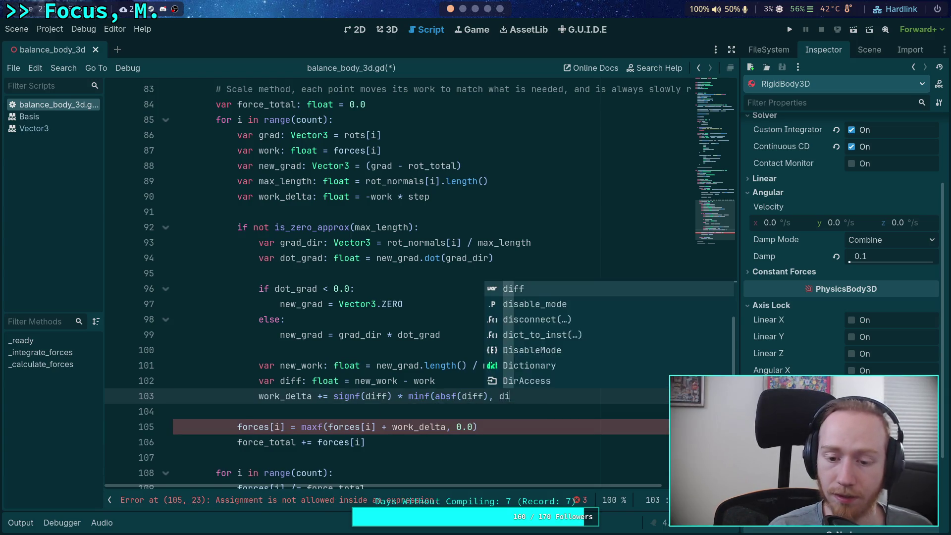
text(sf(diff )
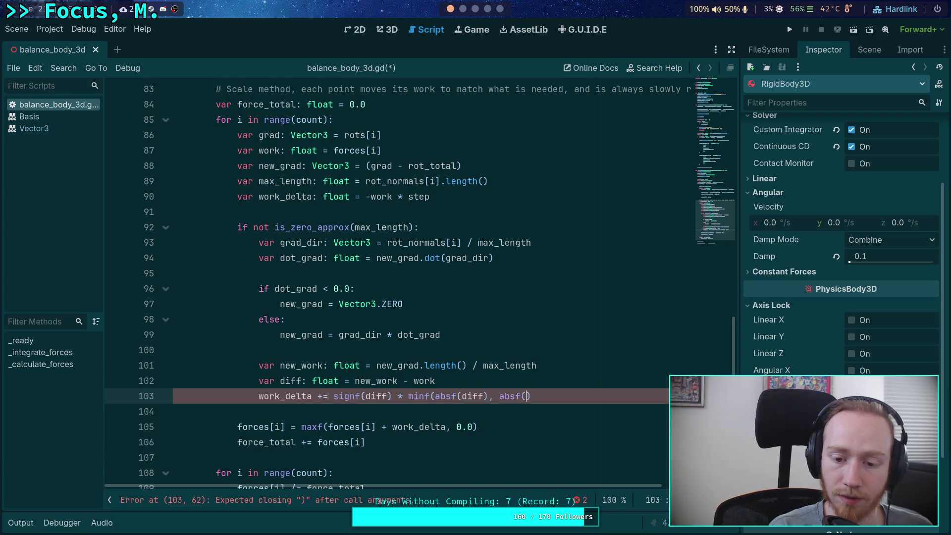
text())
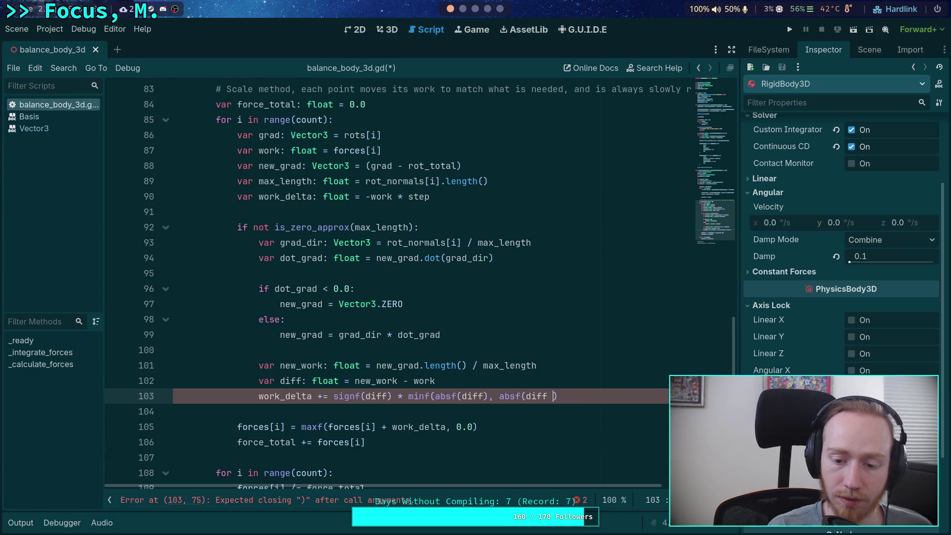
key(BackSpace)
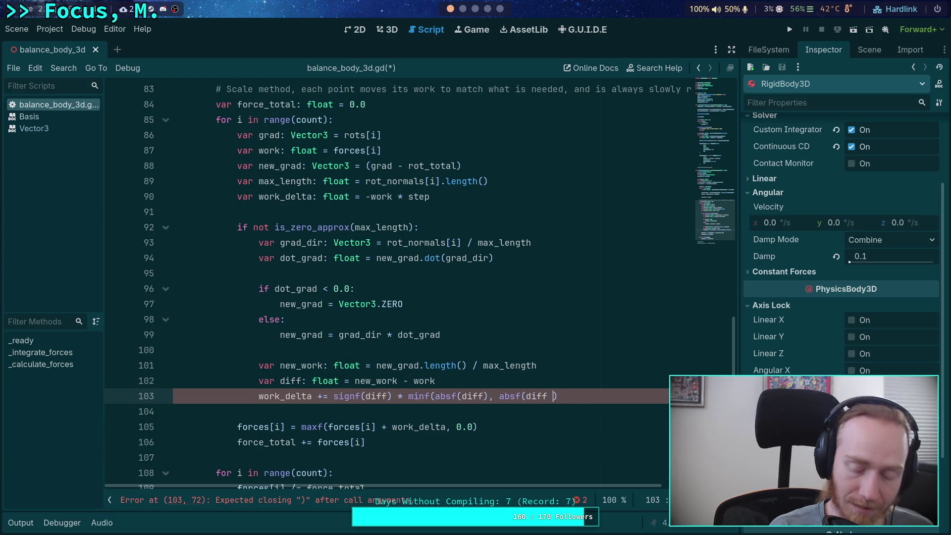
text(* )
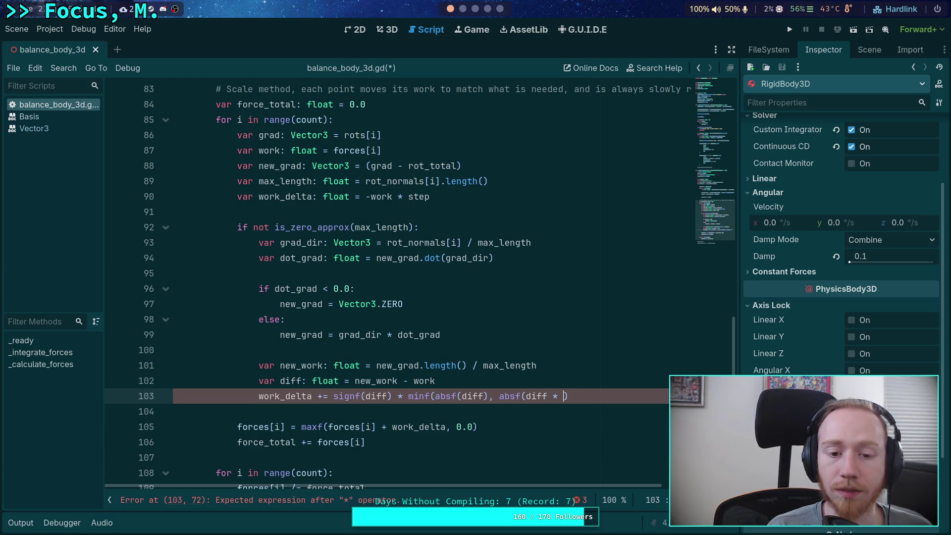
text(step * )
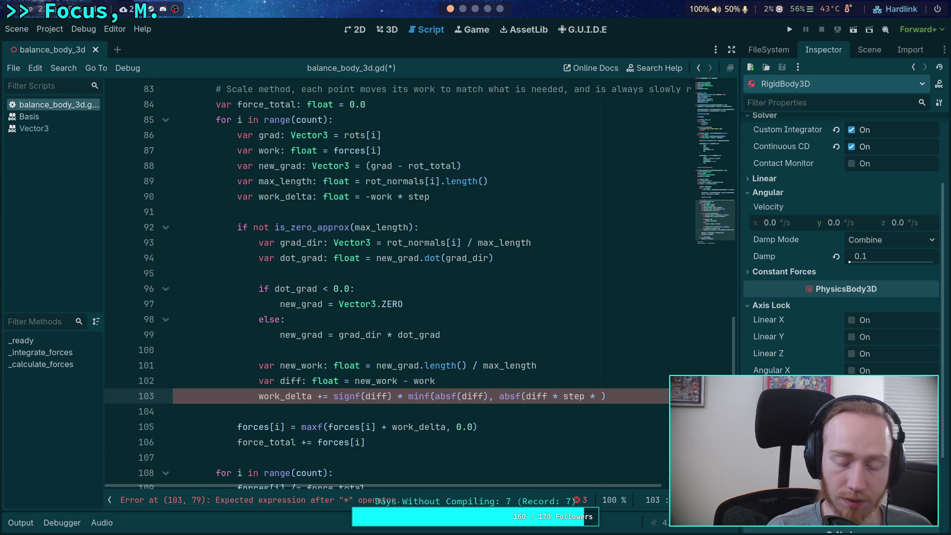
text(10.0)
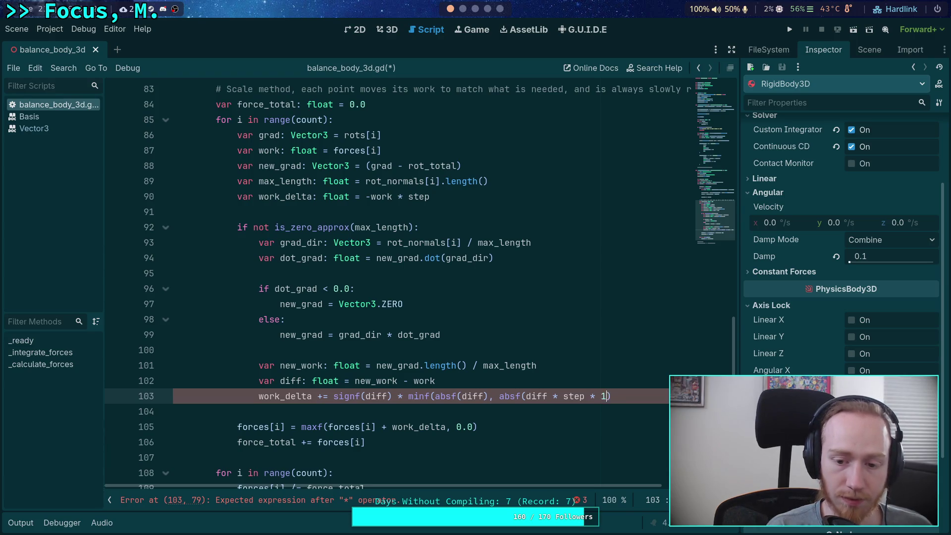
text())
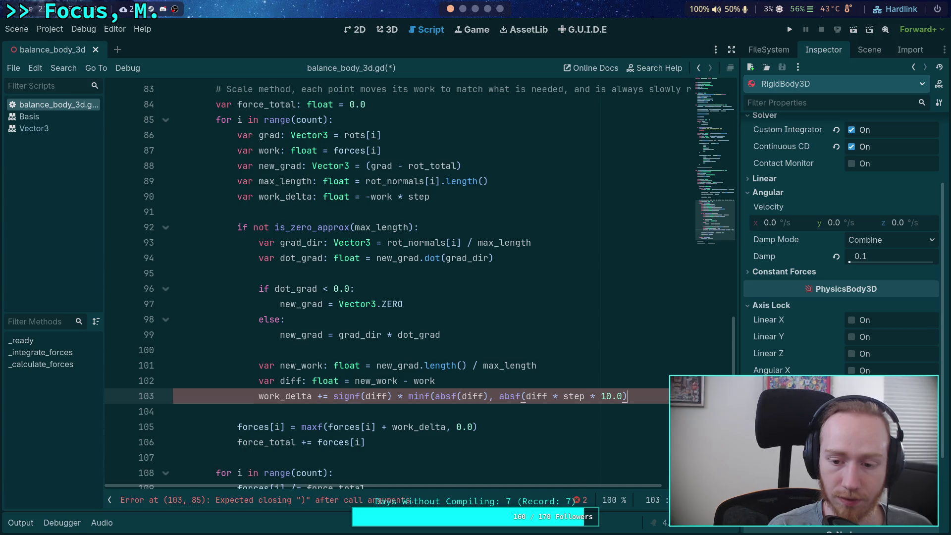
text())
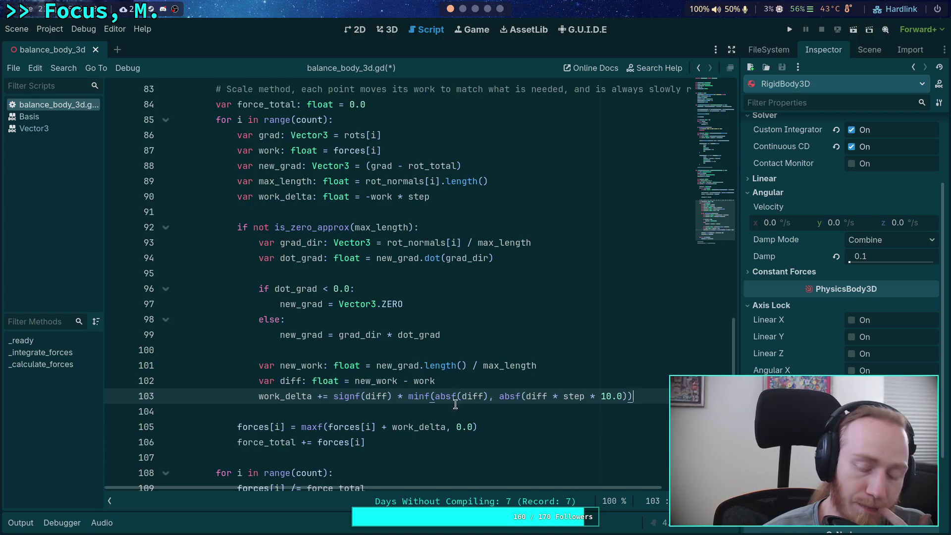
mouse_move(433, 429)
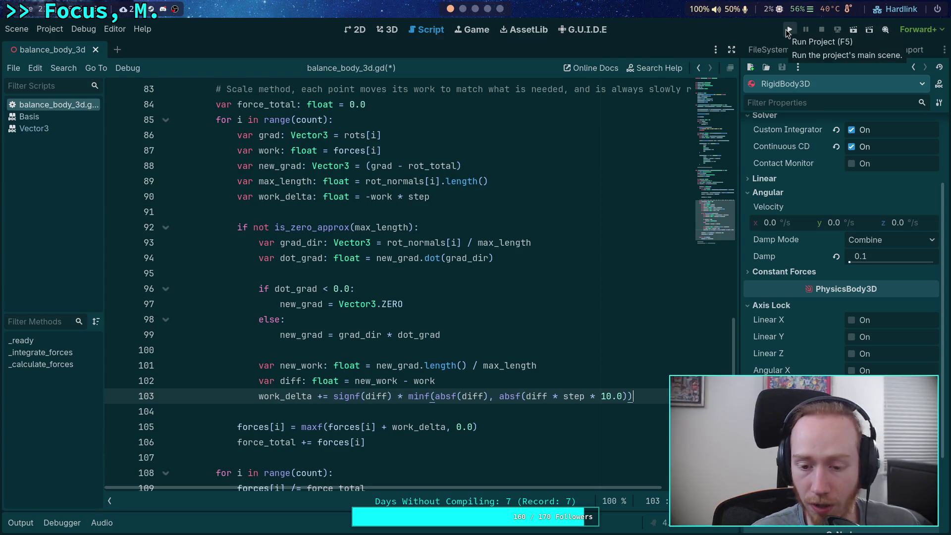
Test-run the clamped-correction solver, reviewing the first force climbing from about 0.368 toward 0.459, then stop.
key(F5)
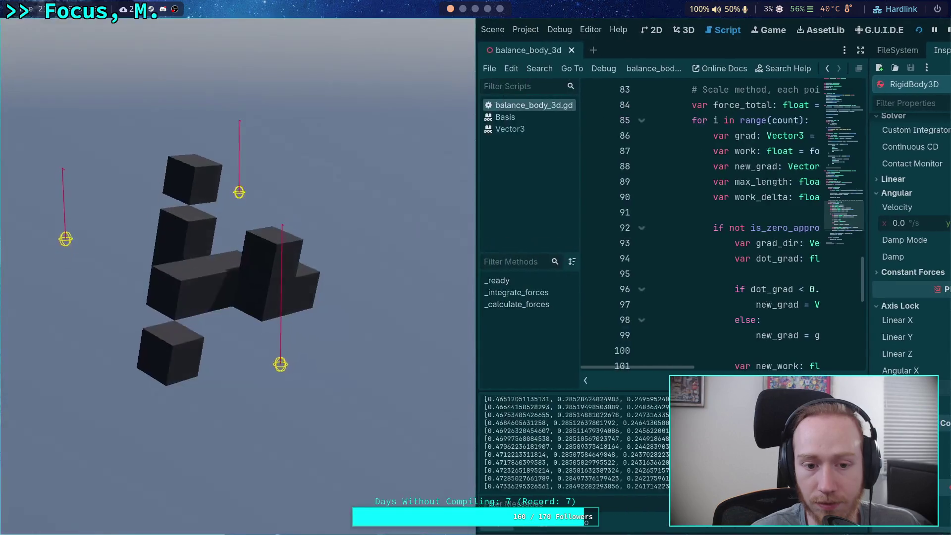
scroll(610, 421, up, 15)
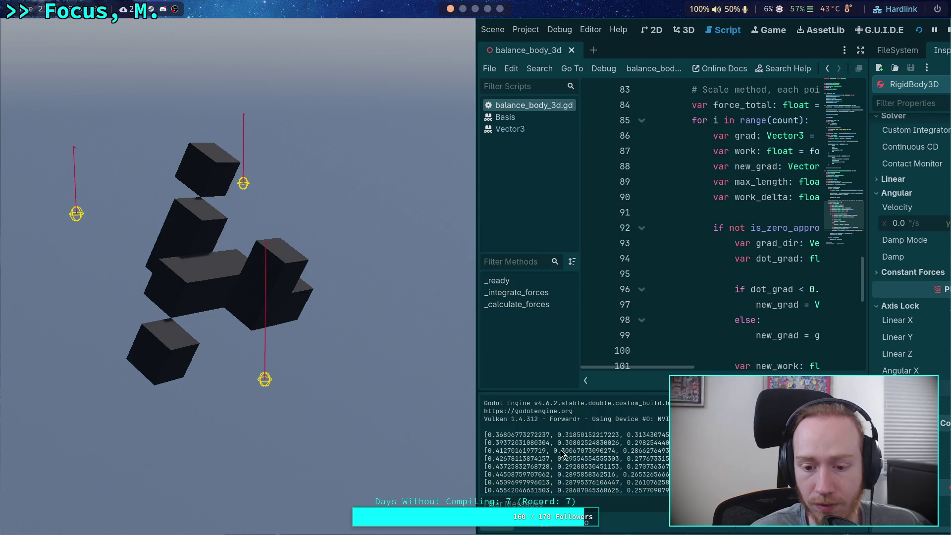
click(948, 30)
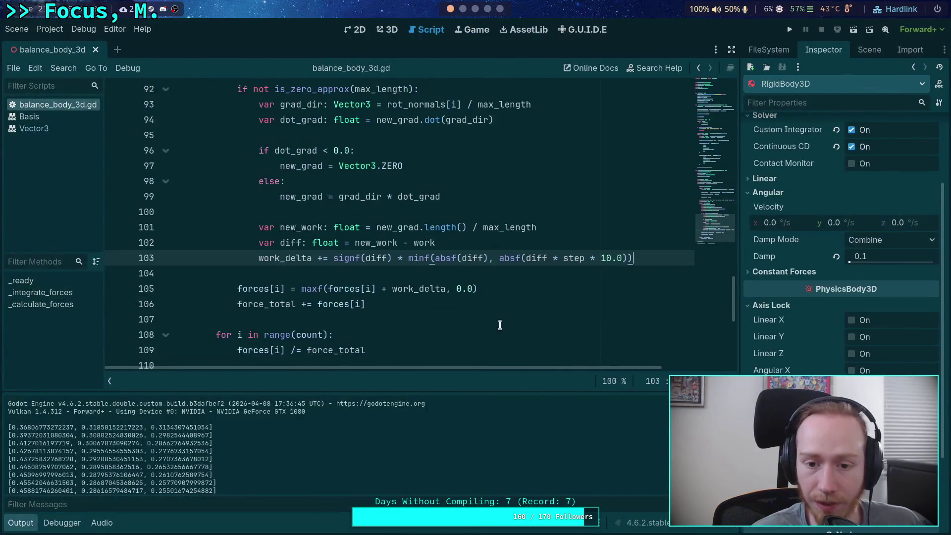
Raise line 103's clamp factor from 10.0 to 20.0 and test-run, logging forces from about 0.396 to 0.467.
click(604, 260)
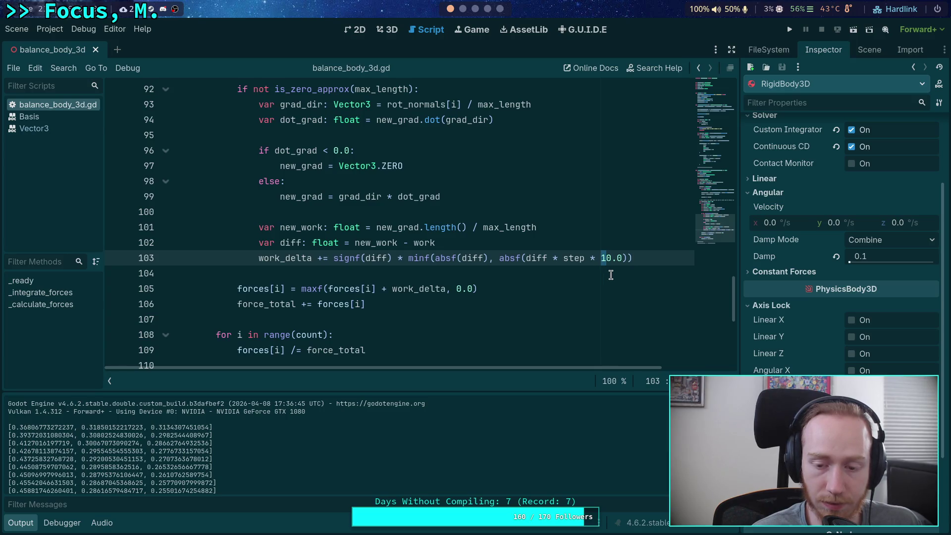
double_click(567, 258)
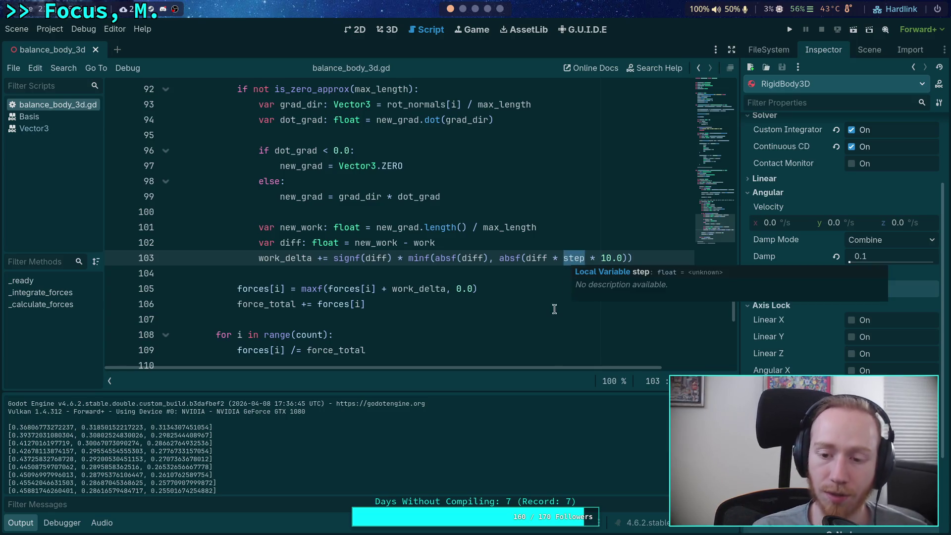
key(Right)
key(Right)
key(Right)
key(shift+Right)
key(shift+Right)
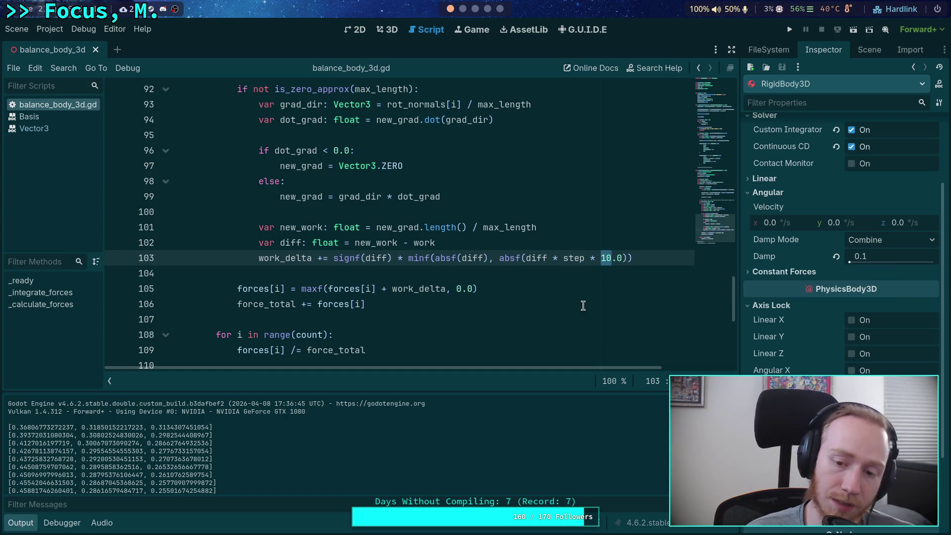
key(shift+Left)
text(2)
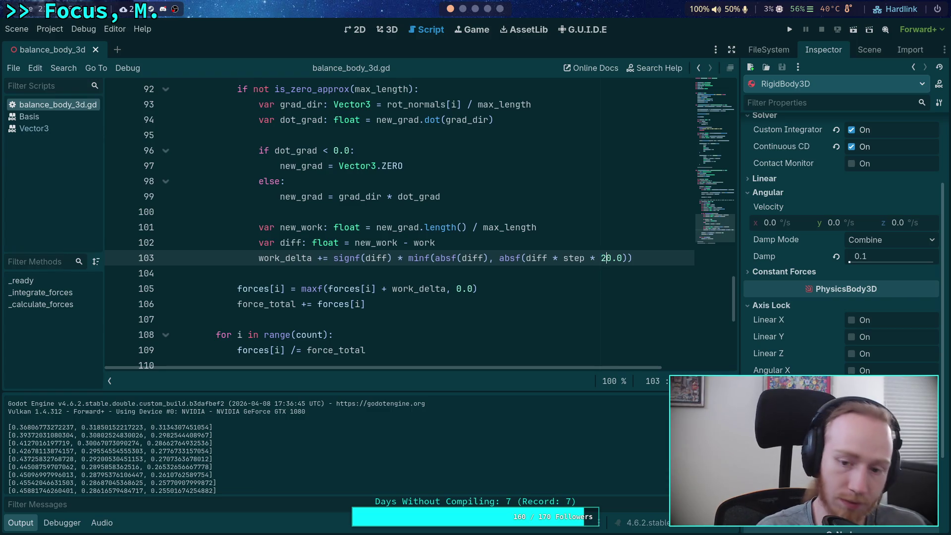
key(F5)
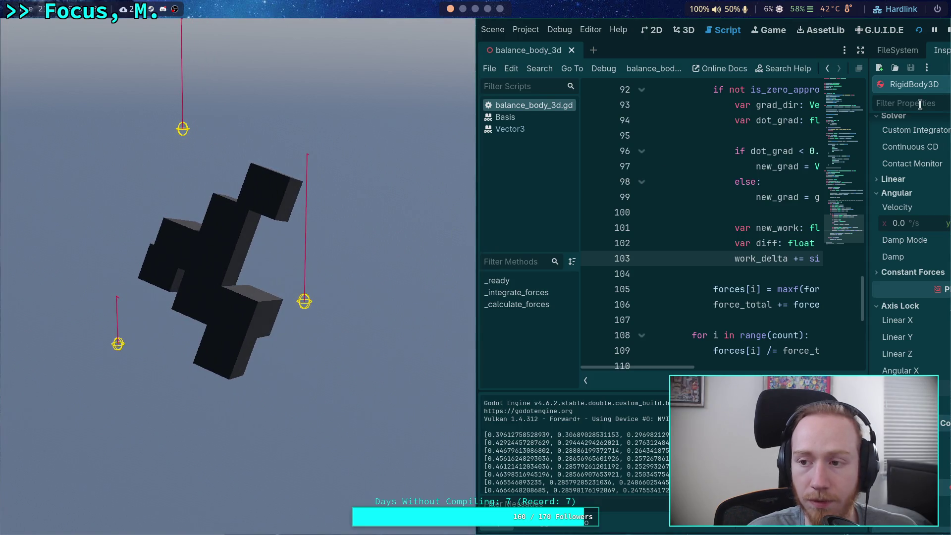
key(F8)
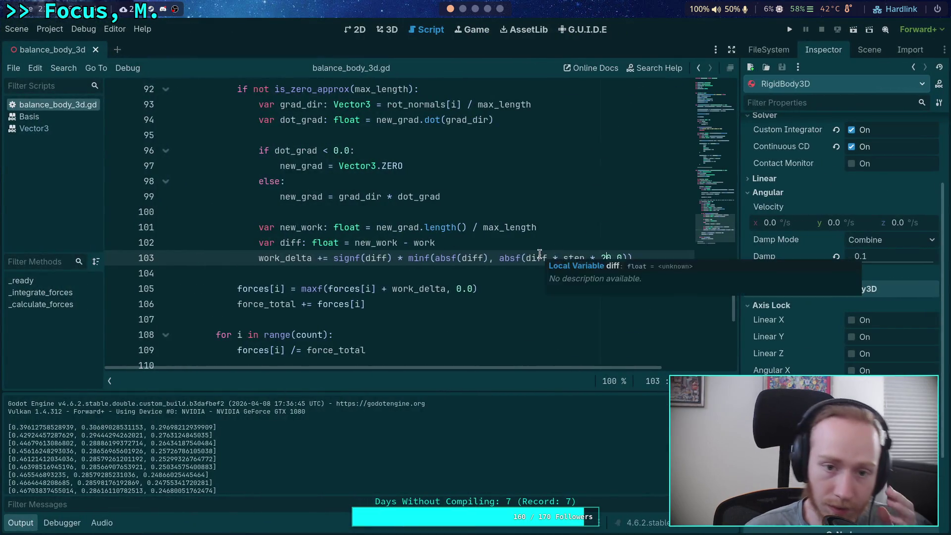
Append ' * 0.5' to line 90 so work_delta starts at -work * step * 0.5.
scroll(540, 253, up, 2)
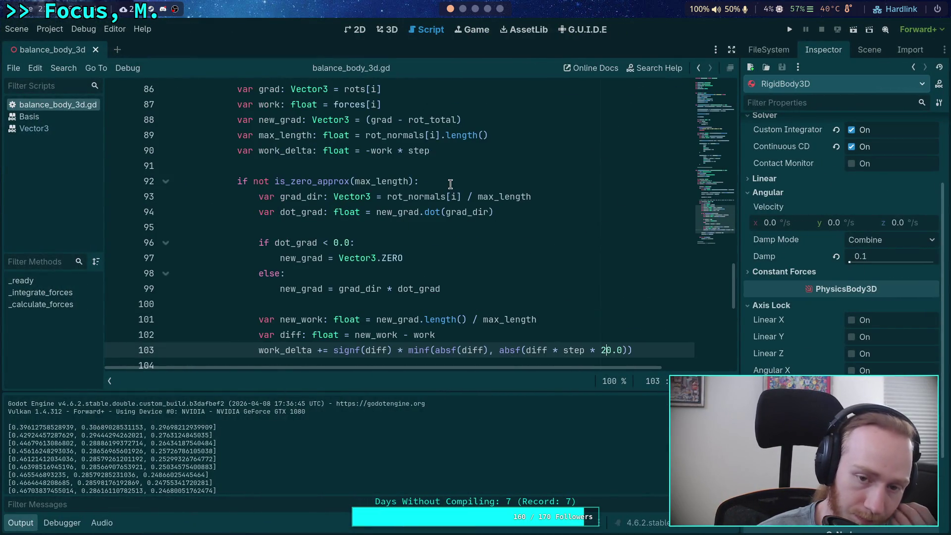
click(421, 151)
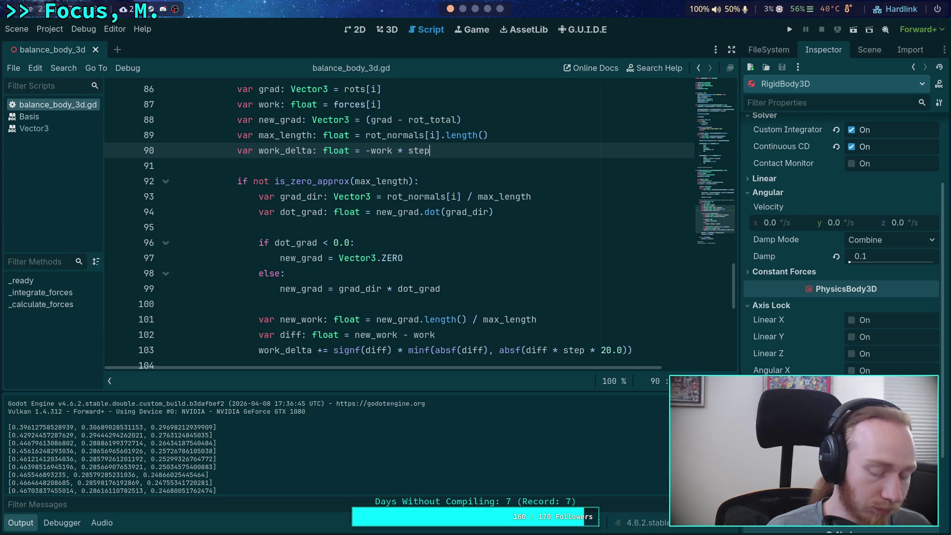
text(* 0.5)
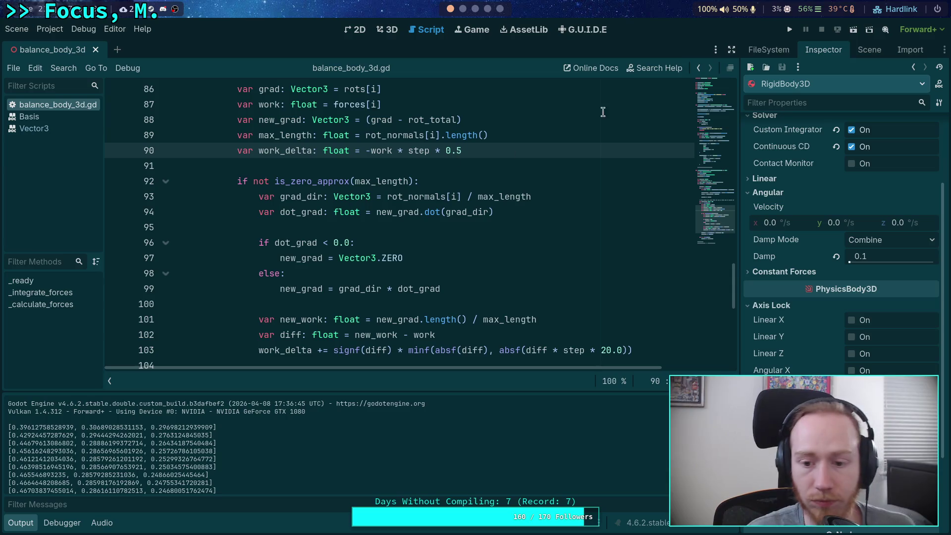
Run the project and stop it once forces settle near 0.4418, 0.1568 and 0.4014.
key(F5)
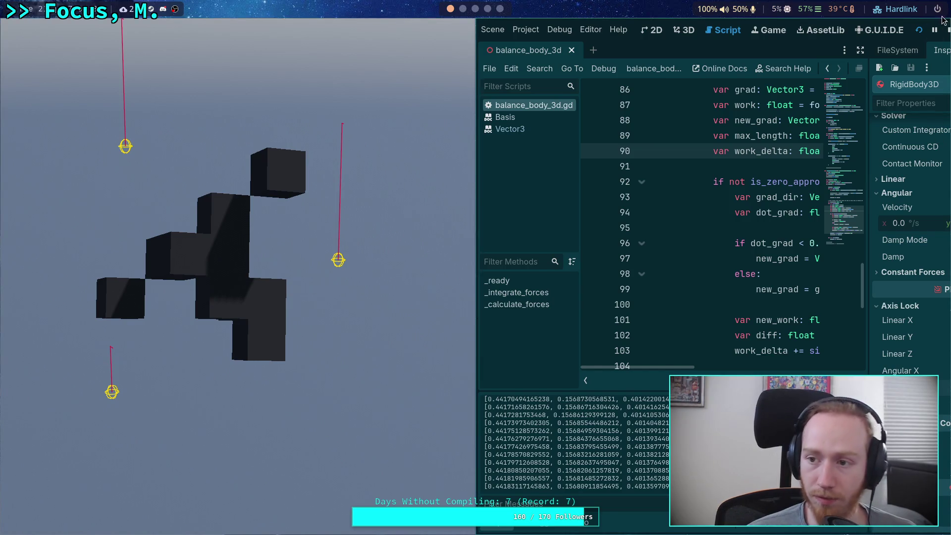
key(F8)
scroll(408, 281, up, 5)
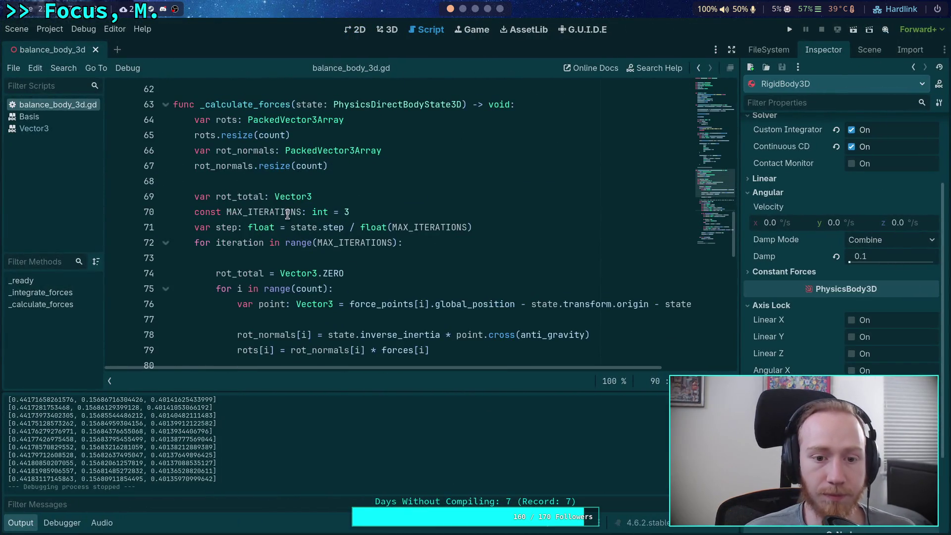
double_click(347, 212)
text(1)
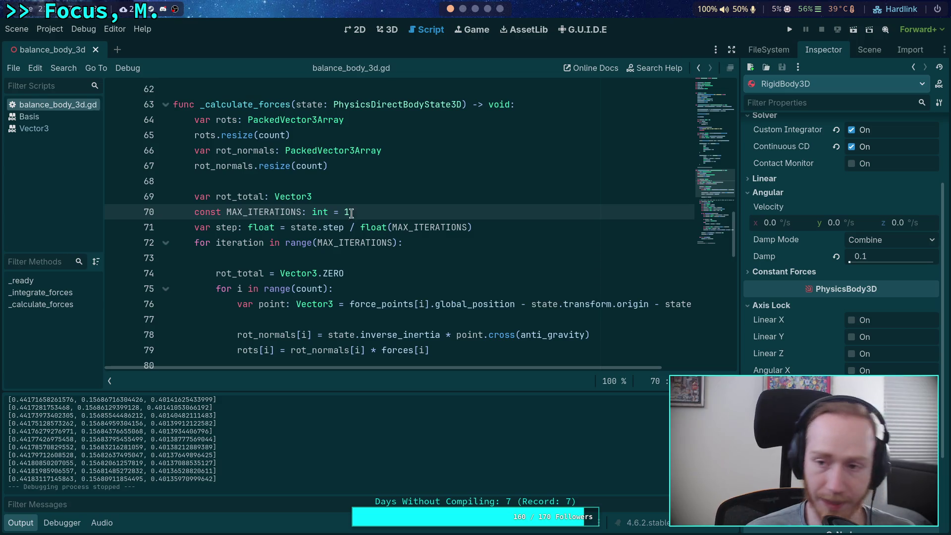
key(F5)
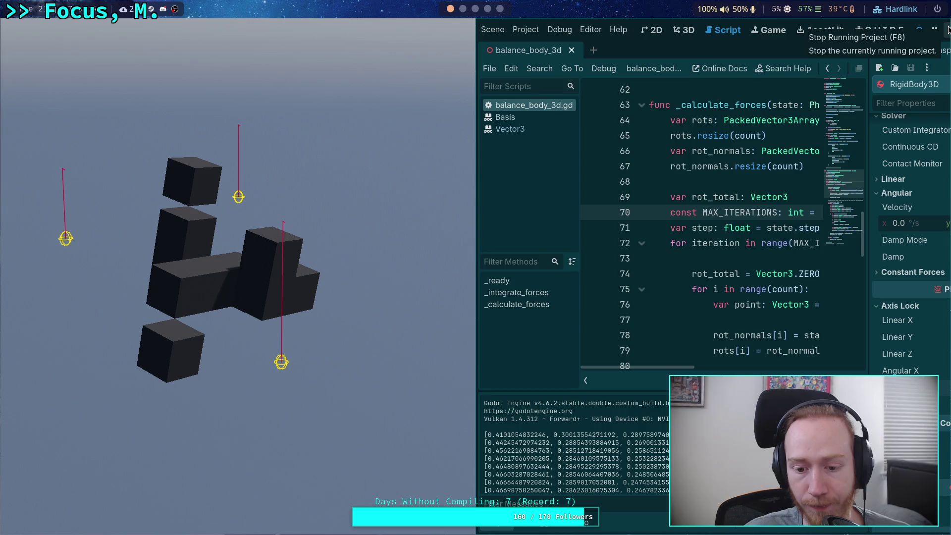
click(948, 30)
double_click(355, 213)
text(13)
key(BackSpace)
key(BackSpace)
text(3)
key(ctrl+s)
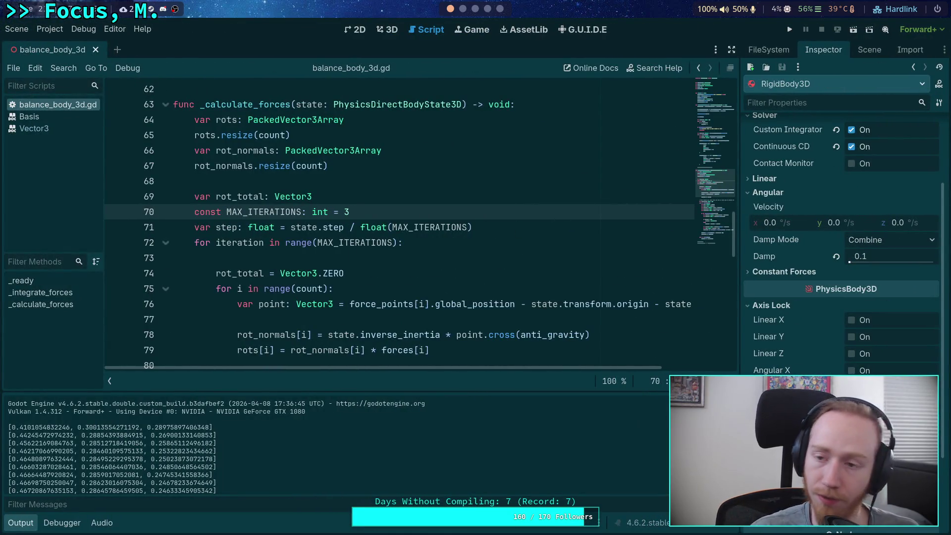
click(790, 30)
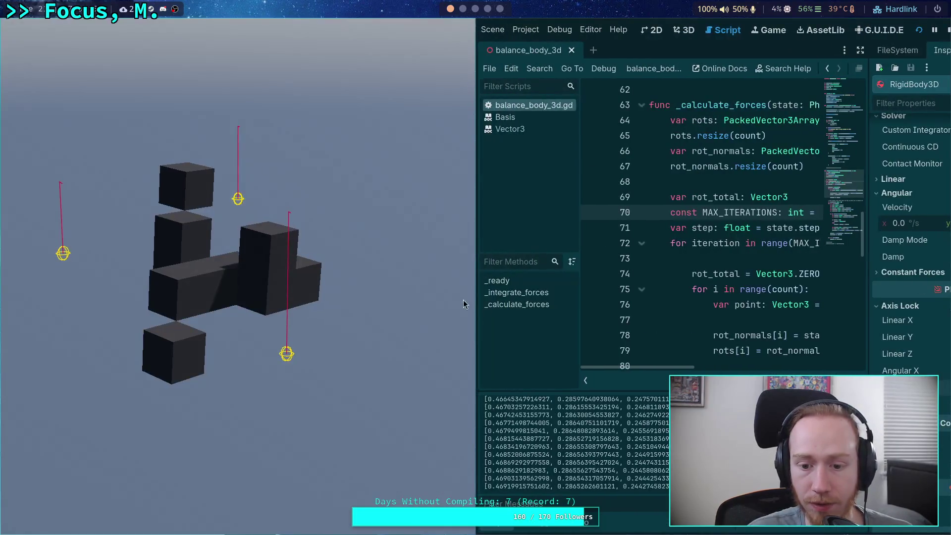
scroll(577, 444, up, 4)
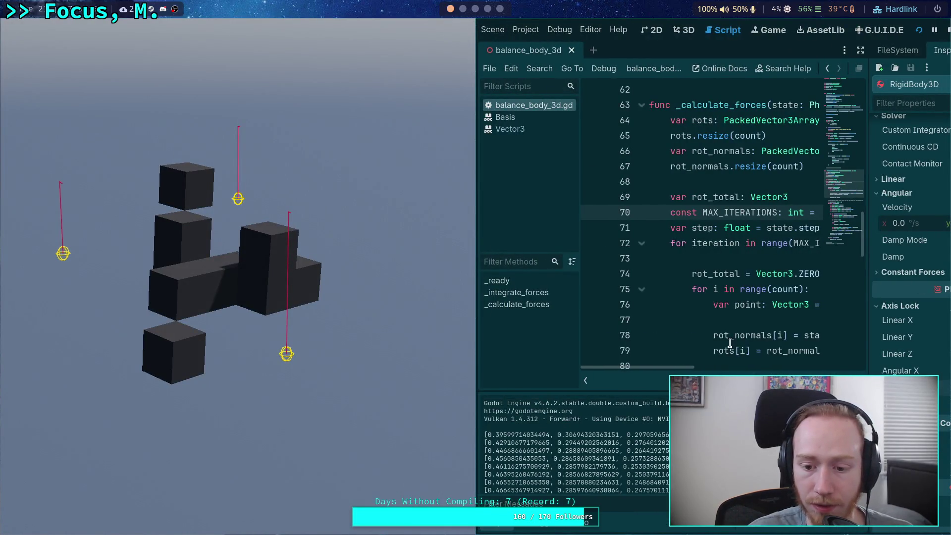
click(946, 30)
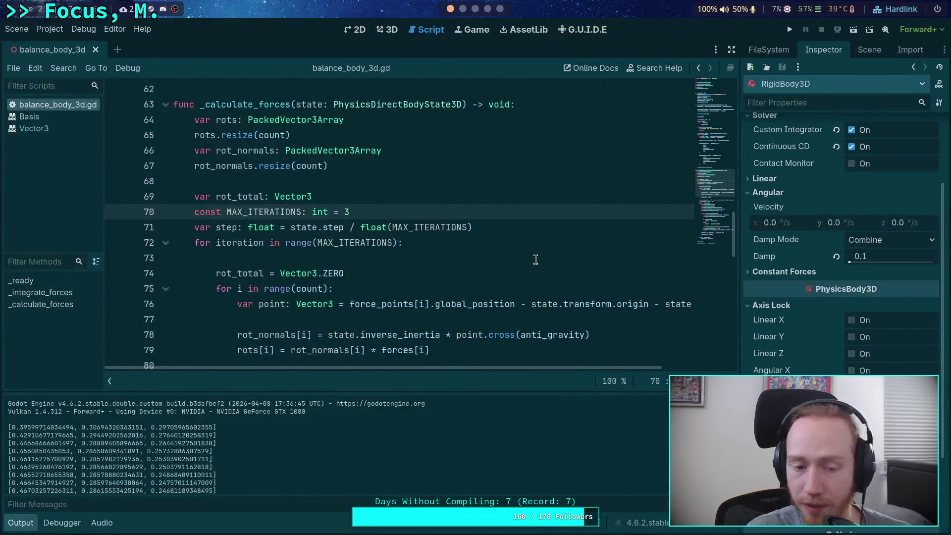
Collapse the Output panel and delete the clamped signf line 103.
scroll(232, 357, down, 6)
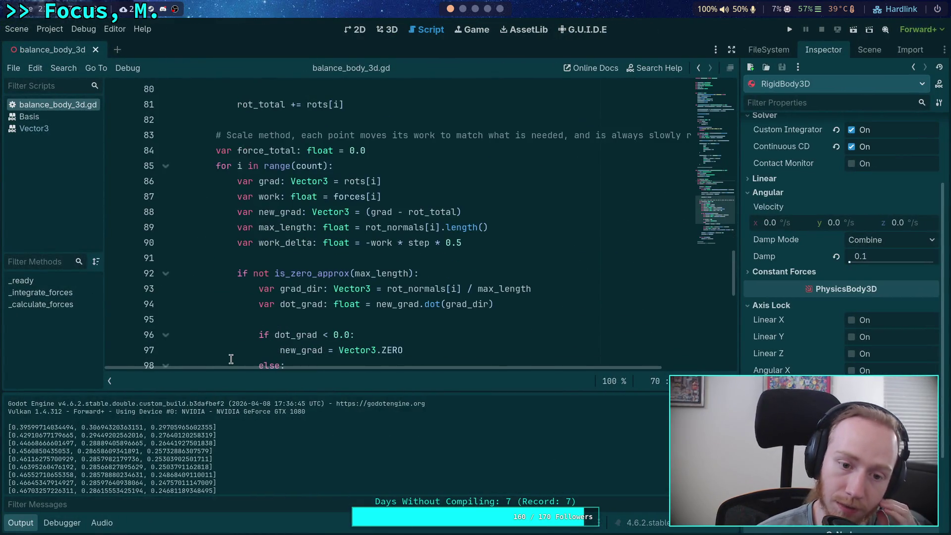
click(29, 526)
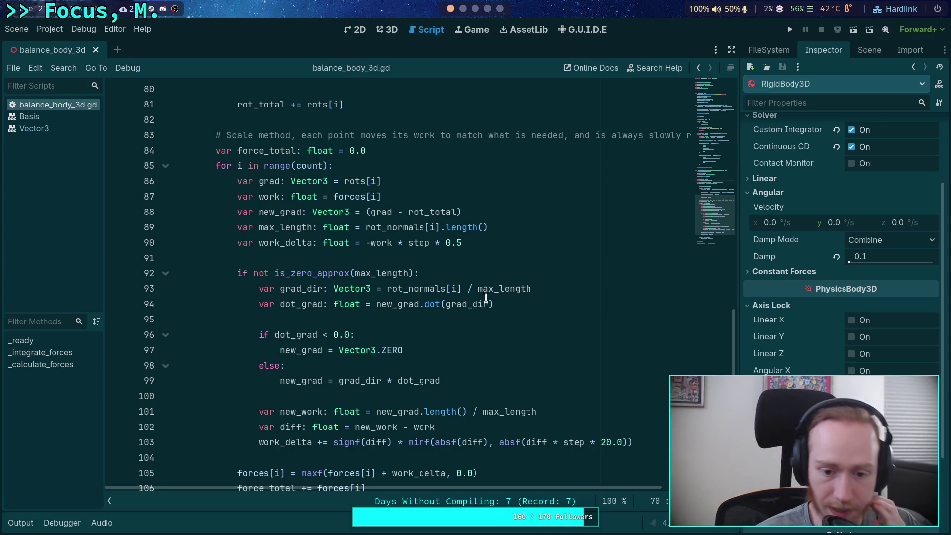
scroll(486, 297, down, 2)
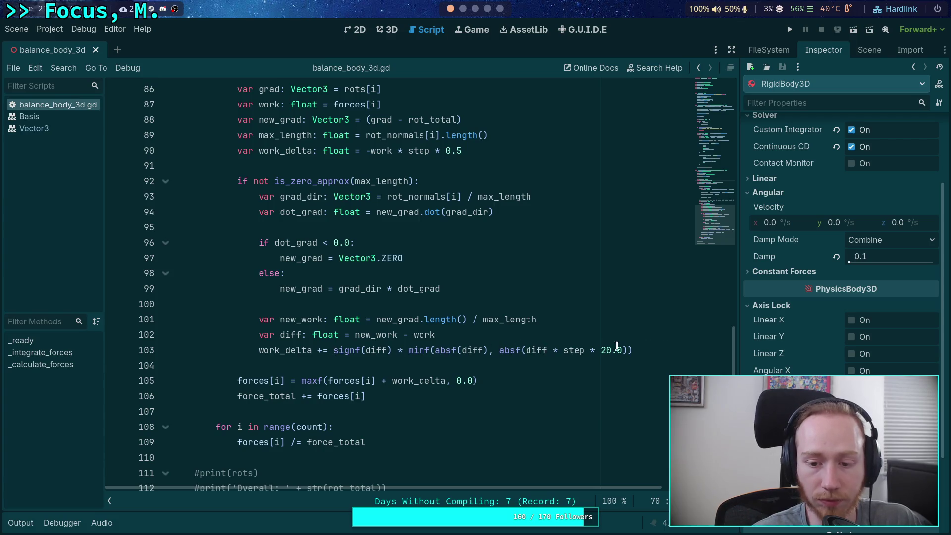
click(655, 344)
triple_click(654, 344)
key(BackSpace)
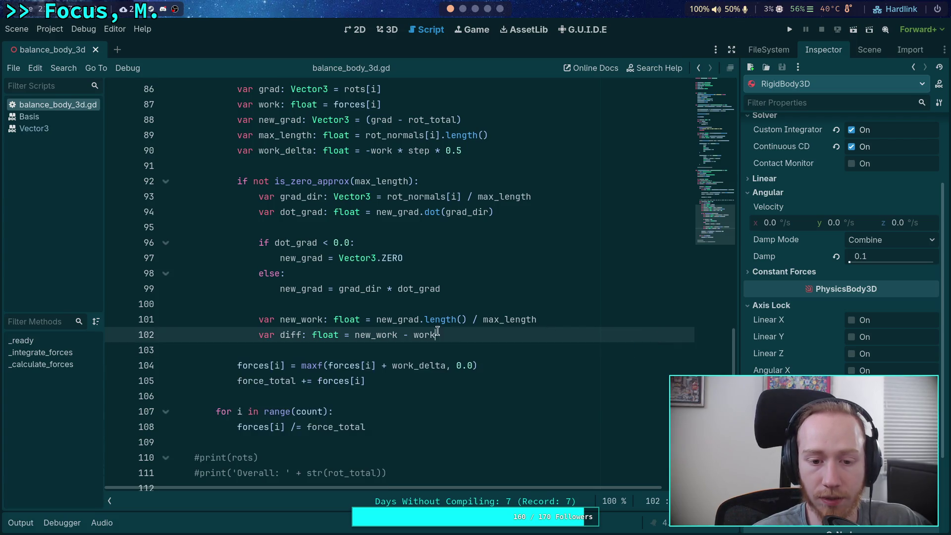
Rewrite line 102 as work_delta += (new_work - work) * 0.5.
triple_click(335, 335)
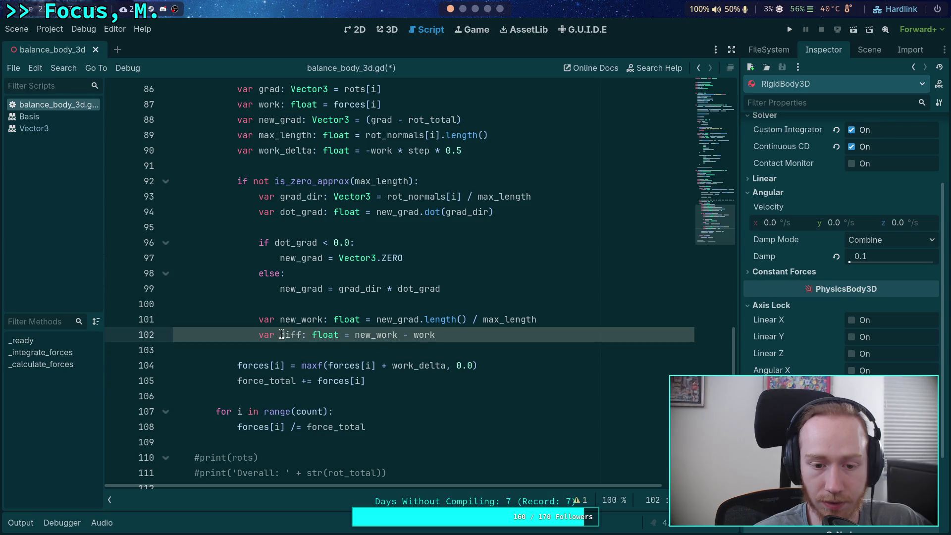
drag(251, 335, 339, 335)
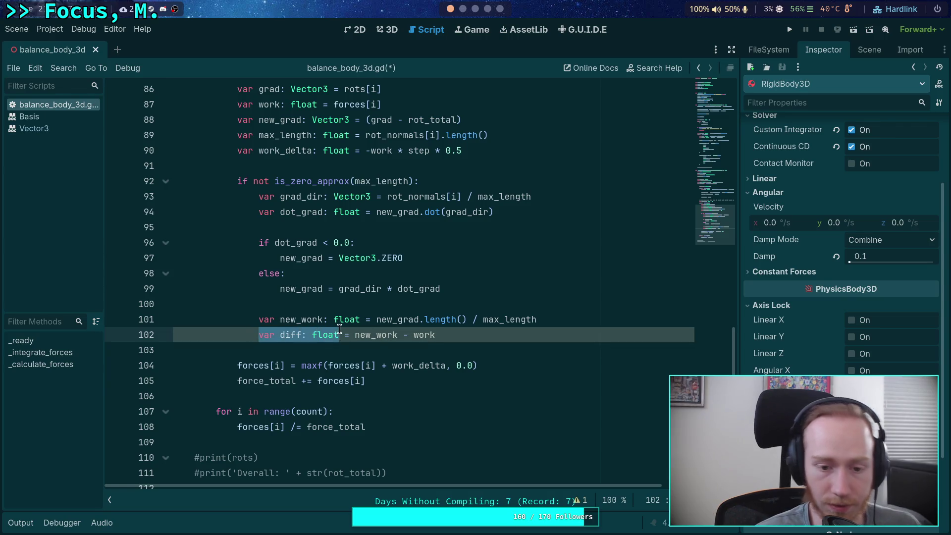
text(work_delta )
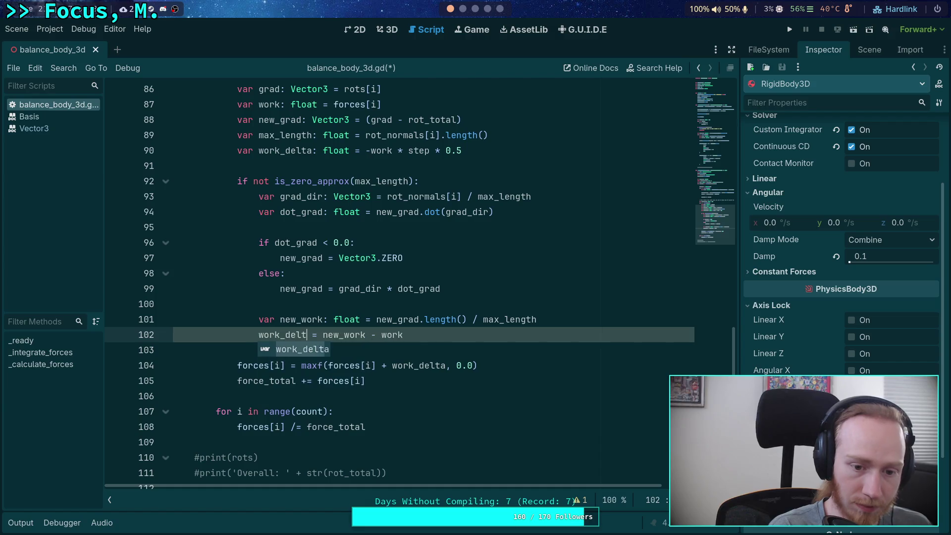
text(+)
key(Right)
key(Right)
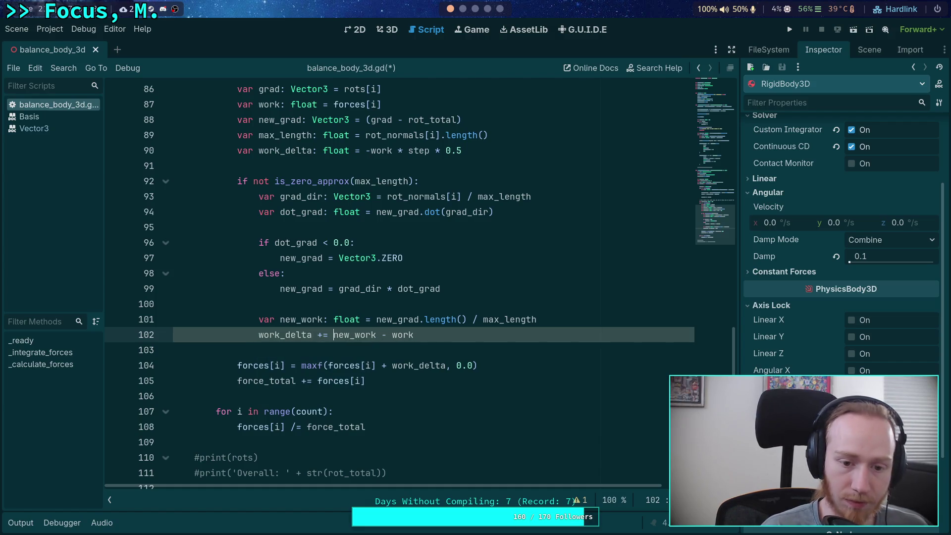
text(()
click(459, 335)
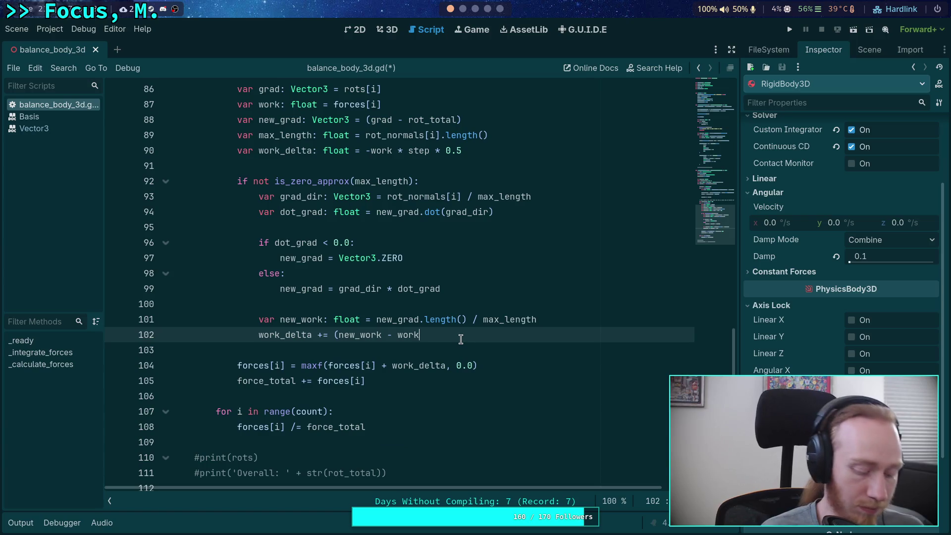
text())
key(Right)
text(0.5)
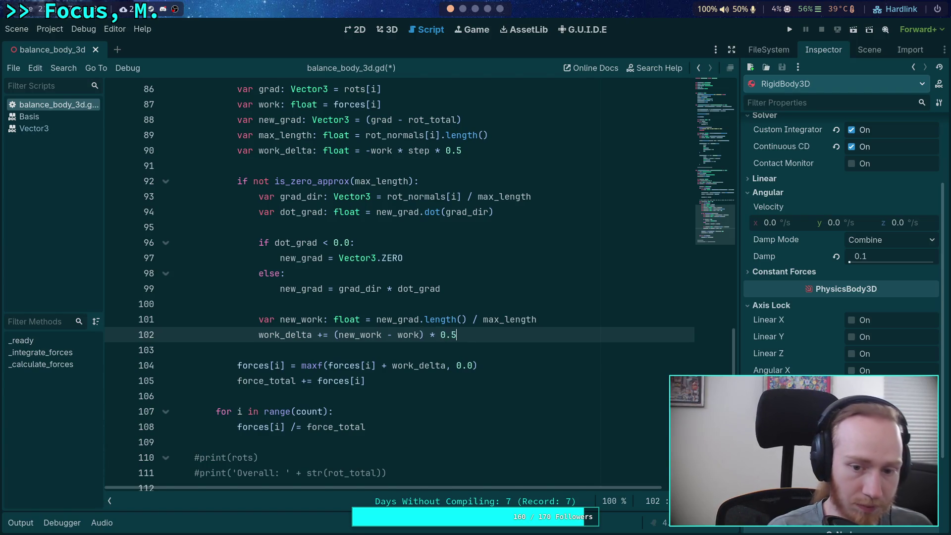
Replace 'step * 0.5' on line 90 with 0.1, making work_delta start at -work * 0.1.
scroll(412, 233, up, 1)
click(394, 198)
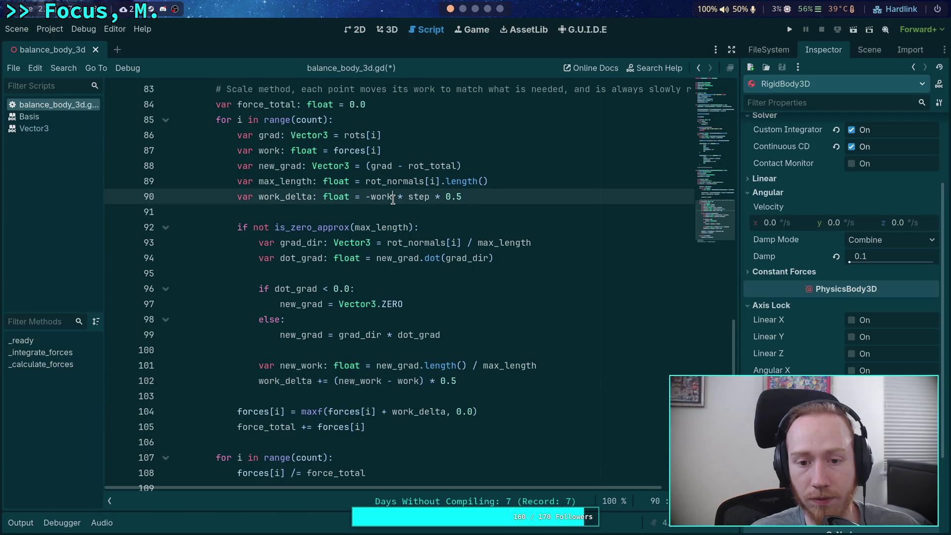
drag(408, 197, 471, 199)
click(451, 197)
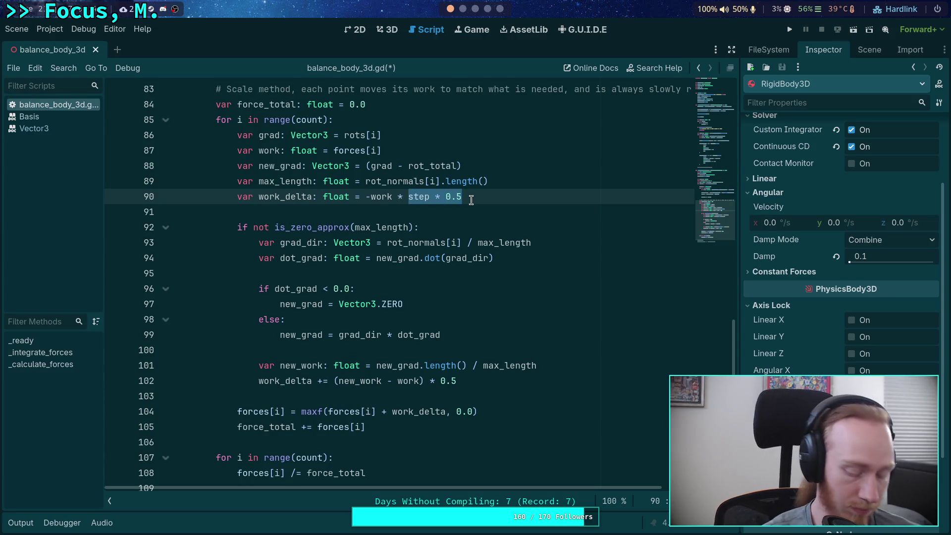
text(0.1)
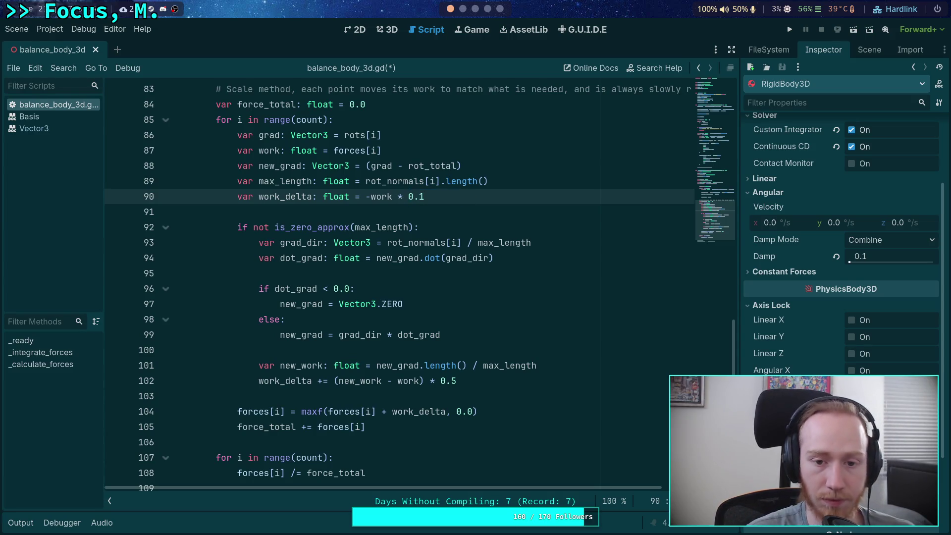
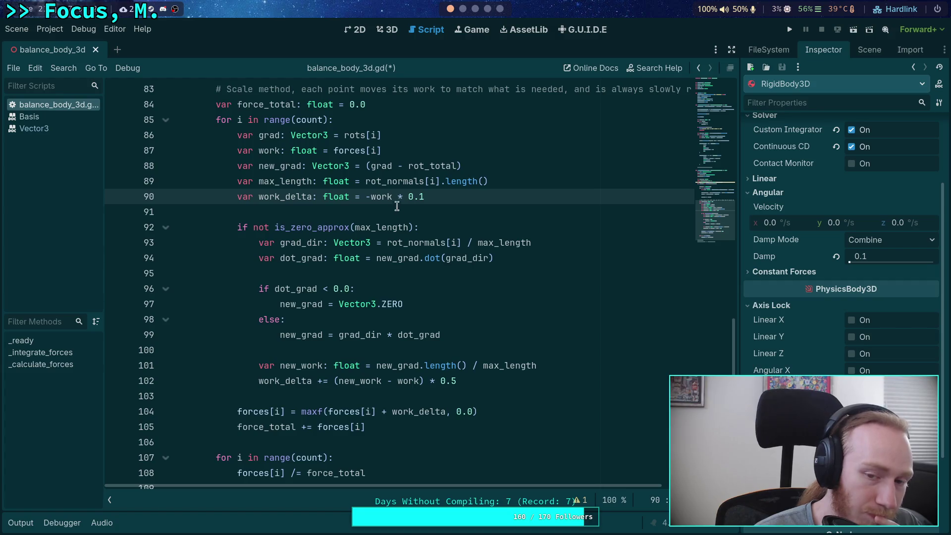
Replace the 0.1 factor on line 90 with state.step and review the work_delta uses.
drag(407, 197, 425, 196)
text(state)
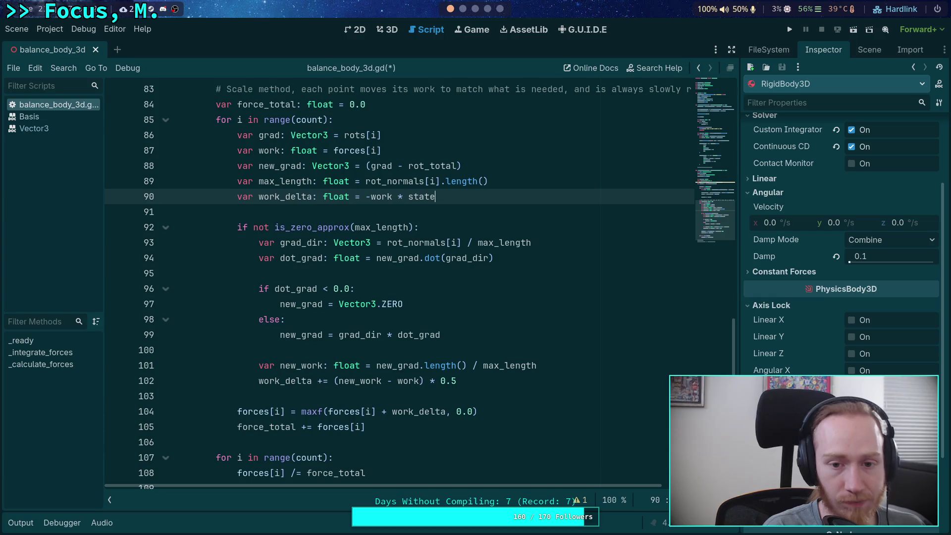
text(.step)
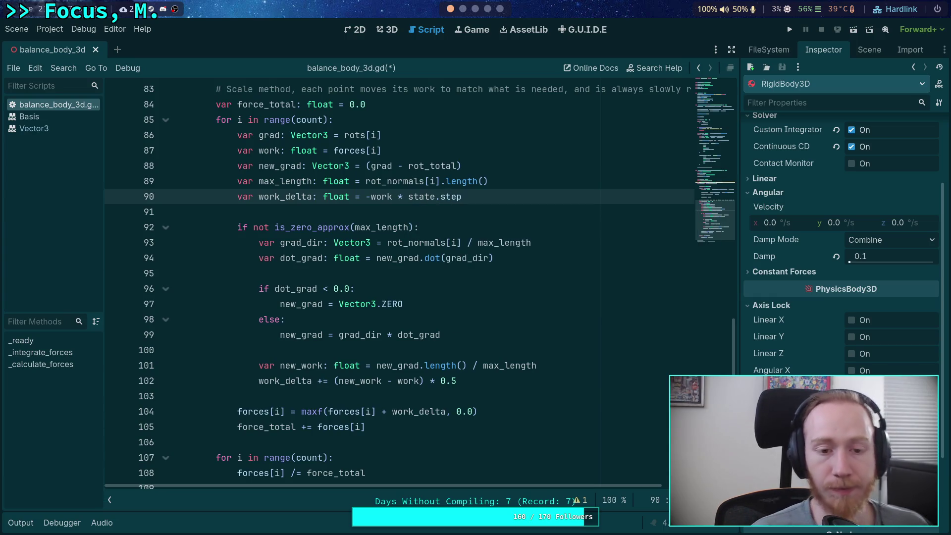
double_click(294, 197)
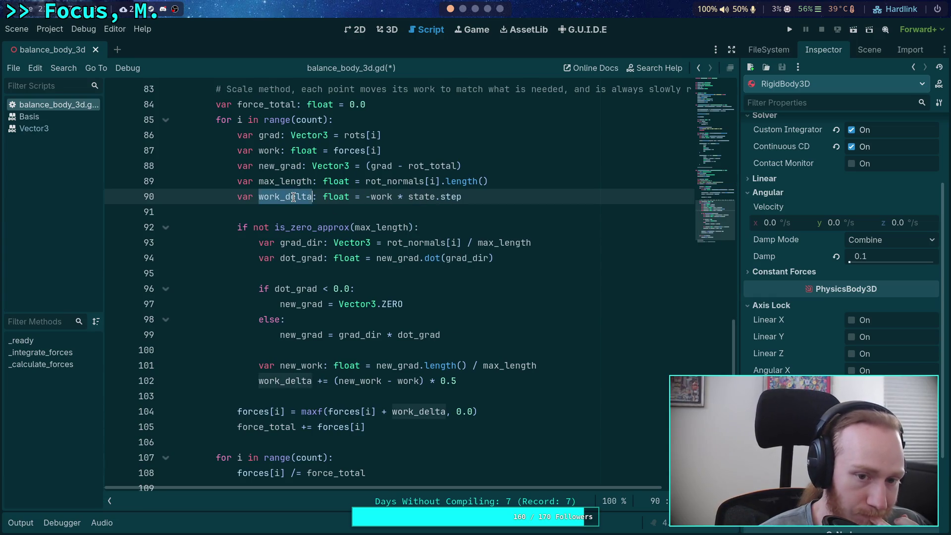
scroll(385, 223, up, 1)
scroll(396, 224, down, 2)
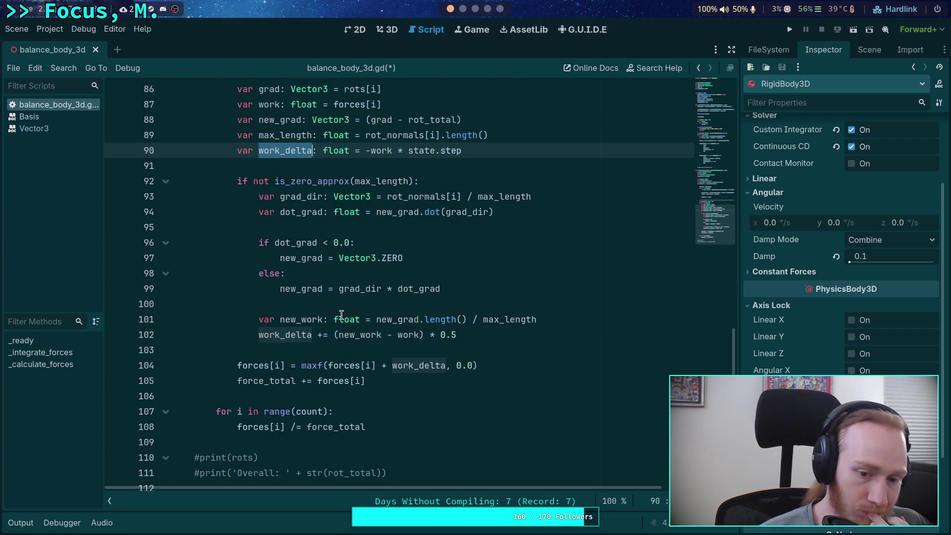
Review every use of forces, briefly adding and undoing a blank line after line 71.
double_click(268, 366)
scroll(360, 380, up, 9)
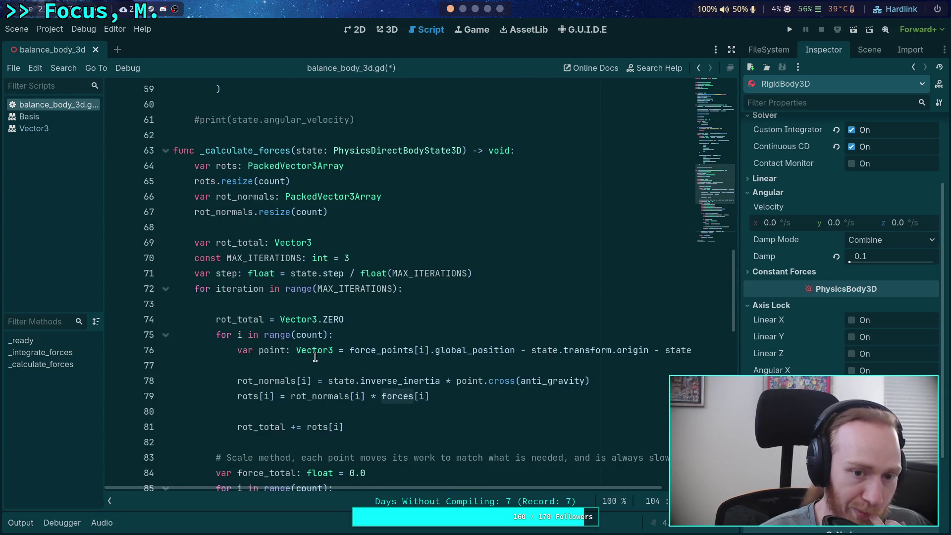
click(502, 269)
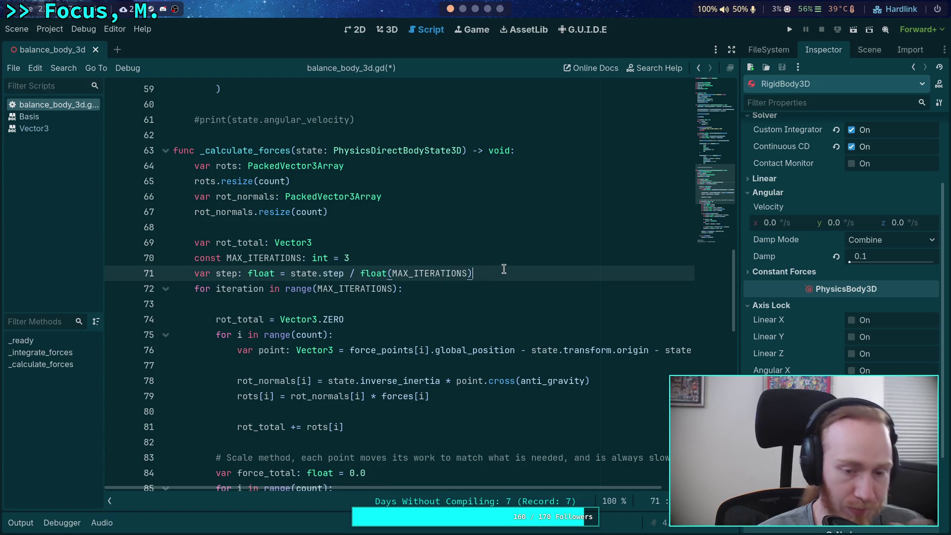
key(Return)
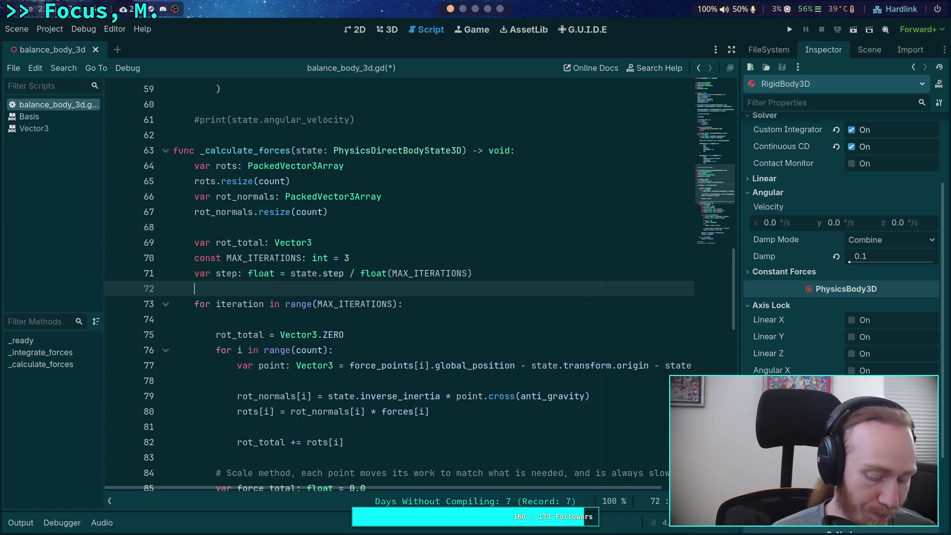
key(ctrl+z)
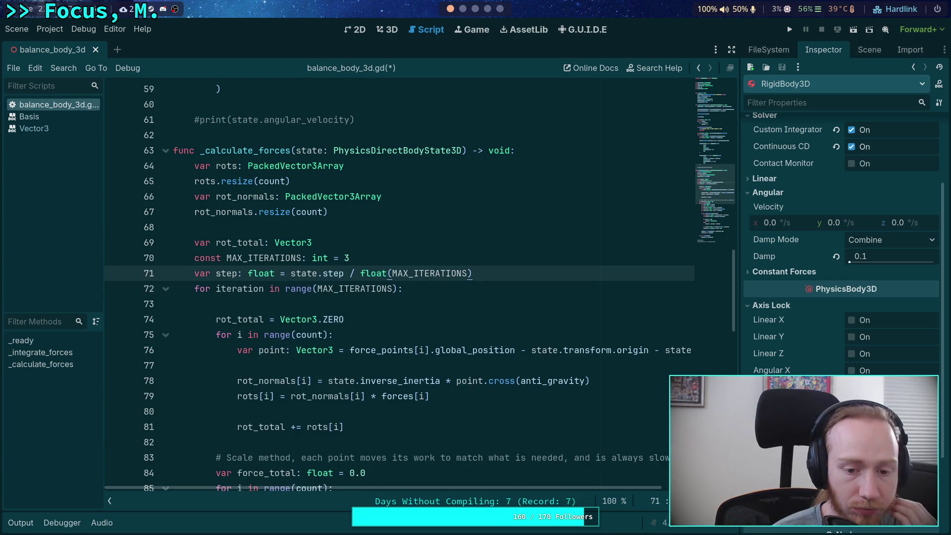
scroll(399, 284, down, 3)
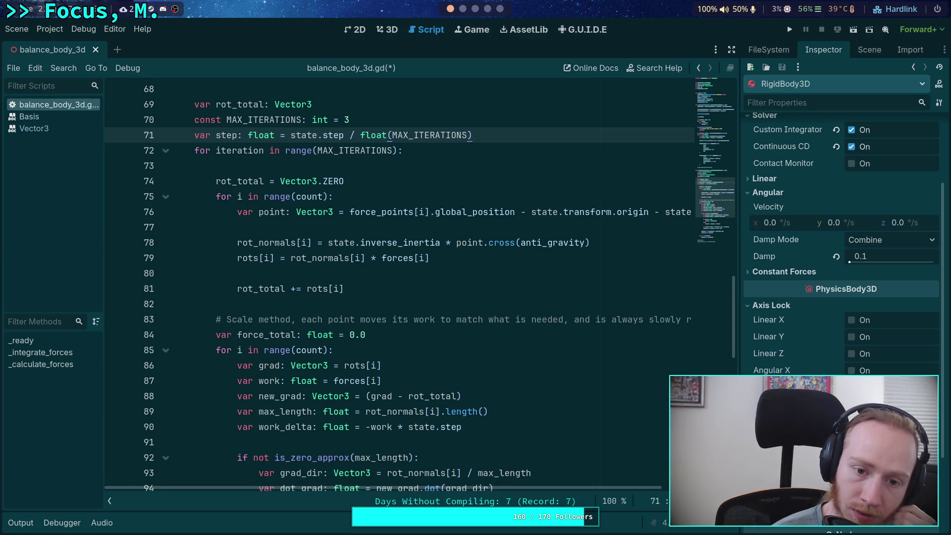
scroll(399, 285, down, 6)
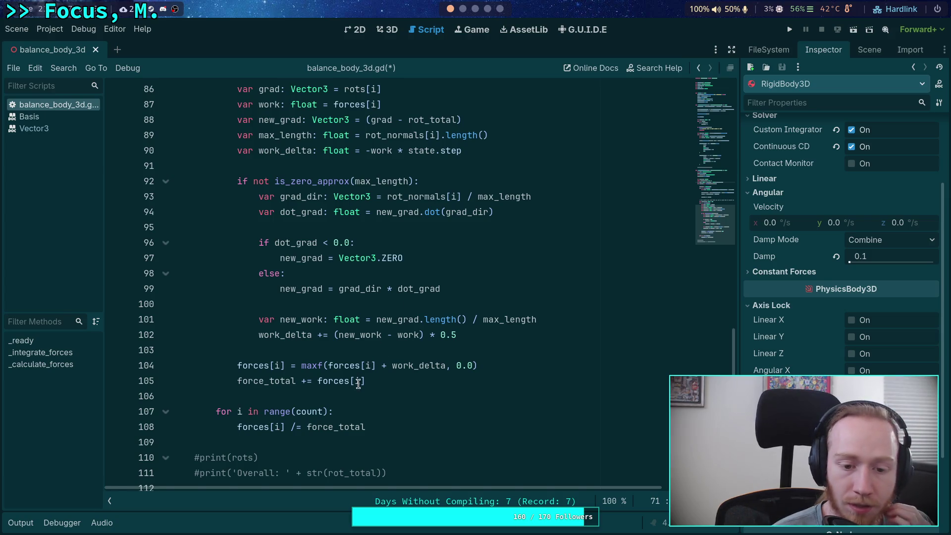
double_click(255, 365)
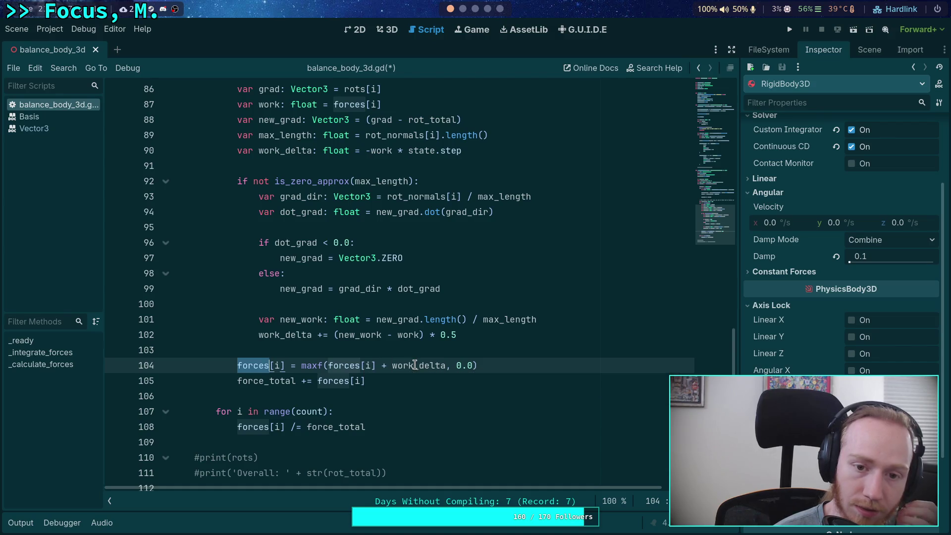
Wrap work_delta as (work_delta * step) inside maxf on line 104, save, and launch the game.
click(443, 365)
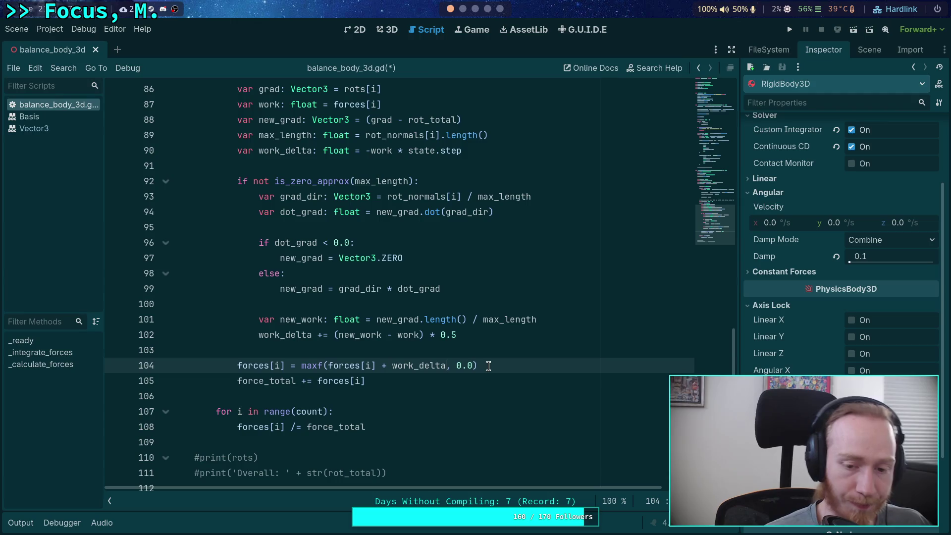
text(()
key(Right)
key(Right)
text(* )
text(step))
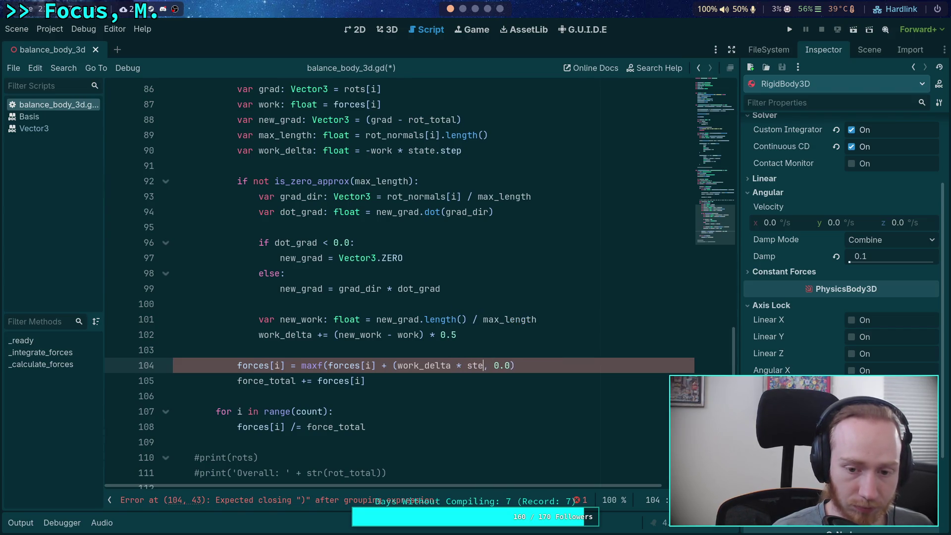
key(ctrl+s)
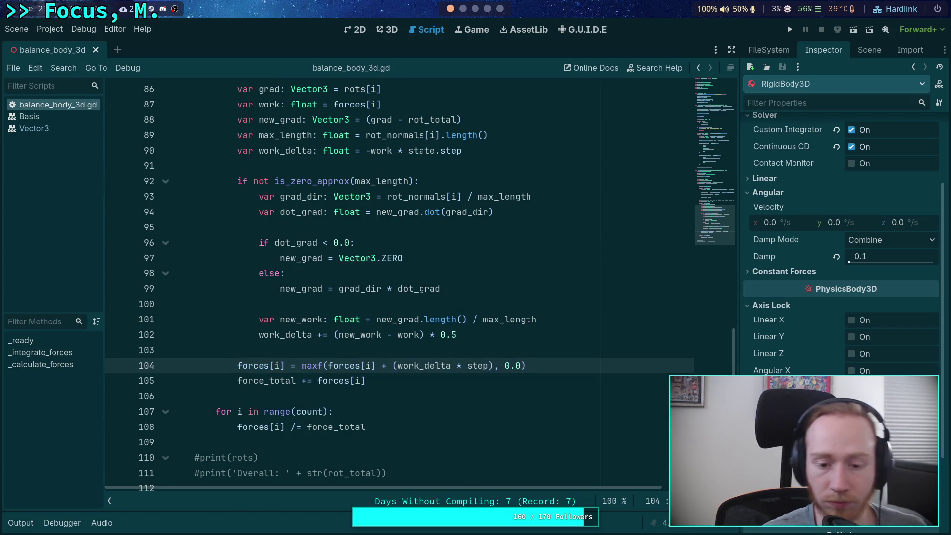
key(F5)
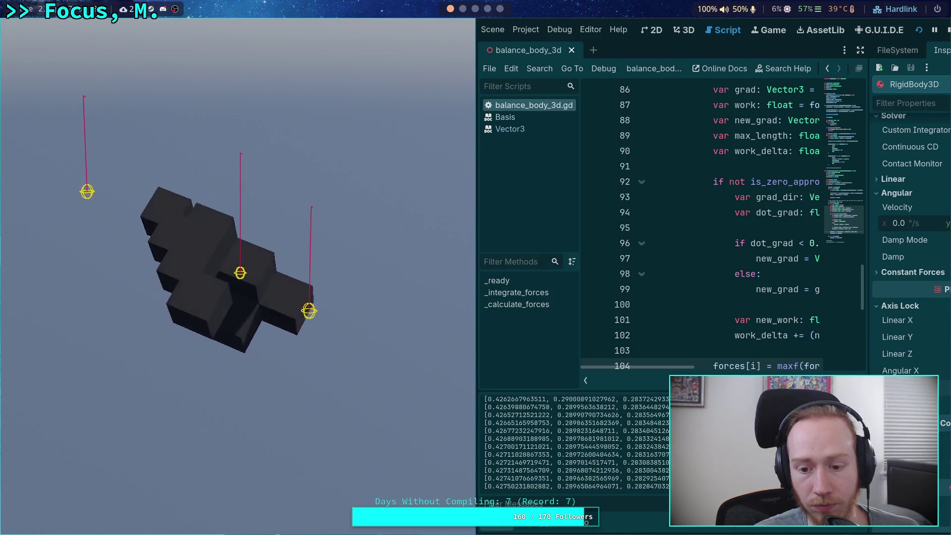
Test-run the body, then run it again with MAX_ITERATIONS set to 1.
key(F5)
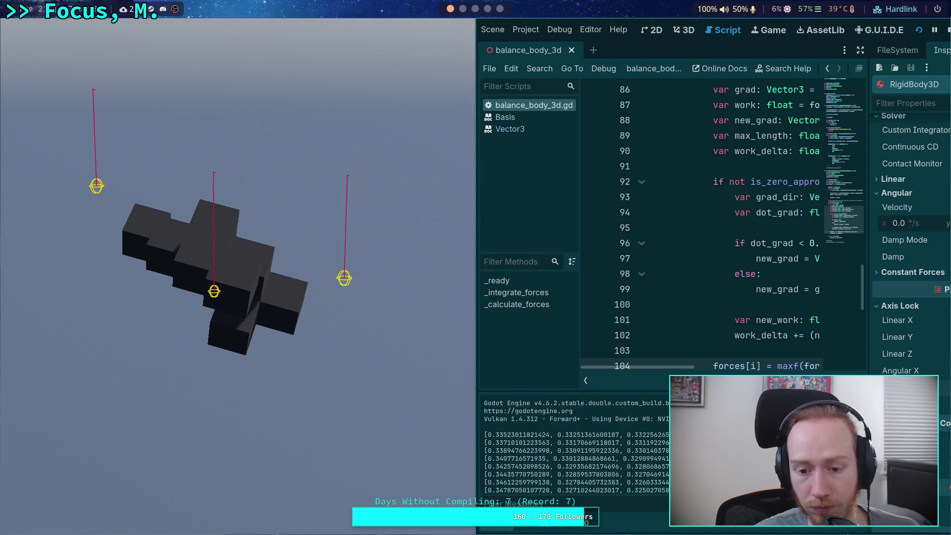
click(948, 30)
scroll(500, 208, up, 8)
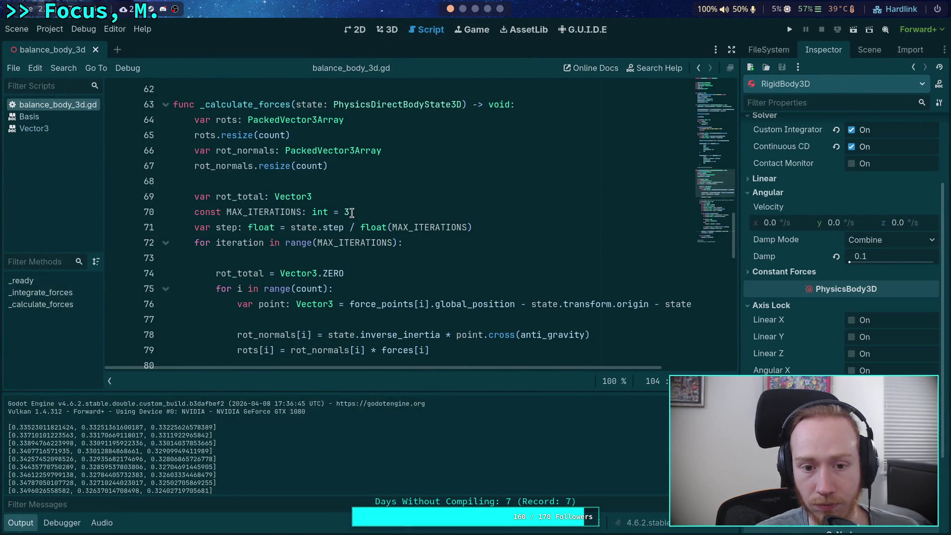
double_click(345, 212)
text(1)
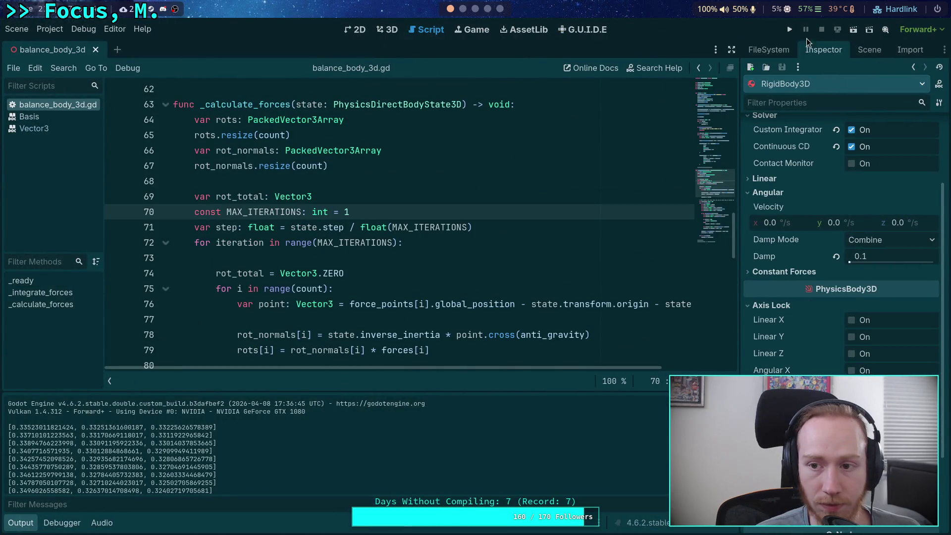
click(790, 30)
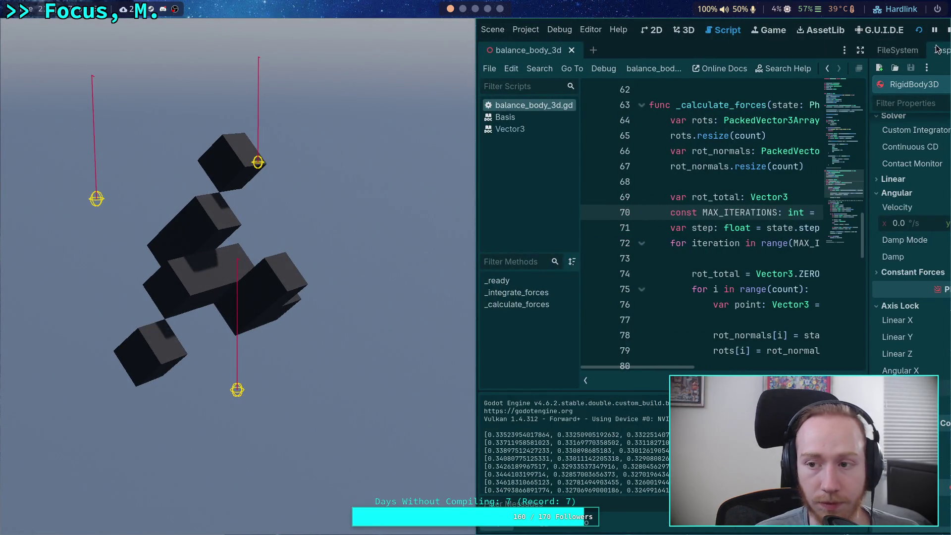
click(947, 30)
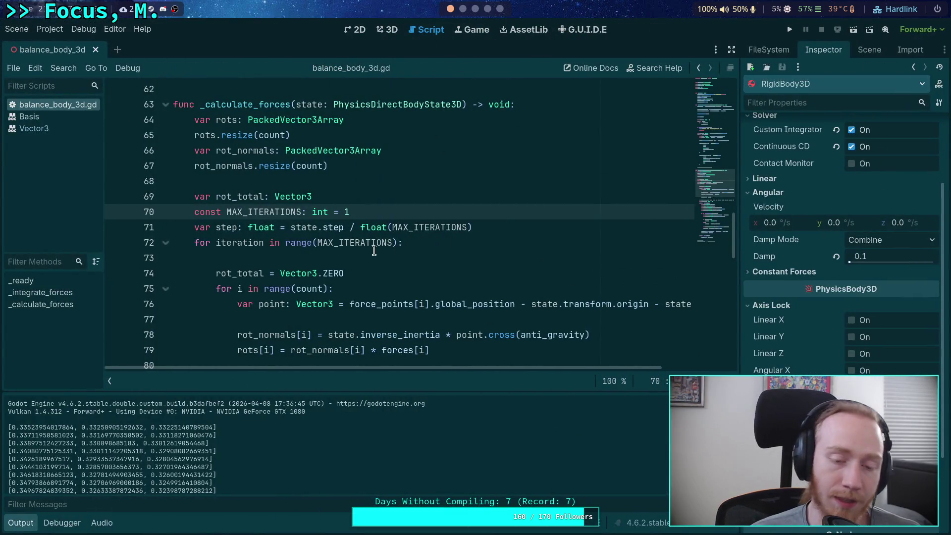
Restore MAX_ITERATIONS to 3 and hide the output log.
double_click(346, 217)
text(3)
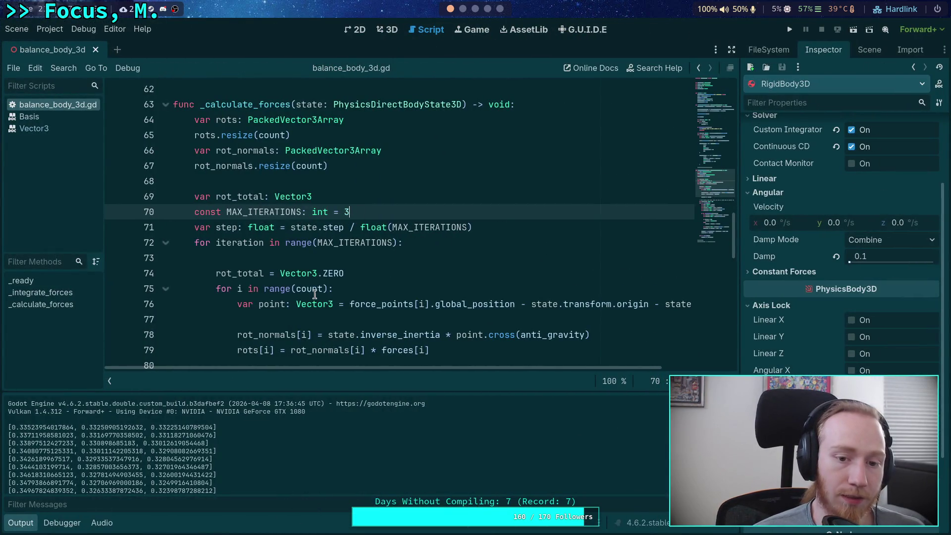
click(22, 522)
Remove the step scaling from work_delta on line 104.
scroll(436, 317, down, 8)
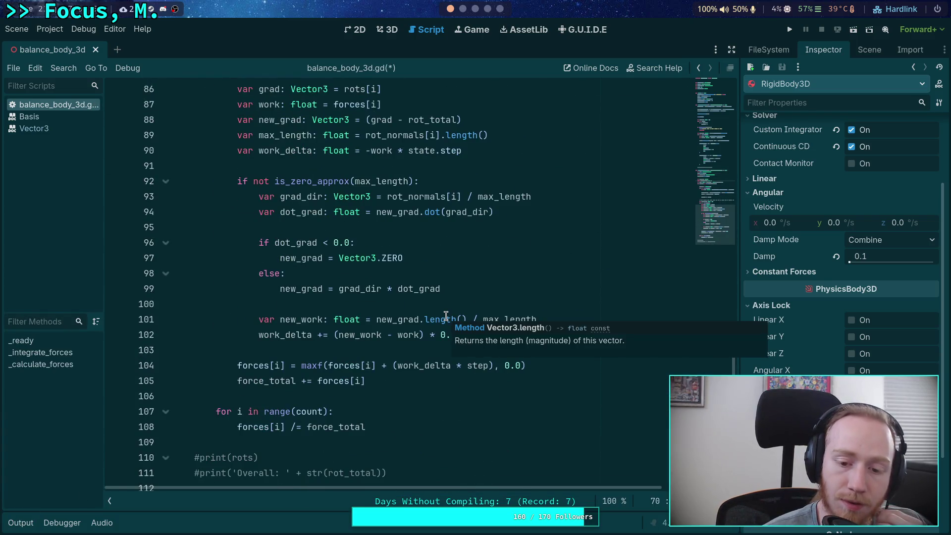
drag(393, 365, 496, 365)
key(Left)
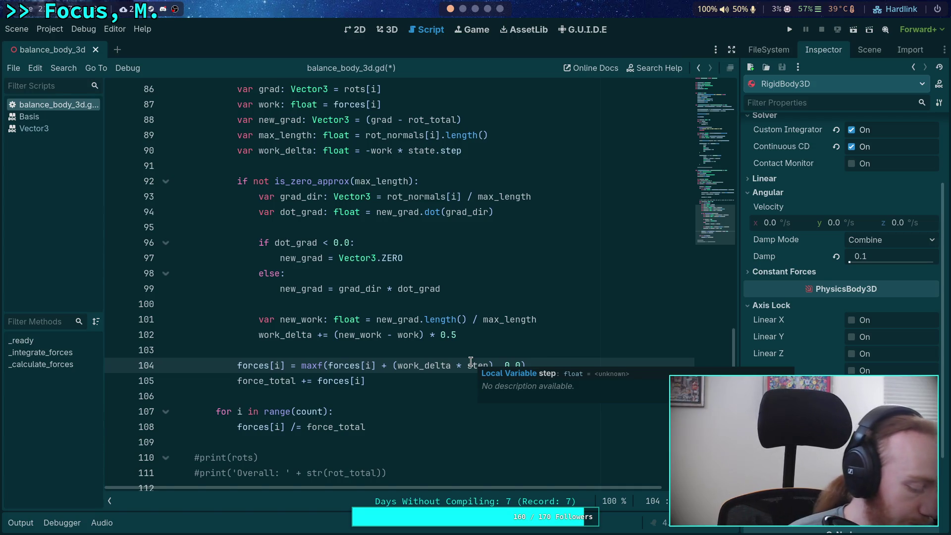
key(BackSpace)
drag(448, 365, 489, 365)
key(BackSpace)
key(Delete)
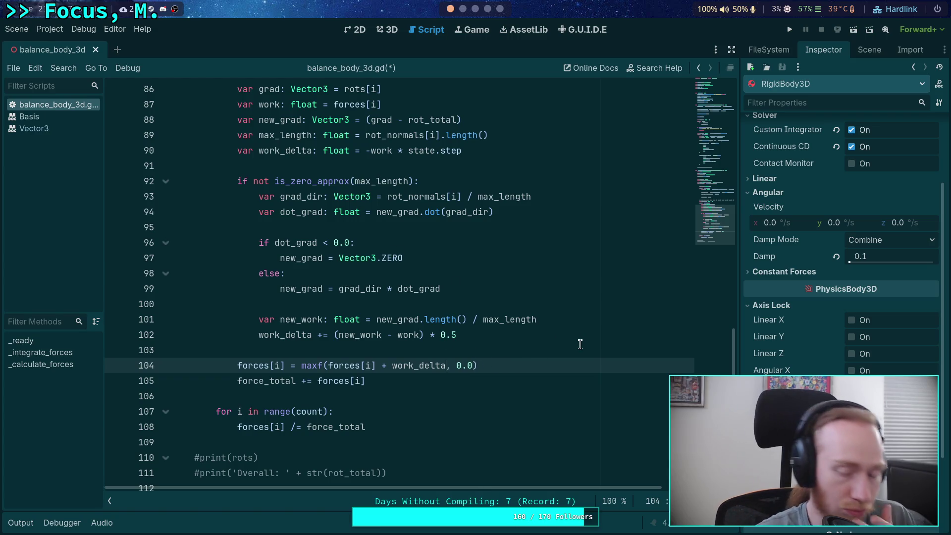
Change the factor on line 90 from state.step back to 0.05.
double_click(292, 150)
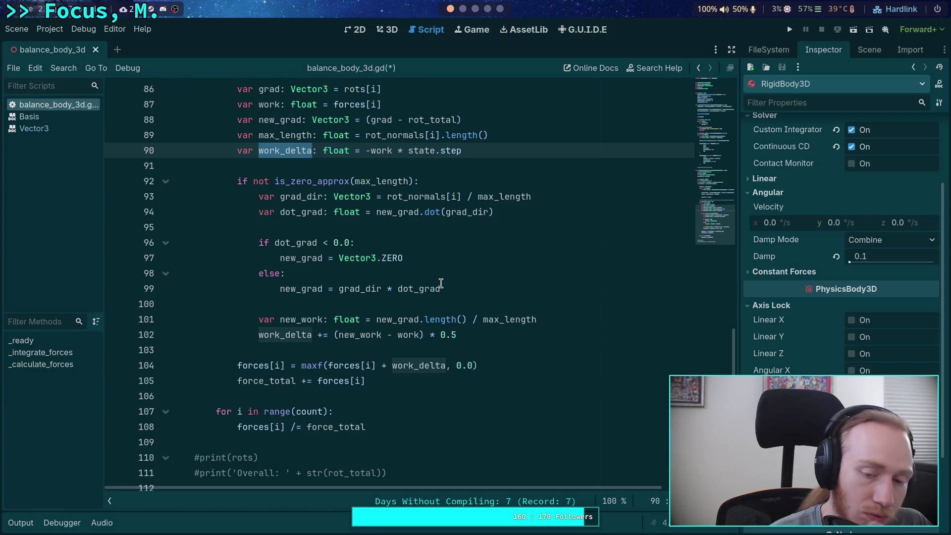
scroll(441, 283, up, 2)
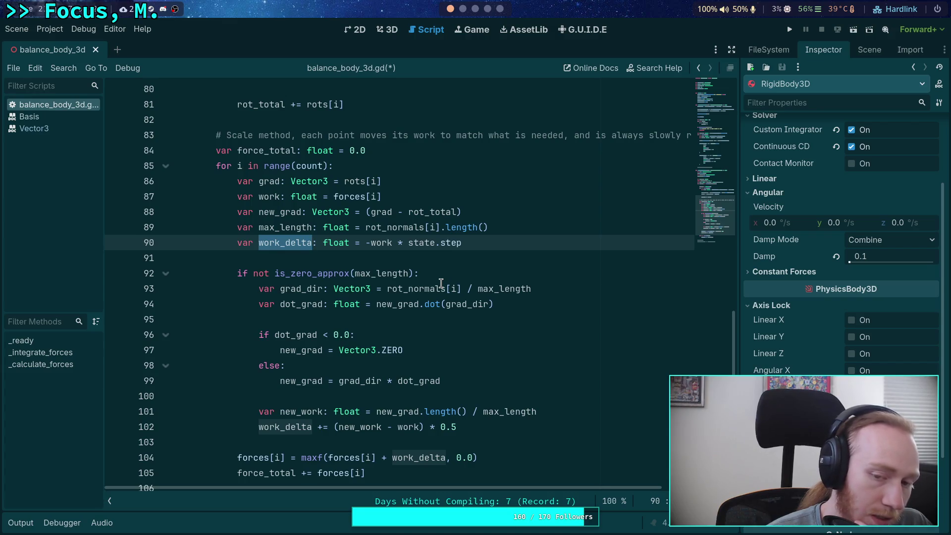
drag(462, 243, 409, 242)
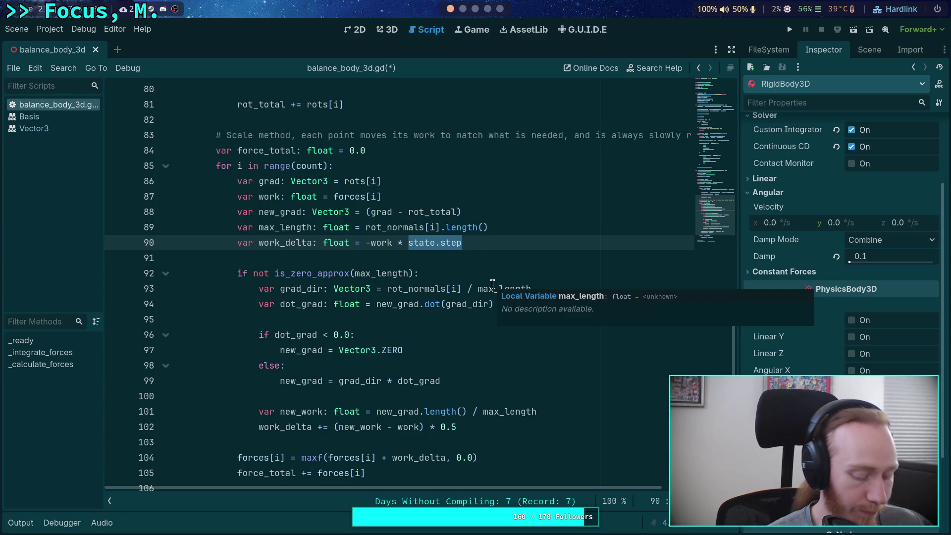
text(0.05)
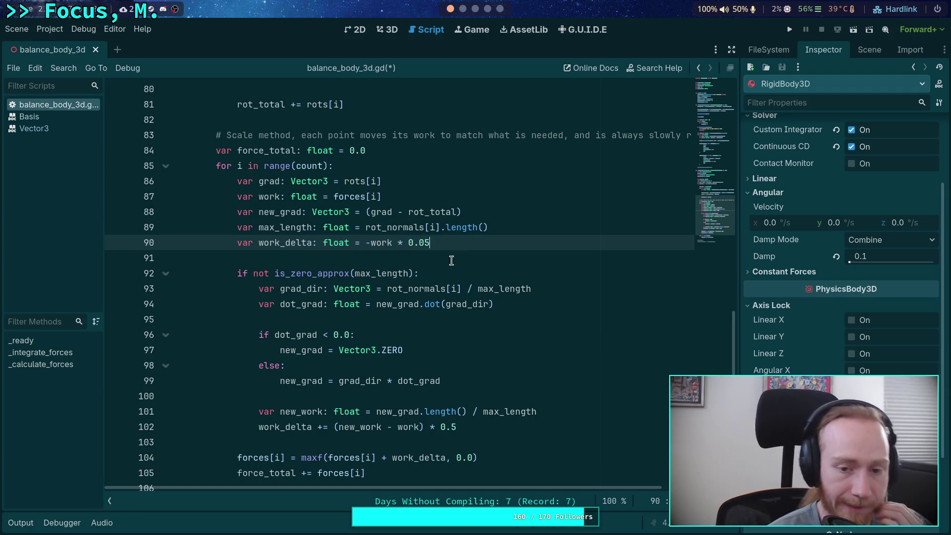
click(426, 253)
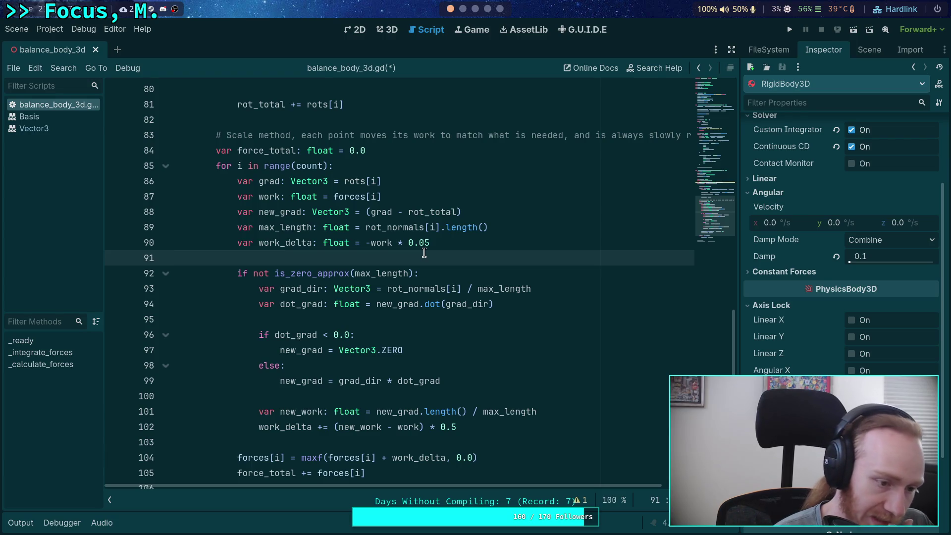
Replace 0.05 in the work_delta line with state.step.
mouse_move(394, 244)
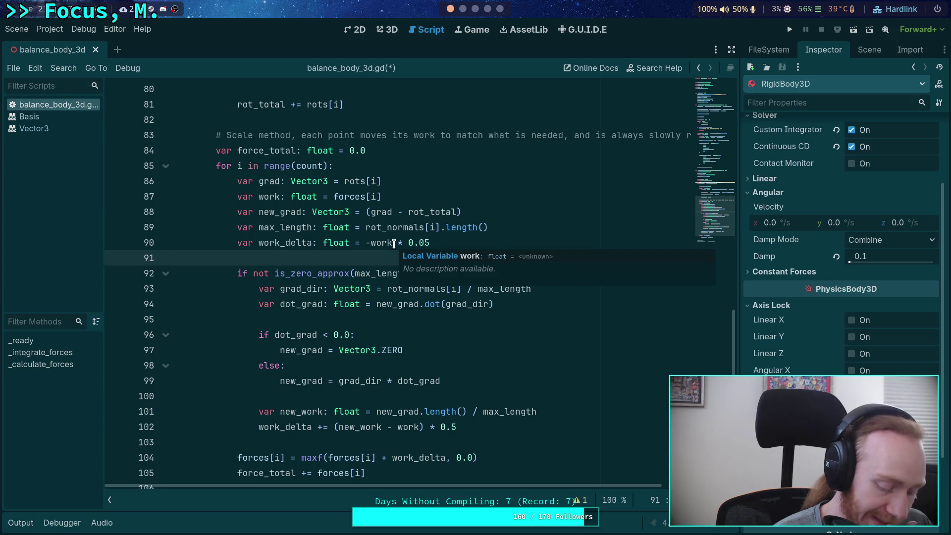
drag(407, 242, 448, 243)
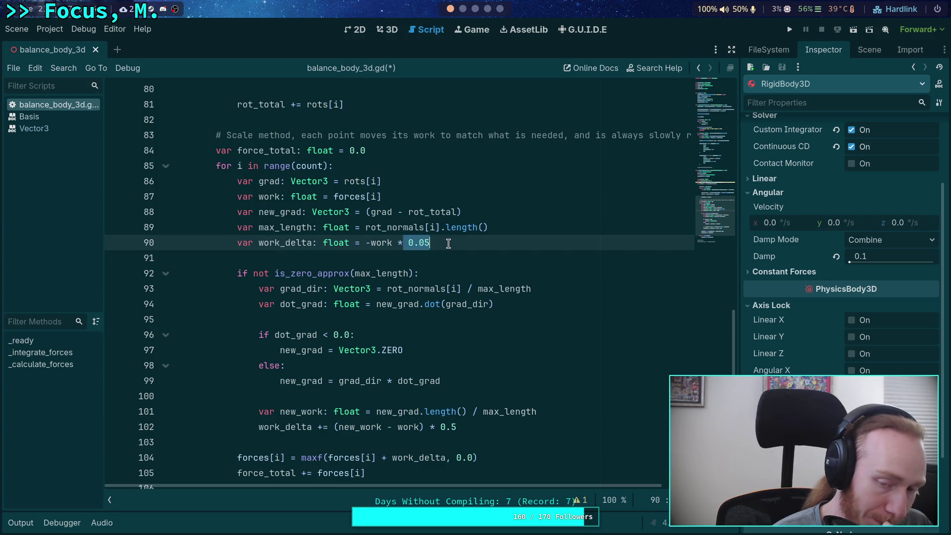
text(st)
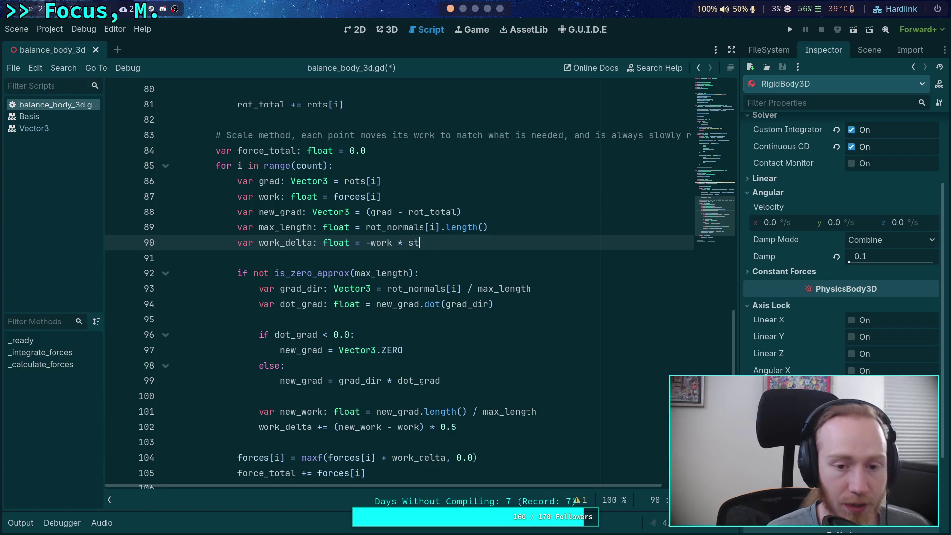
text(ate.step)
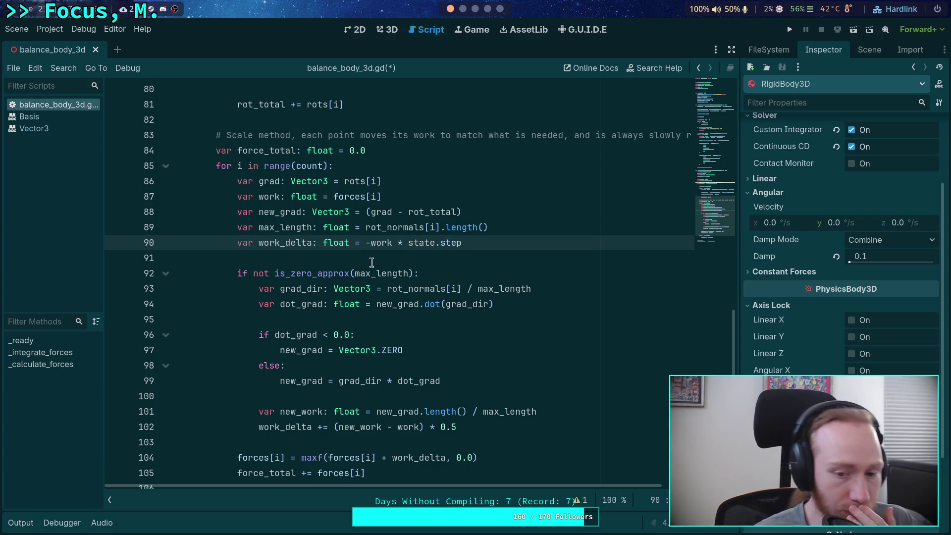
click(375, 255)
Insert a blank line after the step declaration on line 71.
scroll(374, 256, down, 2)
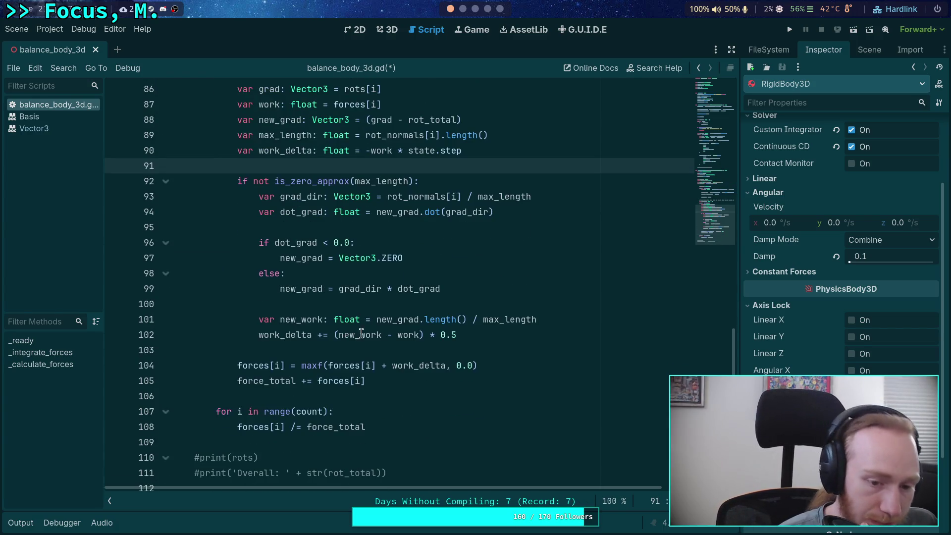
scroll(319, 360, up, 2)
scroll(317, 359, up, 5)
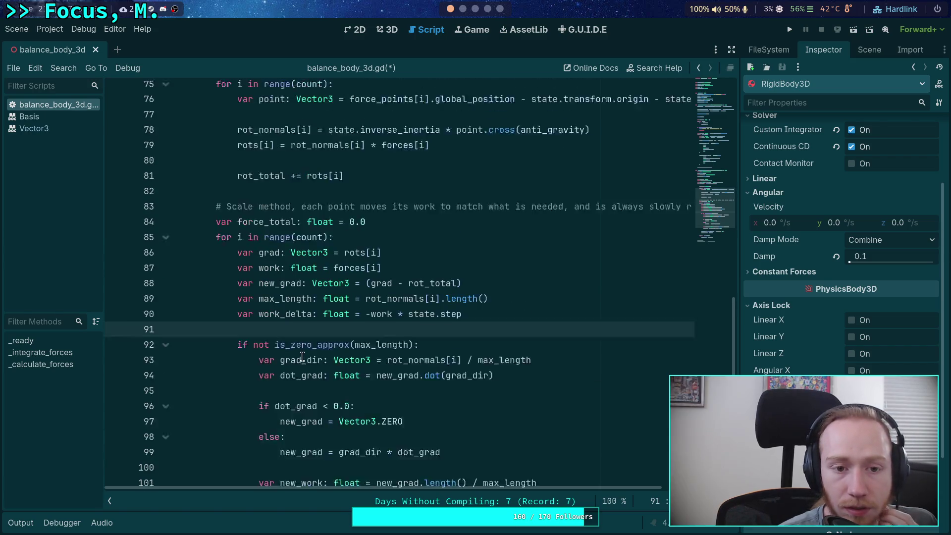
scroll(302, 357, up, 2)
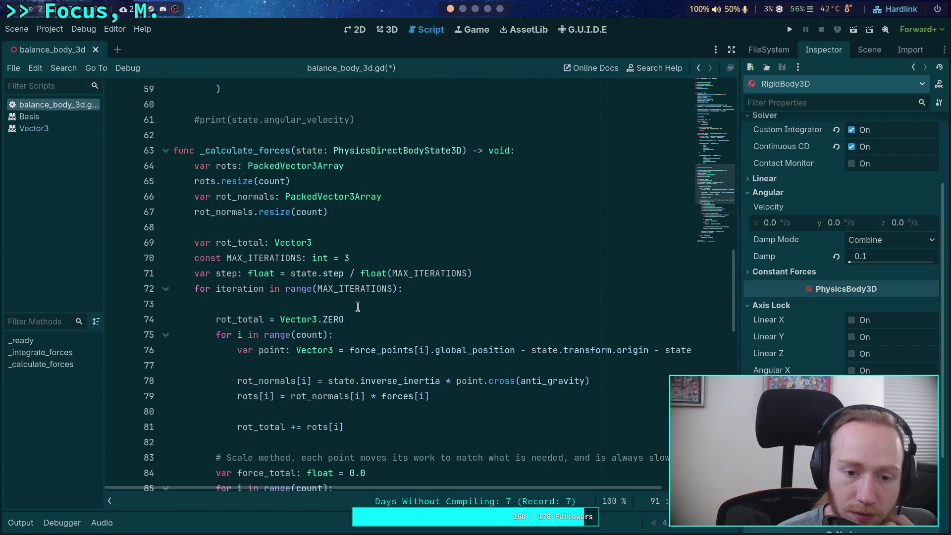
click(489, 271)
key(Return)
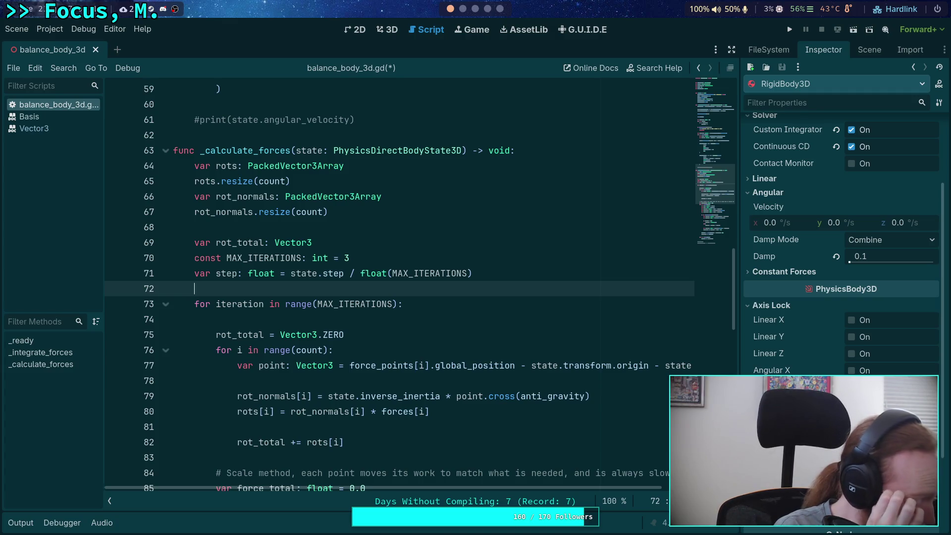
Declare var new_forces := PackedFloat64Array(forces) on line 72.
text(var new_forces:)
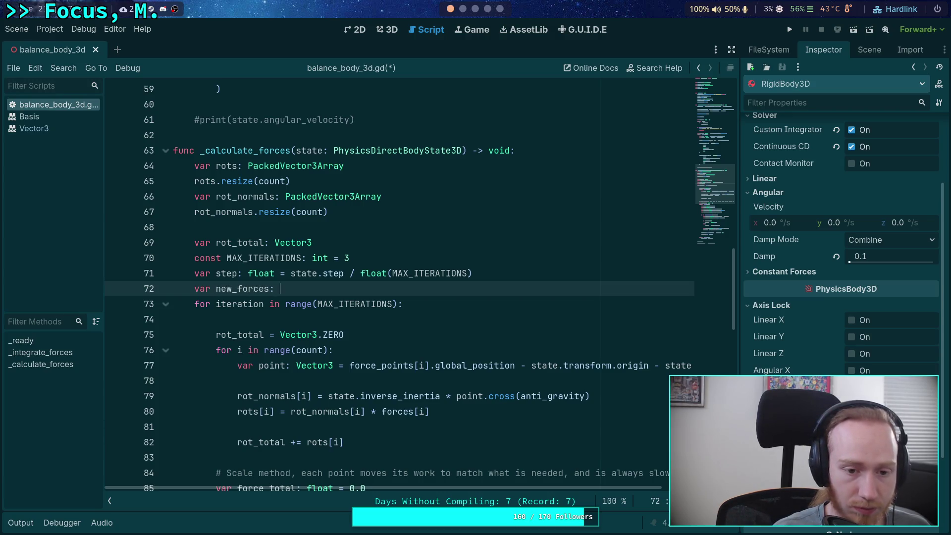
text(kedF)
key(Down)
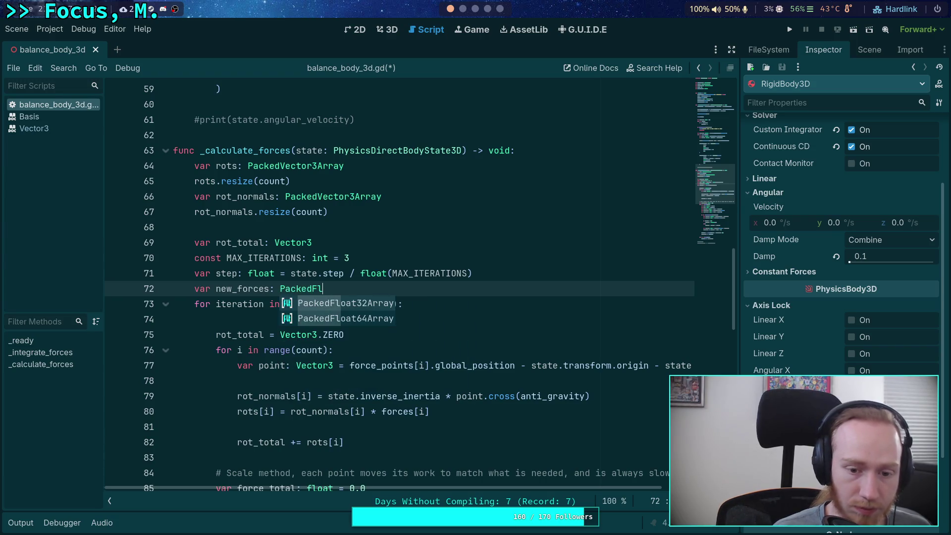
key(Return)
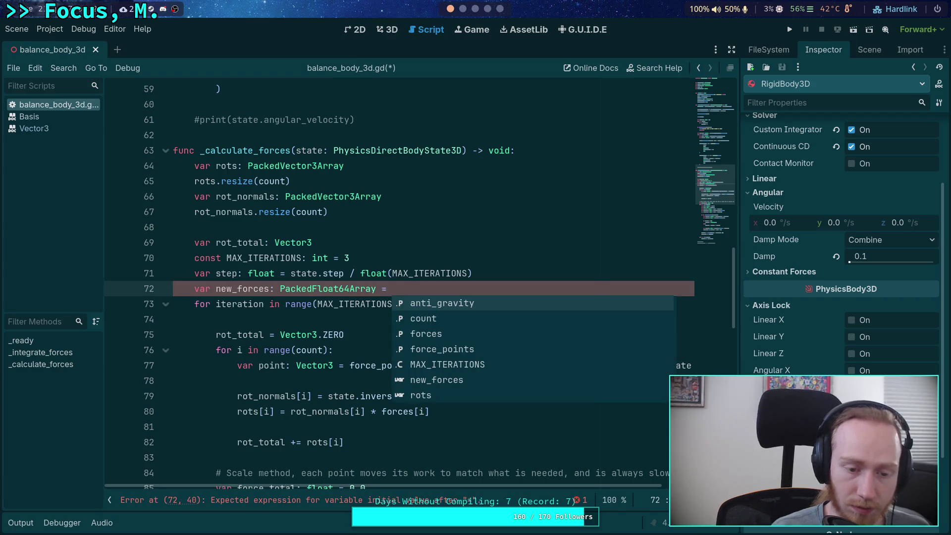
key(BackSpace)
key(BackSpace)
key(BackSpace)
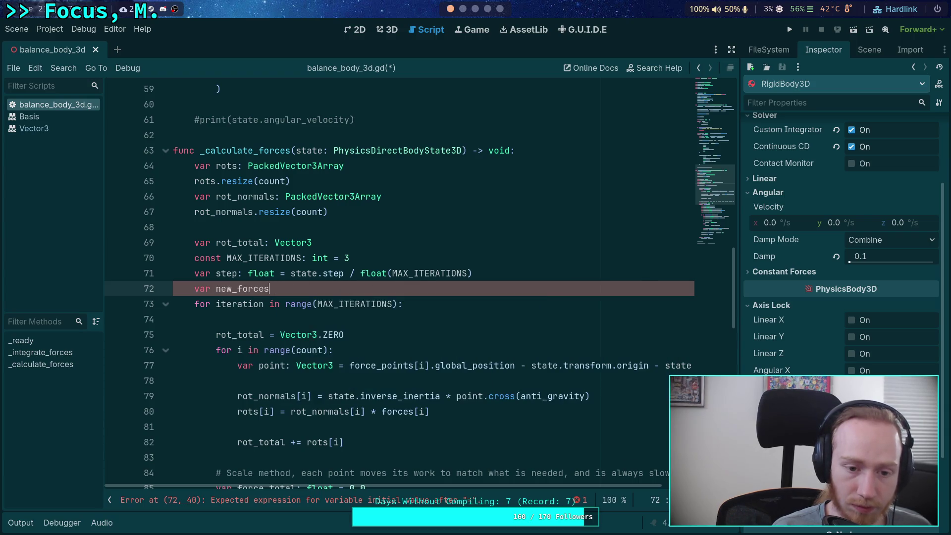
text(:=PackedF)
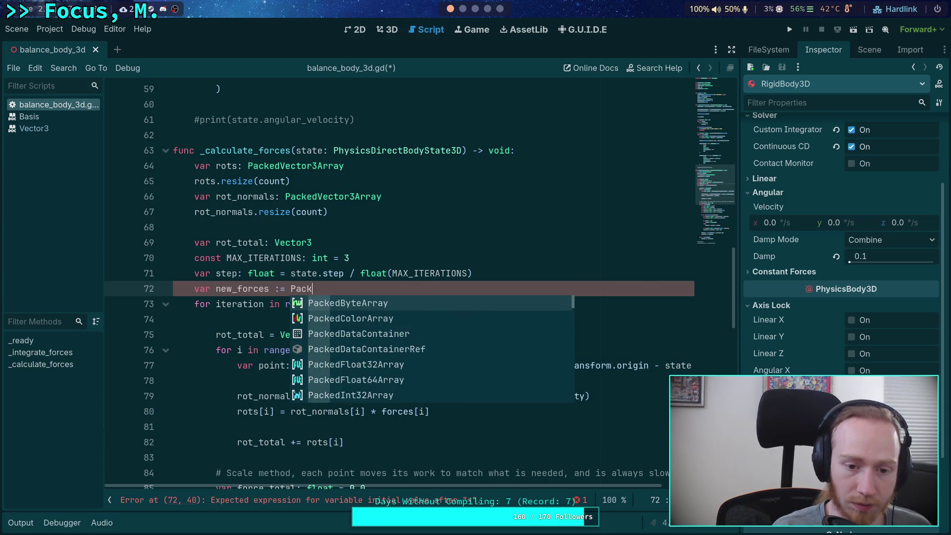
text(l)
key(Down)
key(Return)
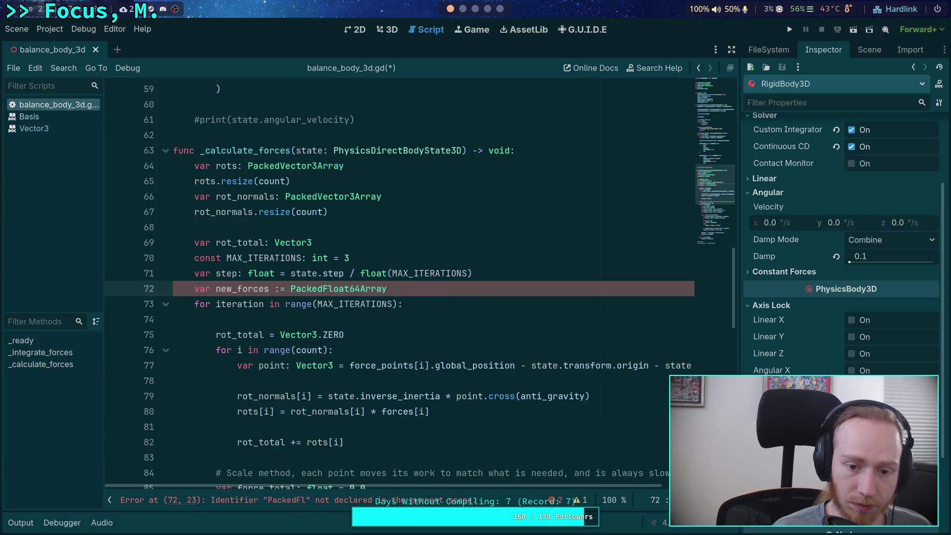
text(forces))
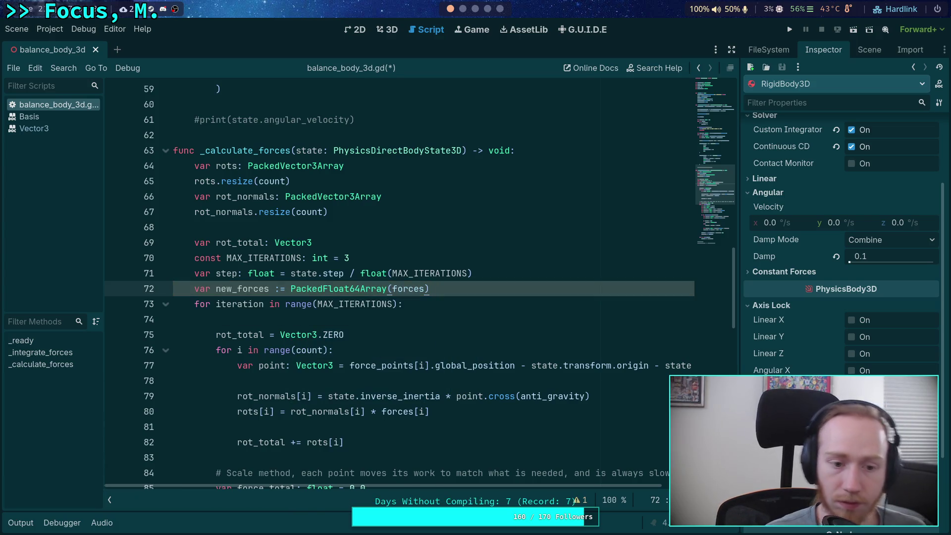
Copy the new_forces name from line 72.
scroll(276, 218, down, 4)
double_click(218, 104)
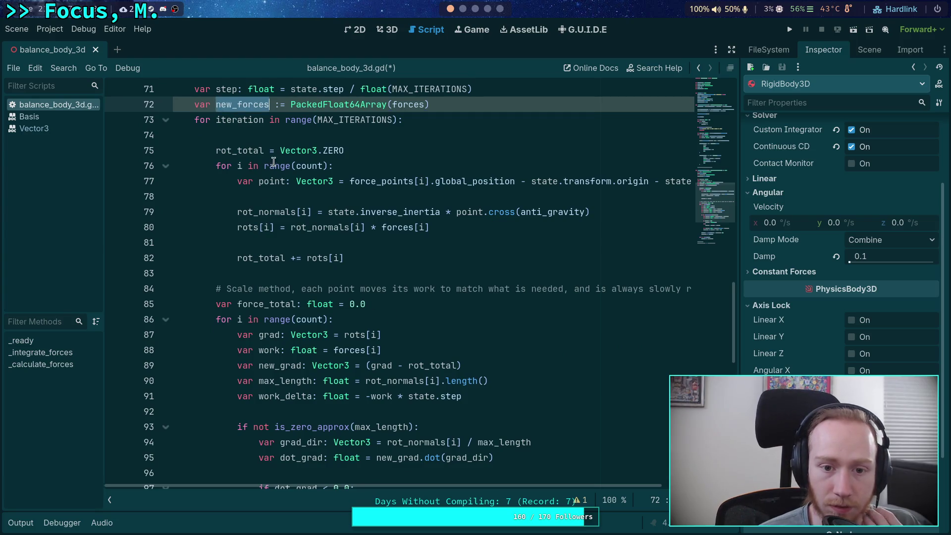
scroll(384, 261, up, 2)
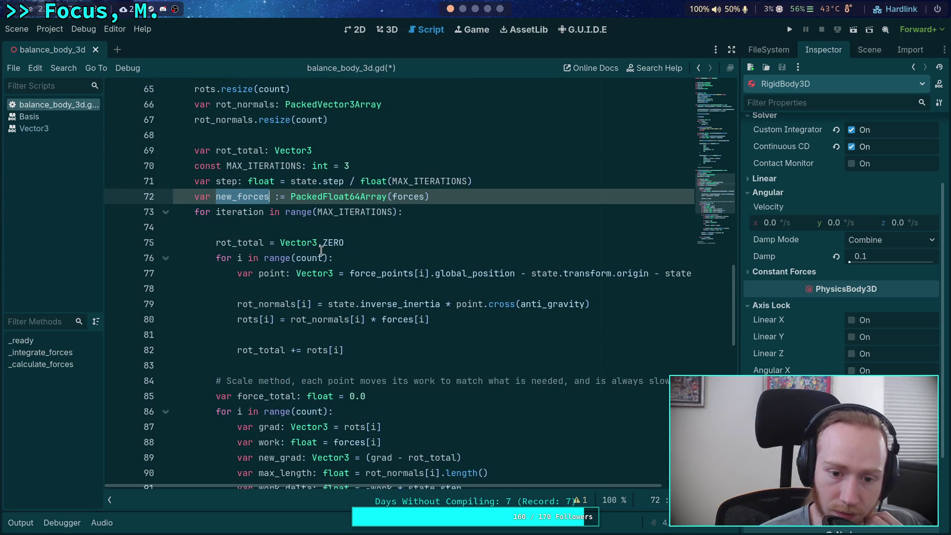
key(Right)
key(Left)
key(Left)
key(Left)
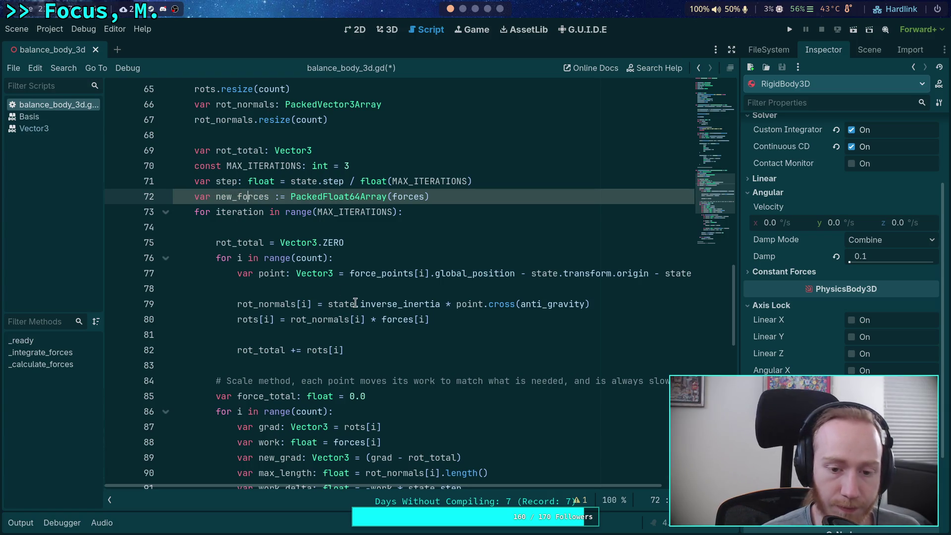
click(387, 317)
double_click(401, 319)
double_click(258, 197)
right_click(258, 198)
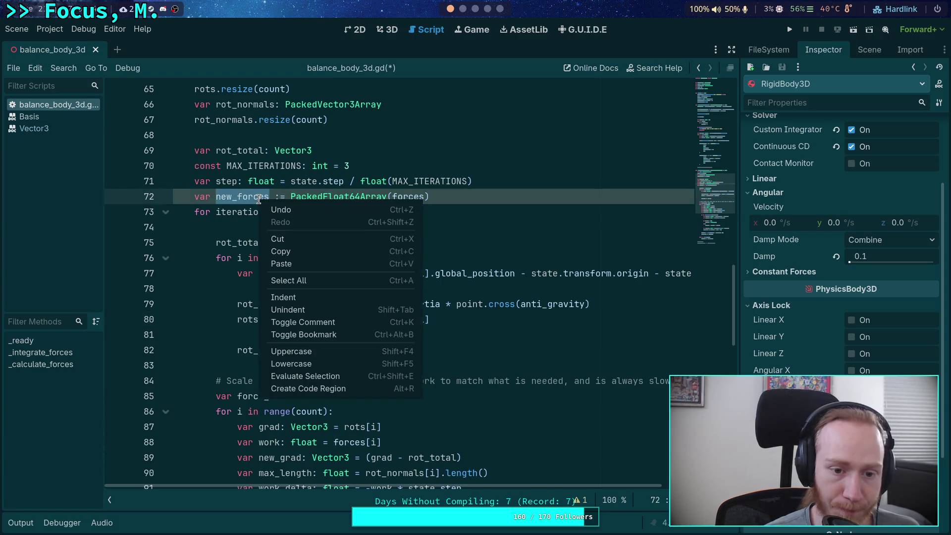
click(293, 251)
Replace forces with new_forces on lines 80, 88 and 105.
double_click(400, 320)
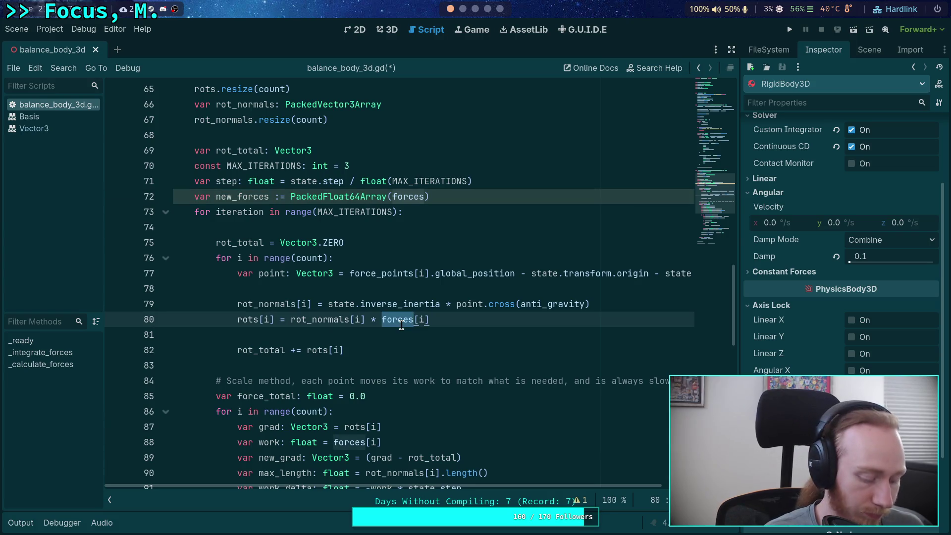
key(ctrl+f)
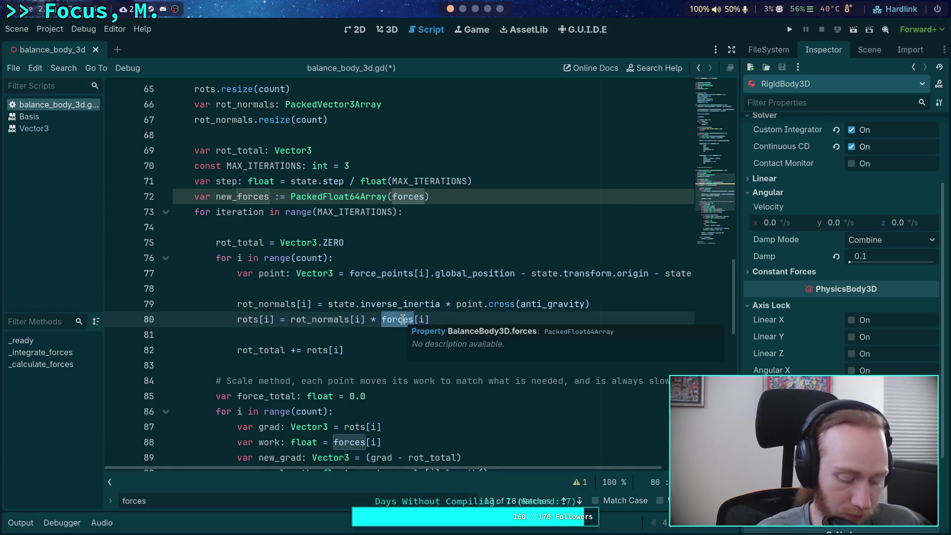
key(ctrl+v)
scroll(366, 306, down, 3)
double_click(367, 305)
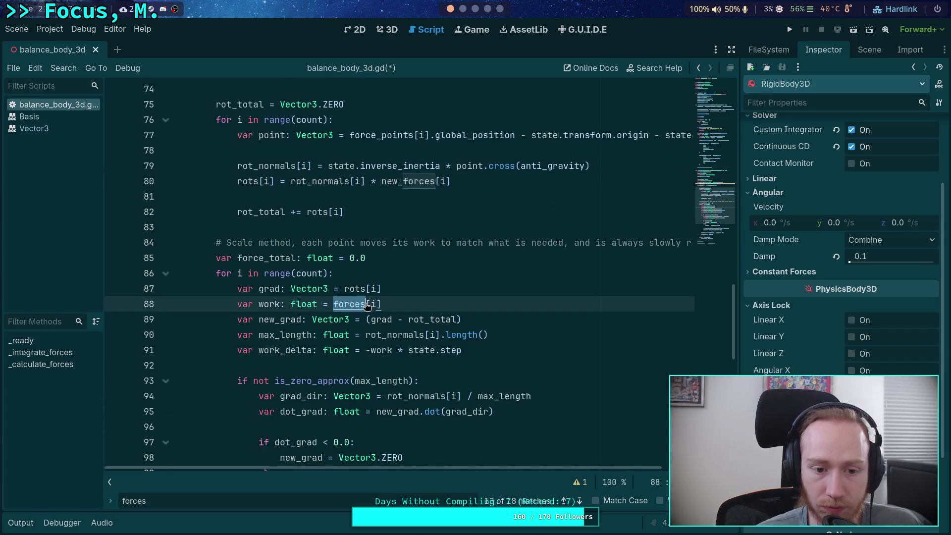
key(ctrl+v)
scroll(367, 306, down, 6)
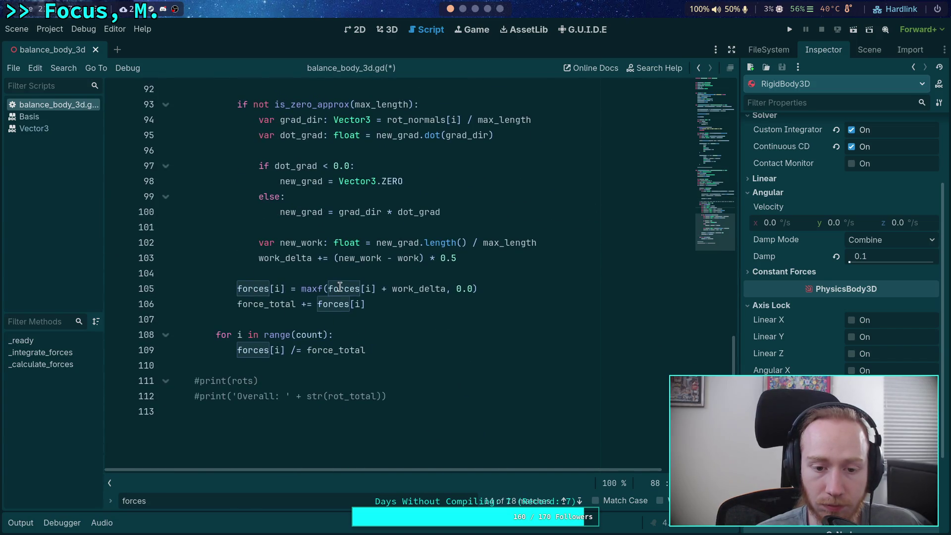
double_click(340, 288)
key(ctrl+v)
Replace the remaining forces uses on lines 105, 106 and 109 with new_forces, adding a line below.
double_click(252, 289)
key(ctrl+v)
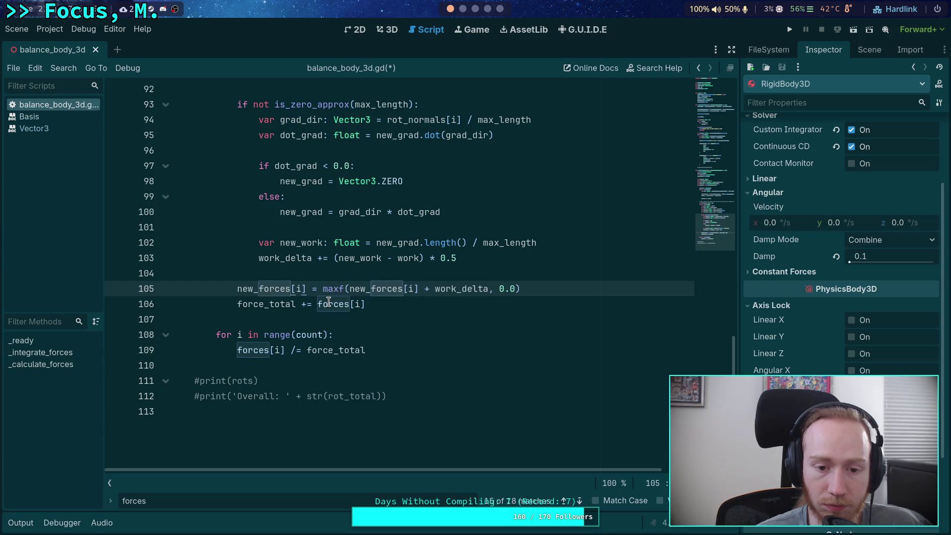
double_click(329, 303)
key(ctrl+v)
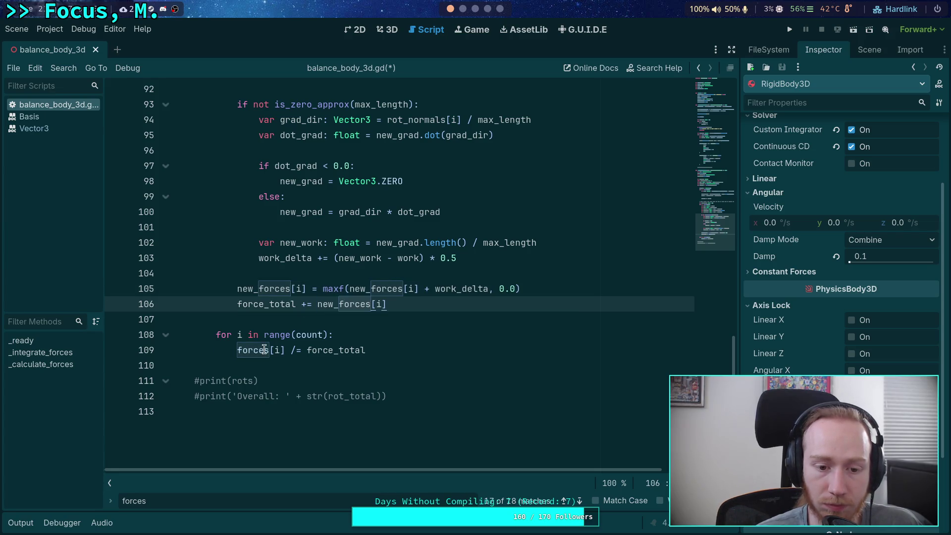
double_click(264, 349)
key(ctrl+v)
click(453, 351)
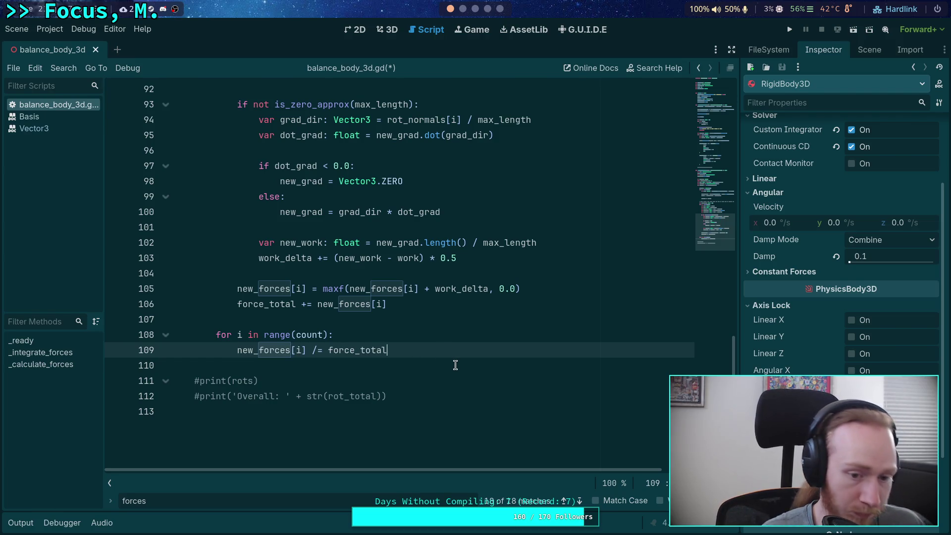
key(Return)
key(Return)
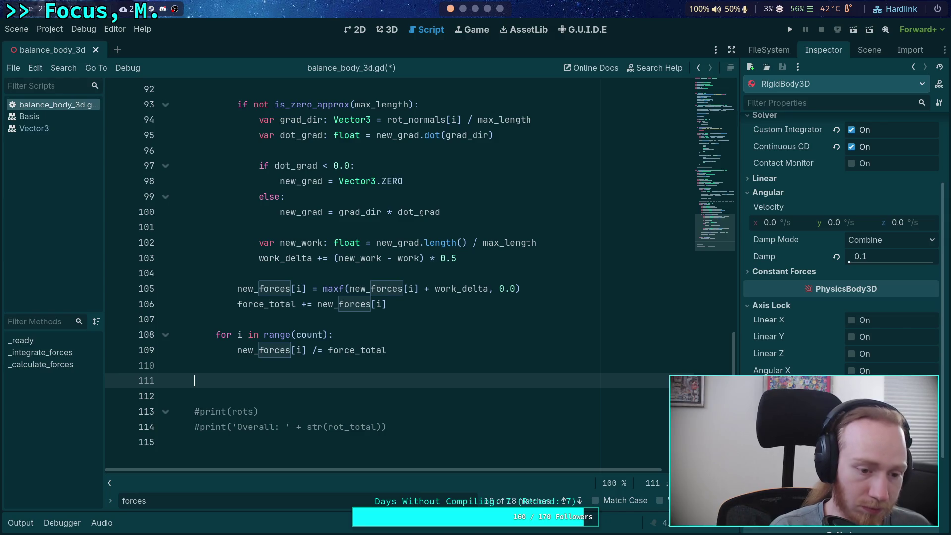
Add a range(count) loop setting forces[i] = move_toward(forces[i], new_forces[i], state.step), and save.
text(for i)
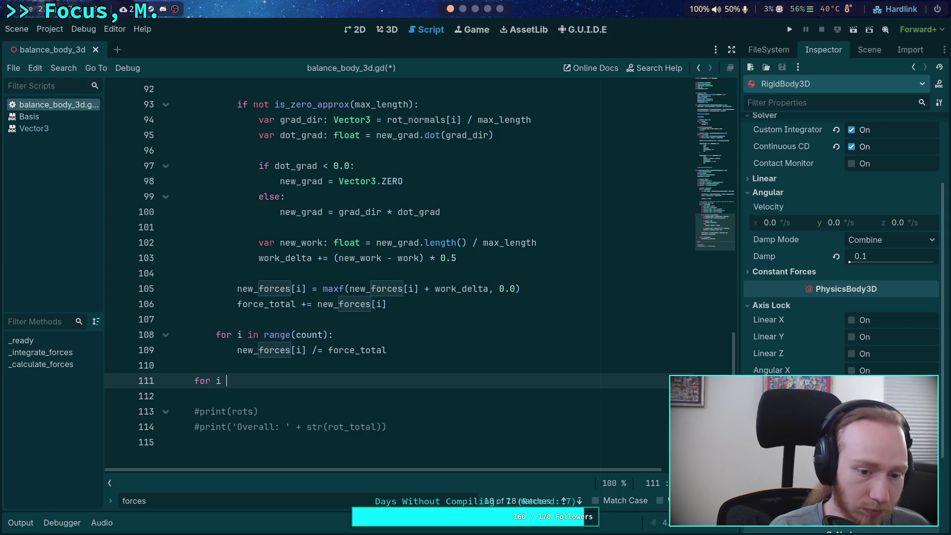
text(ange)
key(Return)
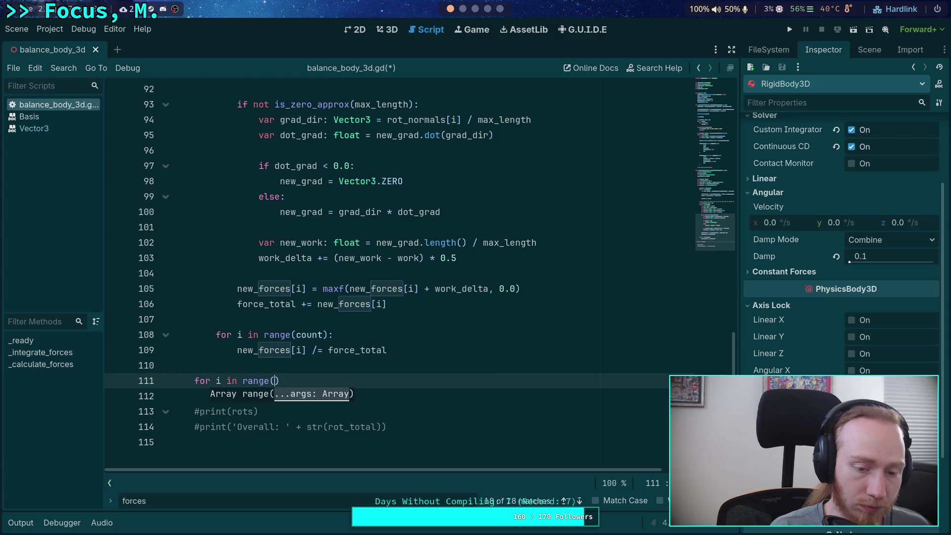
text(count):)
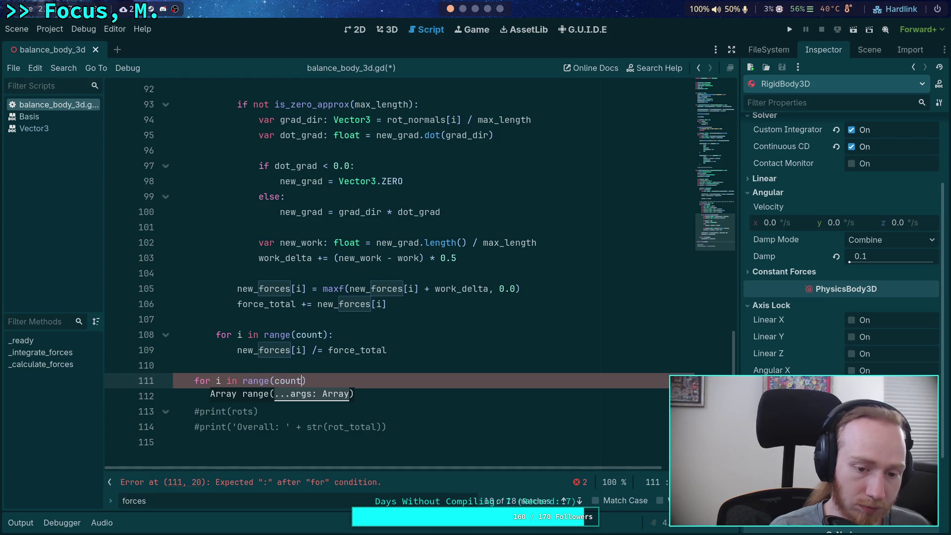
key(Return)
text(force)
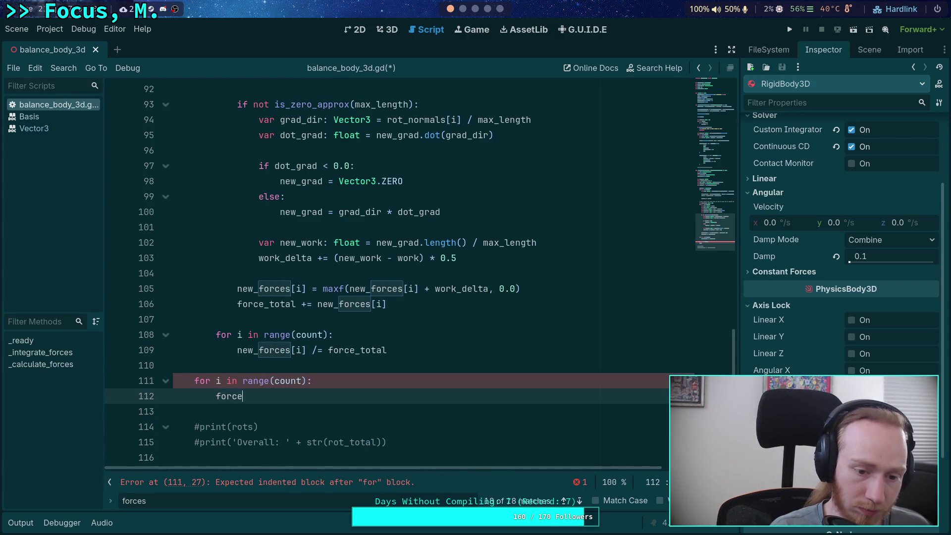
text(s[i] = move_t)
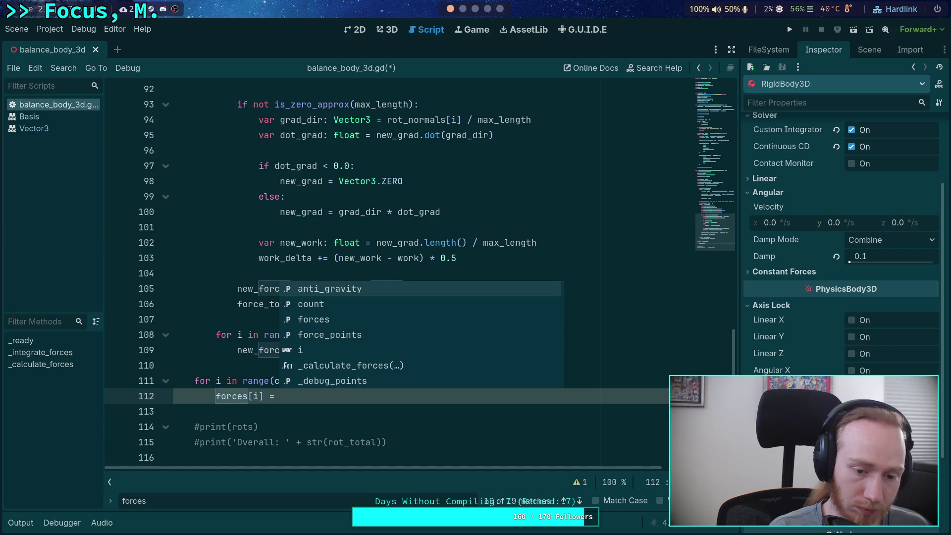
key(Return)
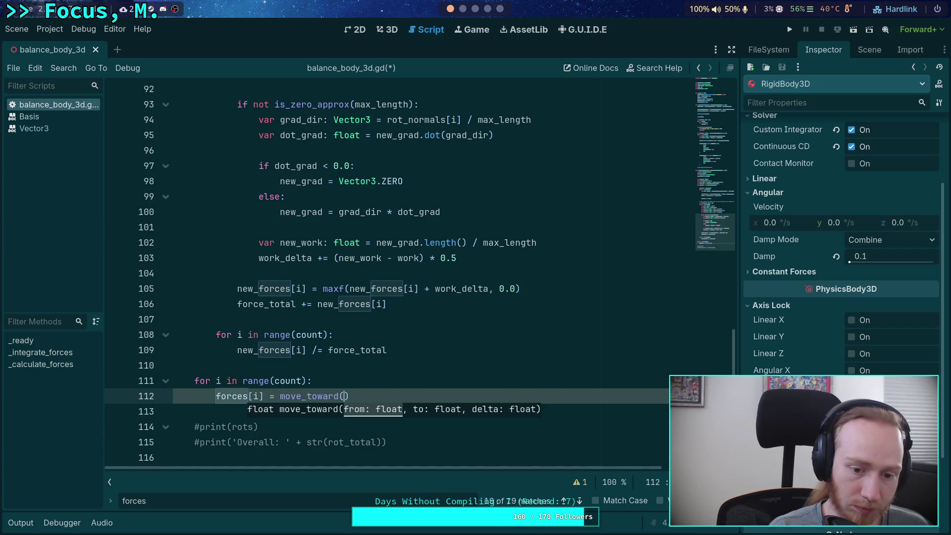
text(forces[i)
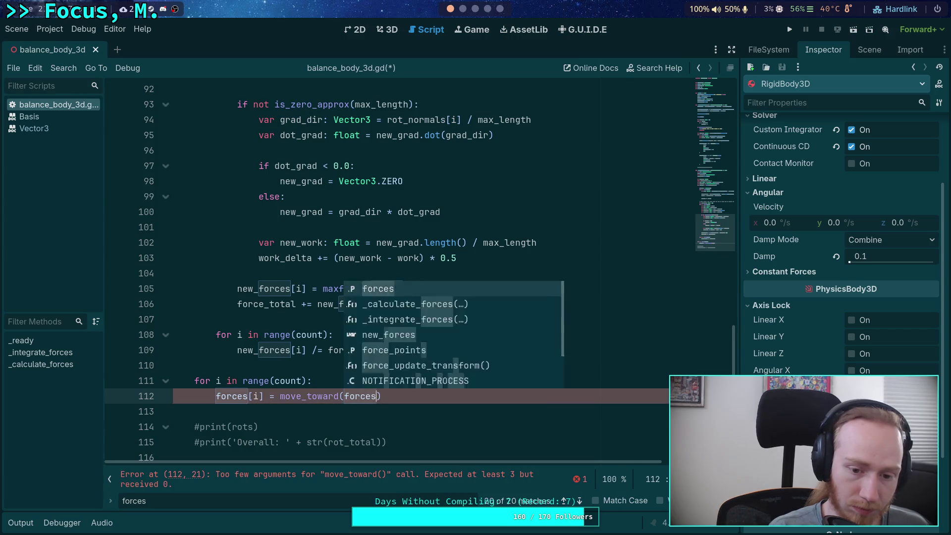
text(], newS)
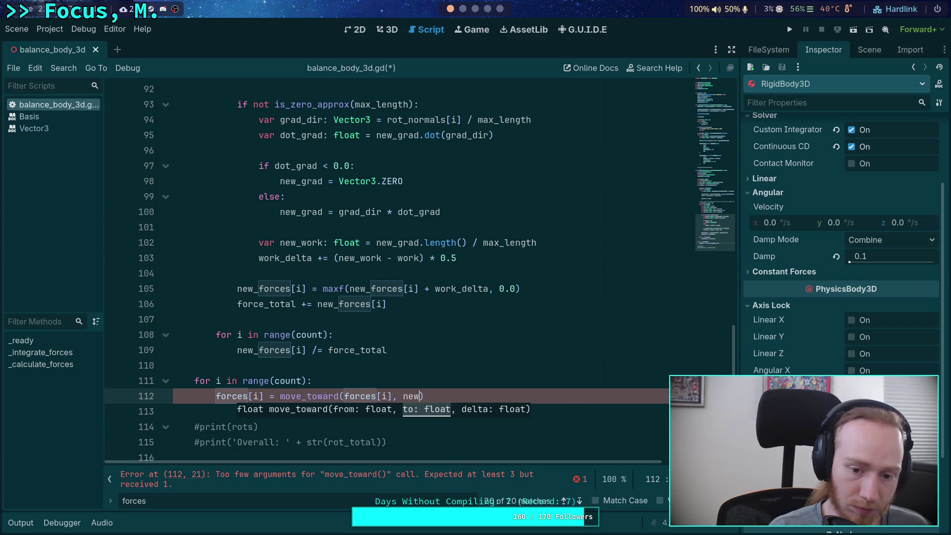
key(Return)
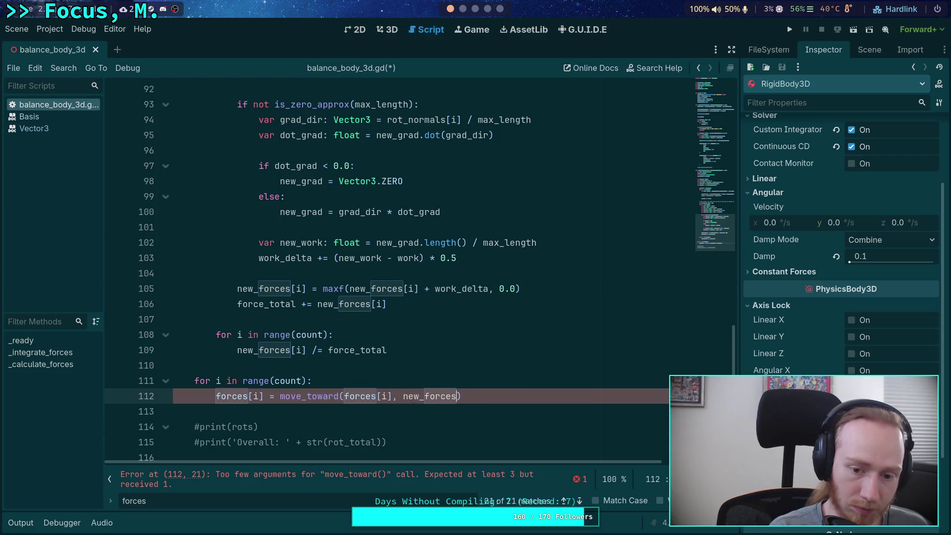
text([i])
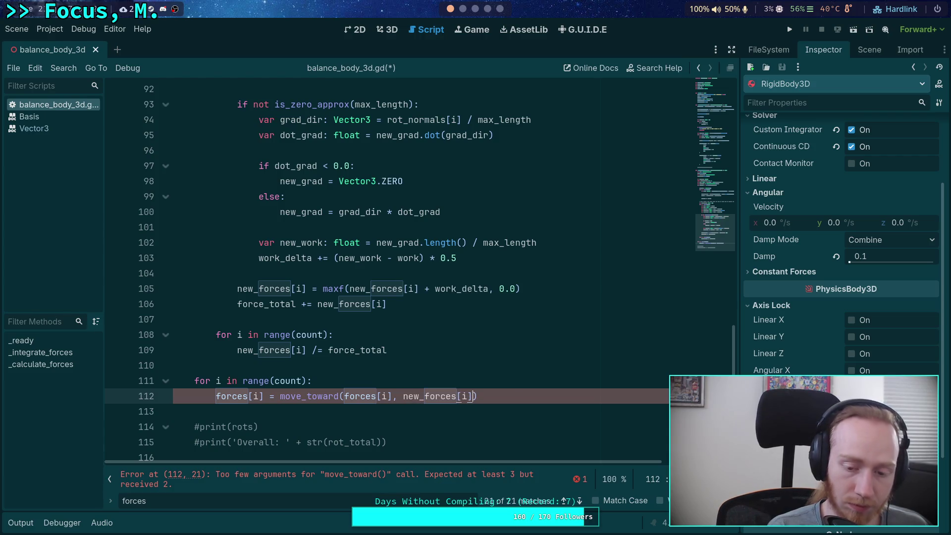
text(, )
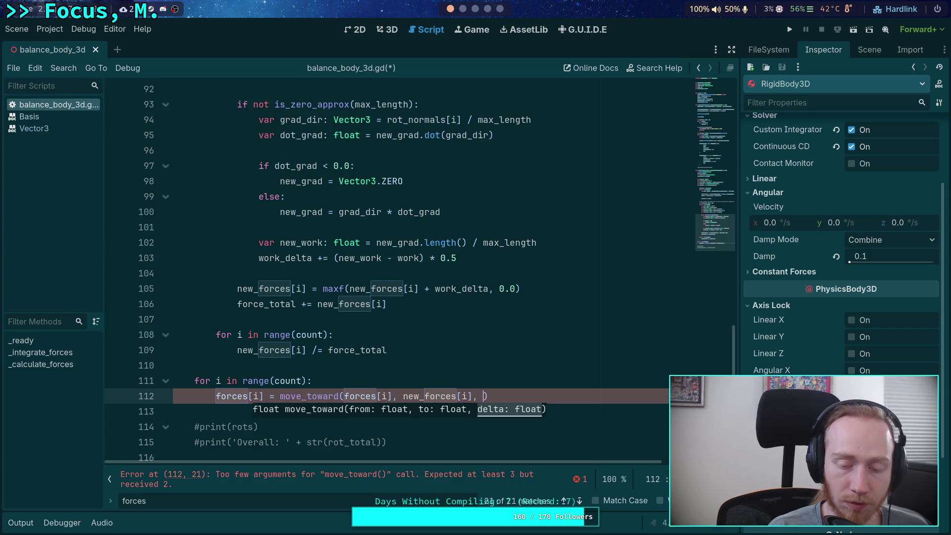
text(statep)
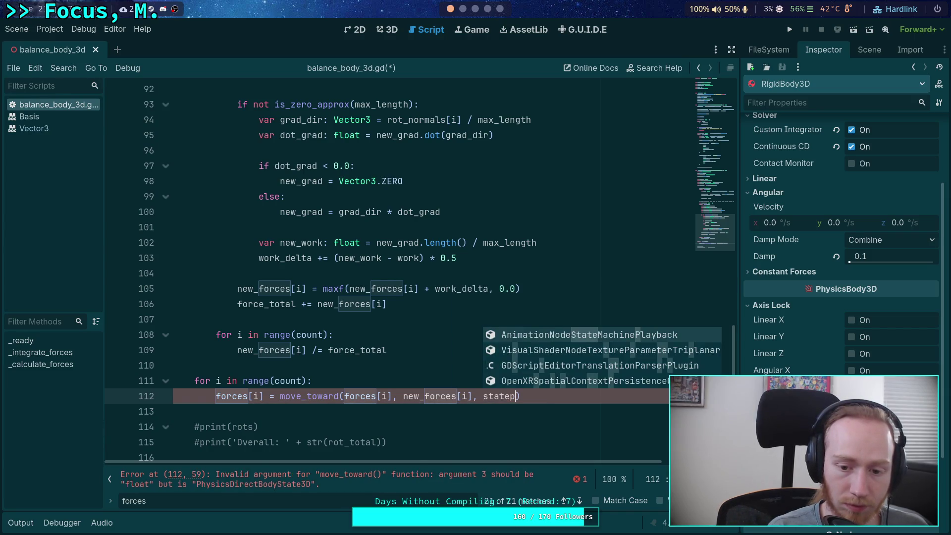
key(BackSpace)
text(.step)
key(ctrl+s)
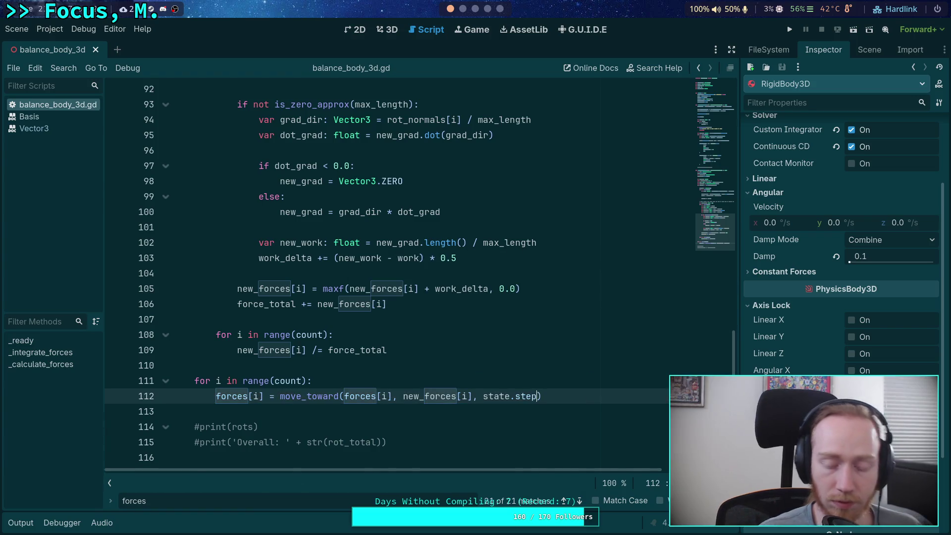
Review the move_toward line 112 and the solver lines above it.
click(409, 417)
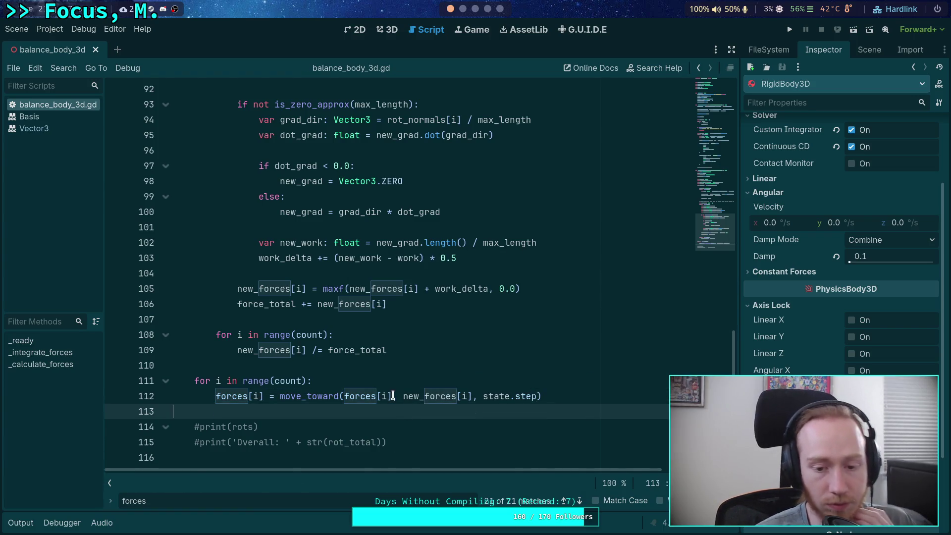
click(485, 395)
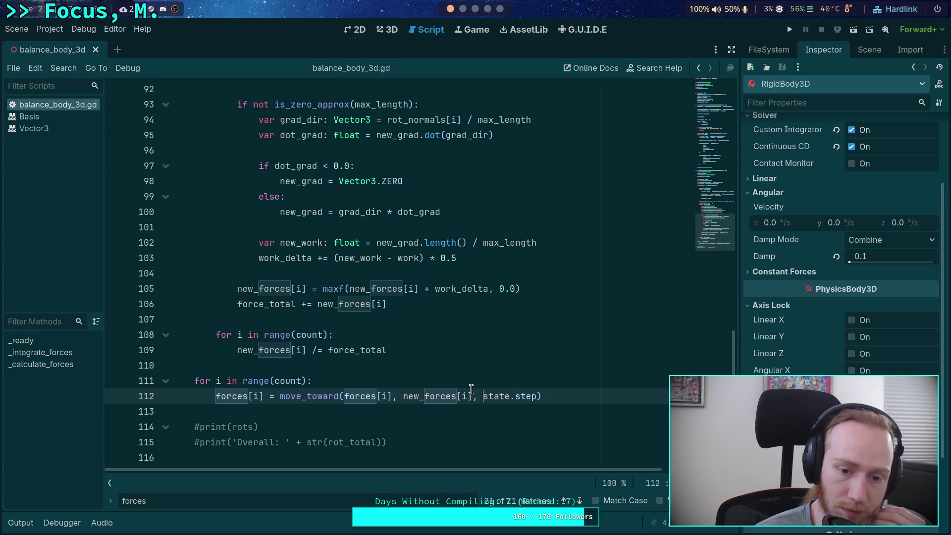
scroll(450, 382, up, 2)
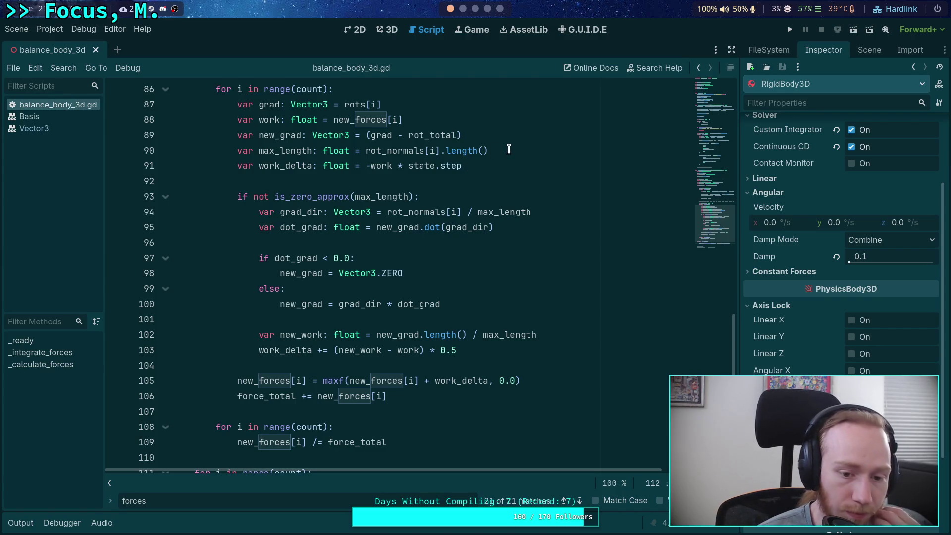
scroll(491, 184, up, 7)
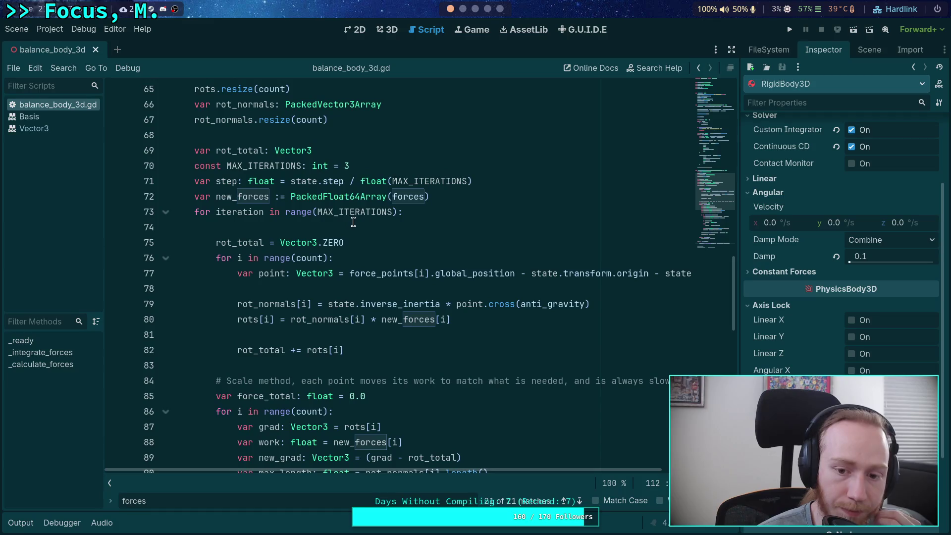
Delete the unused step variable line 71.
click(227, 182)
key(End)
key(shift+Up)
key(BackSpace)
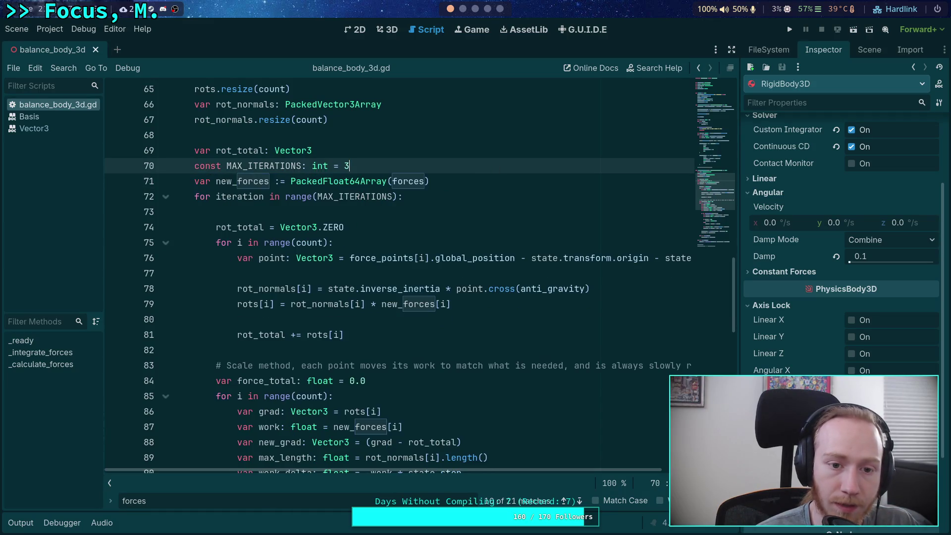
scroll(486, 181, down, 10)
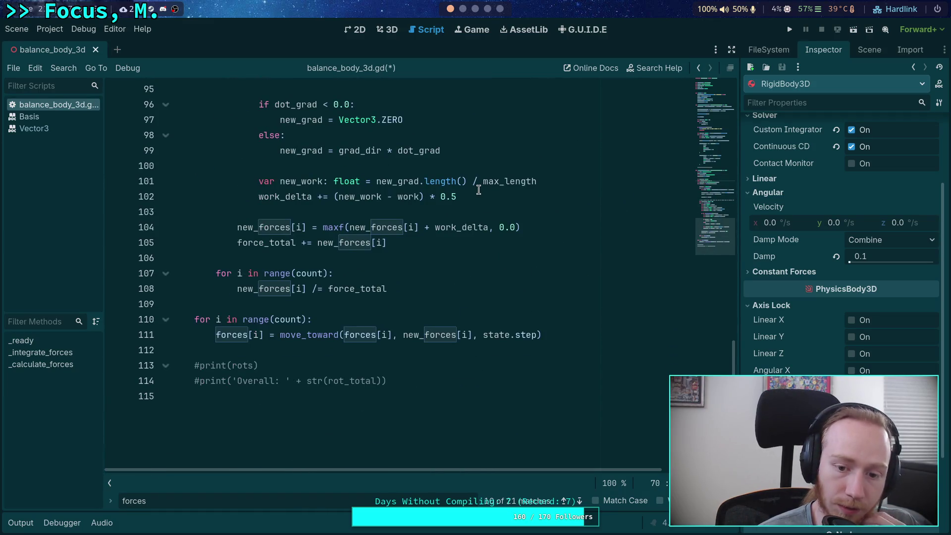
scroll(478, 190, up, 8)
scroll(477, 187, down, 8)
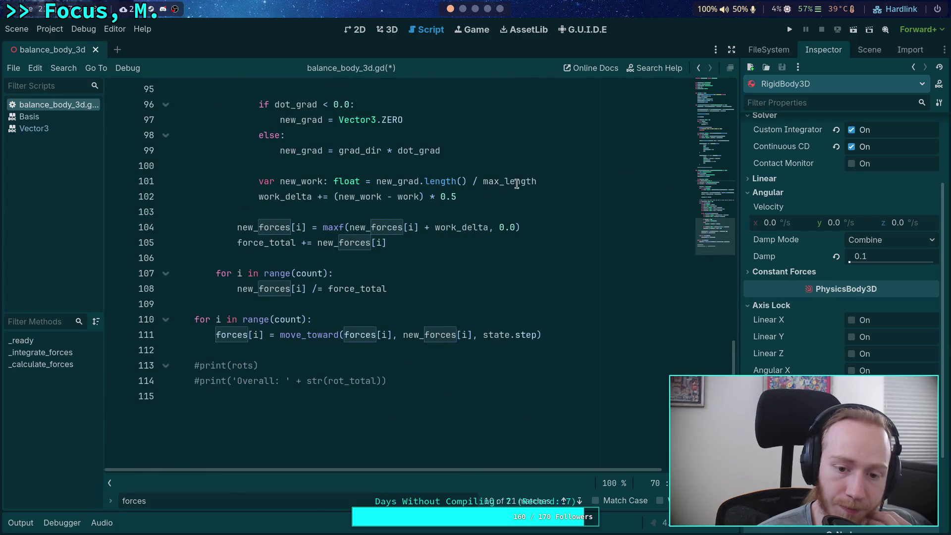
Test-run and restart the game, stop it, then set MAX_ITERATIONS back to 3.
click(789, 29)
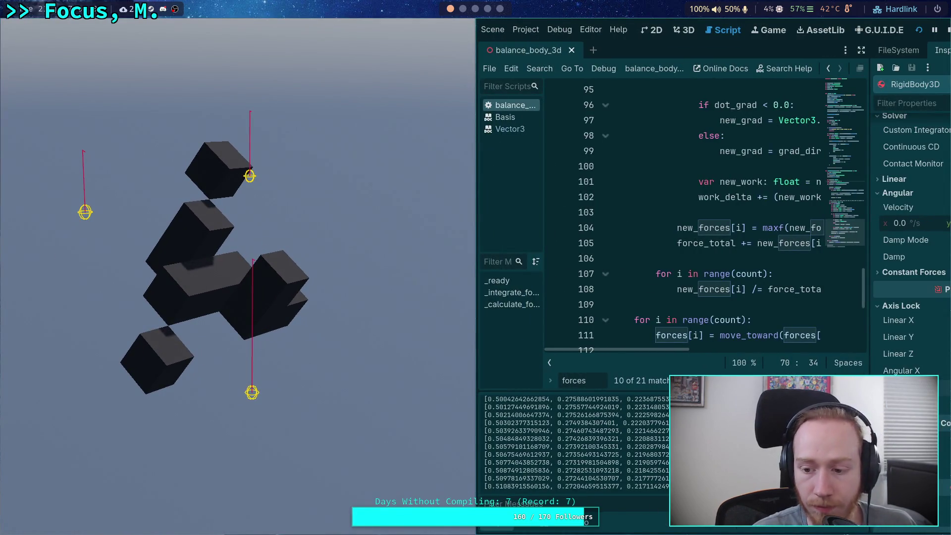
scroll(612, 441, up, 10)
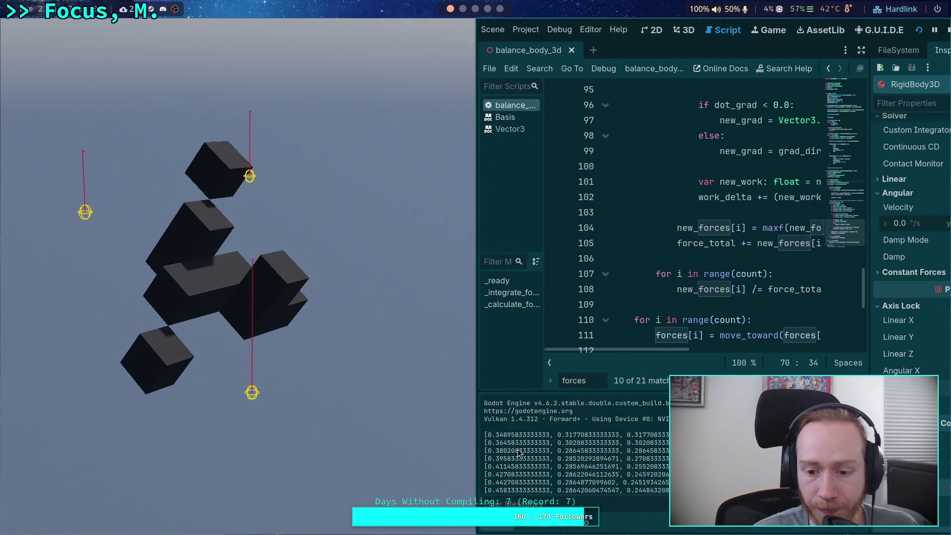
key(F5)
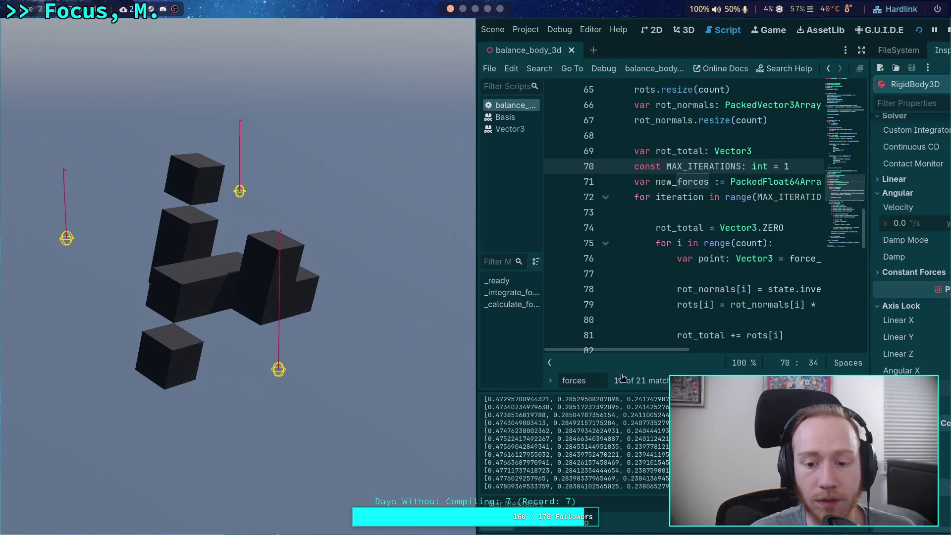
scroll(498, 440, up, 3)
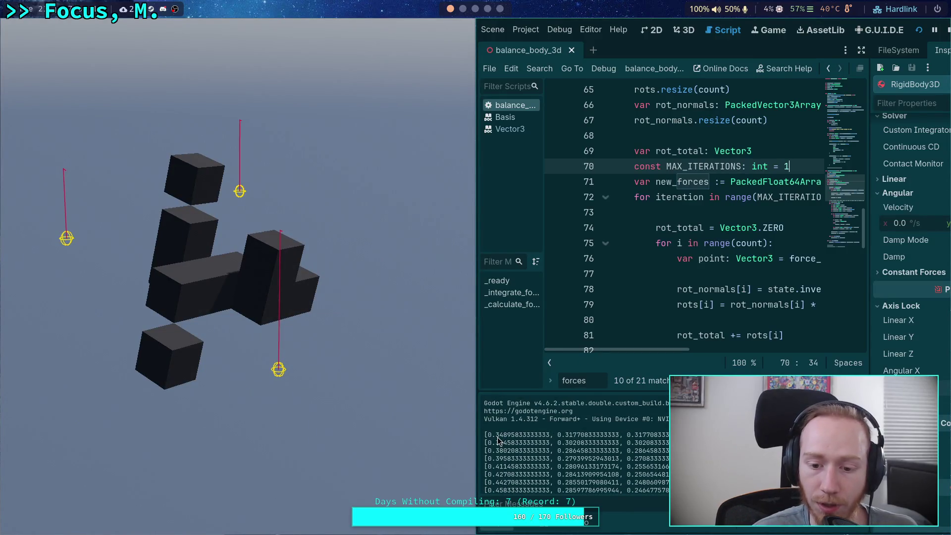
click(946, 30)
key(BackSpace)
text(3)
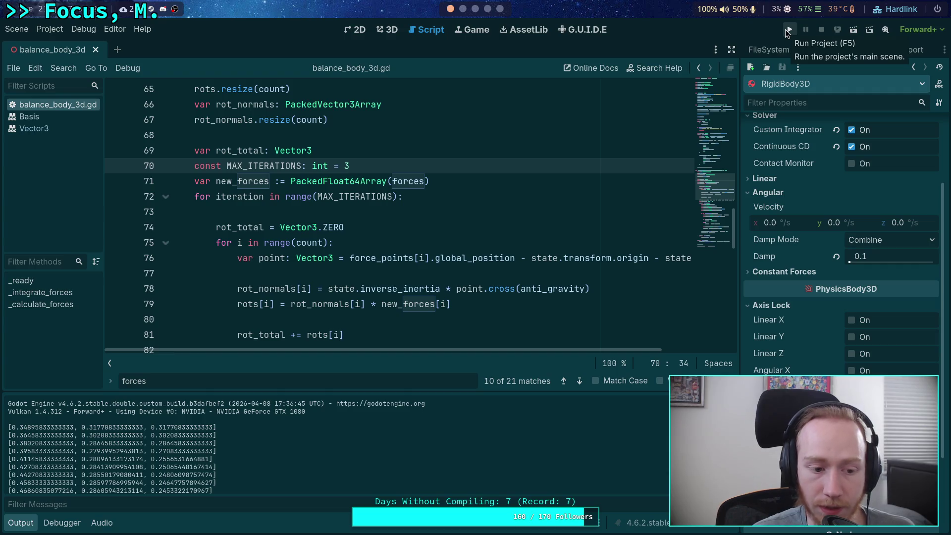
Run the game with three iterations and stop it.
click(788, 30)
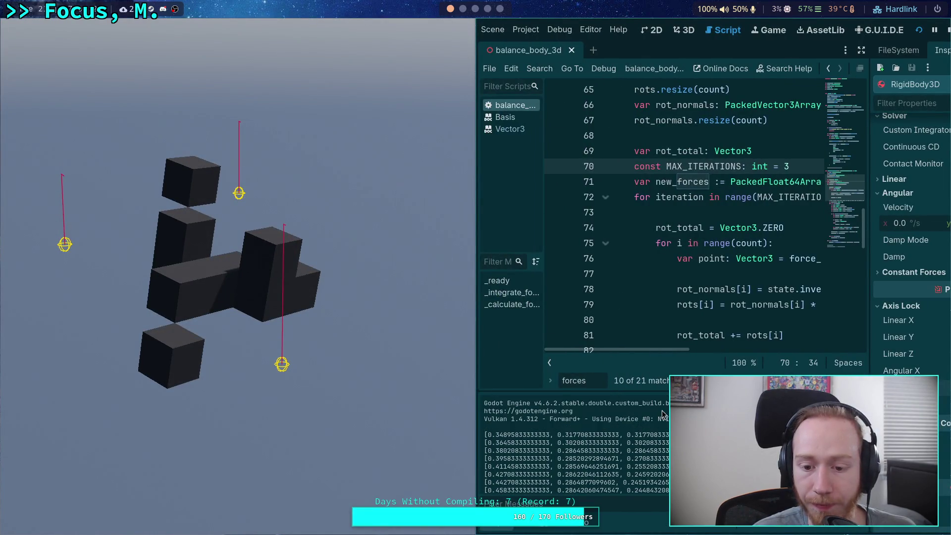
click(948, 30)
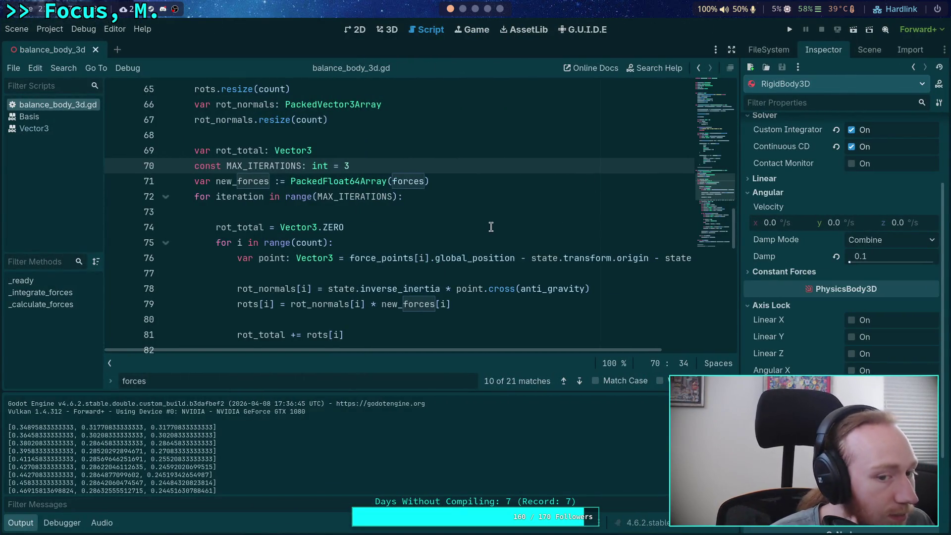
scroll(491, 227, down, 14)
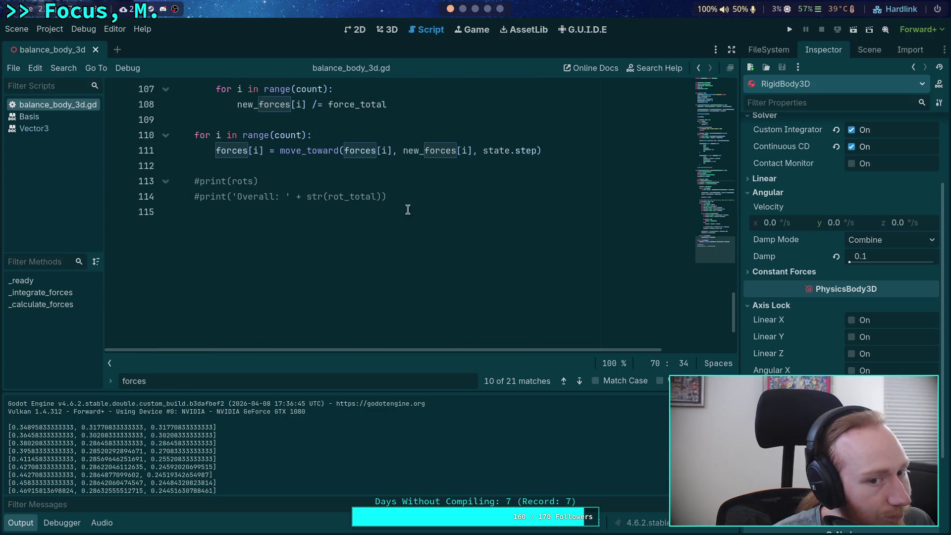
Insert print(new_forces) on line 110 before the move_toward loop.
click(364, 119)
key(Return)
key(Return)
key(Up)
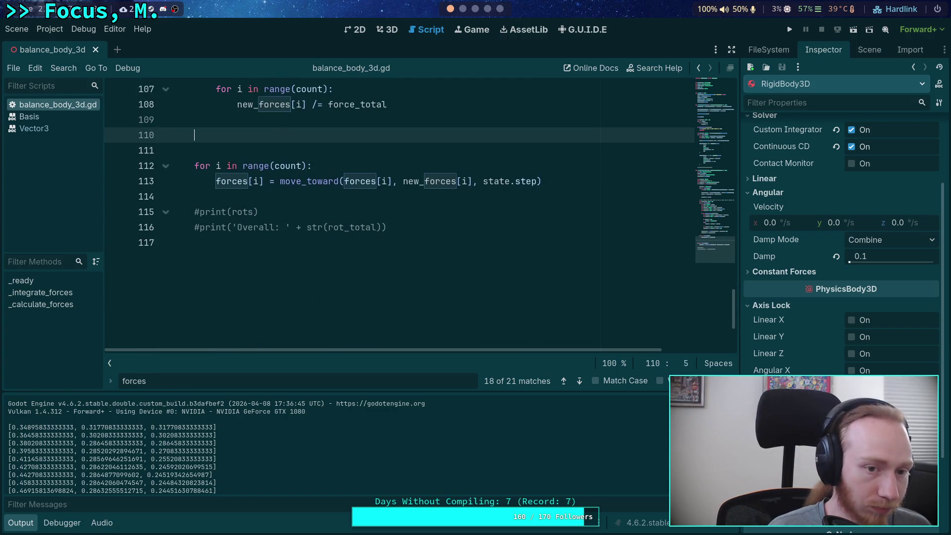
text(print()
text(new_)
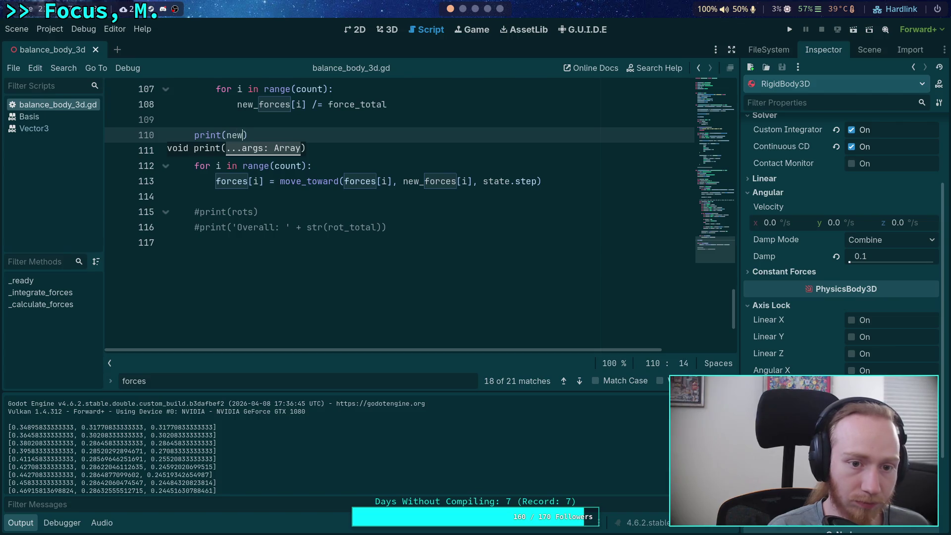
key(Return)
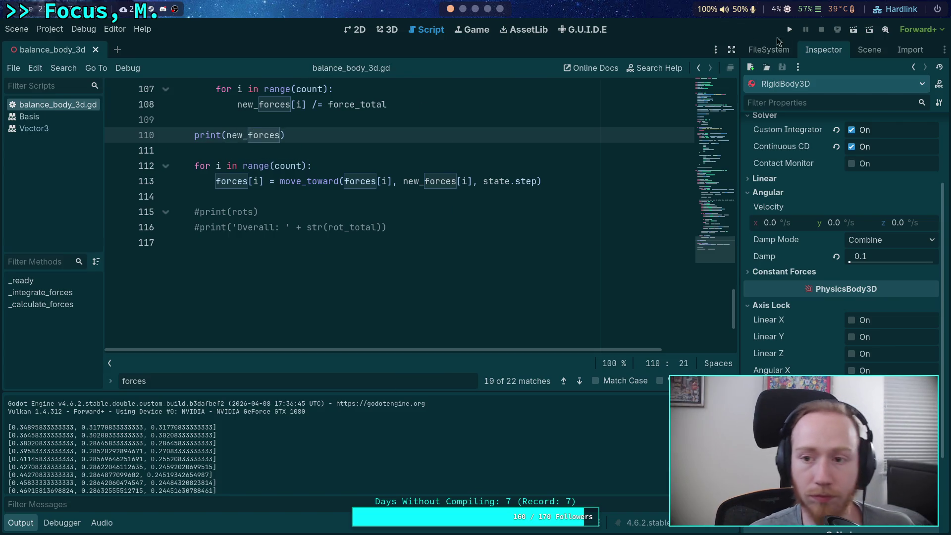
scroll(520, 223, up, 15)
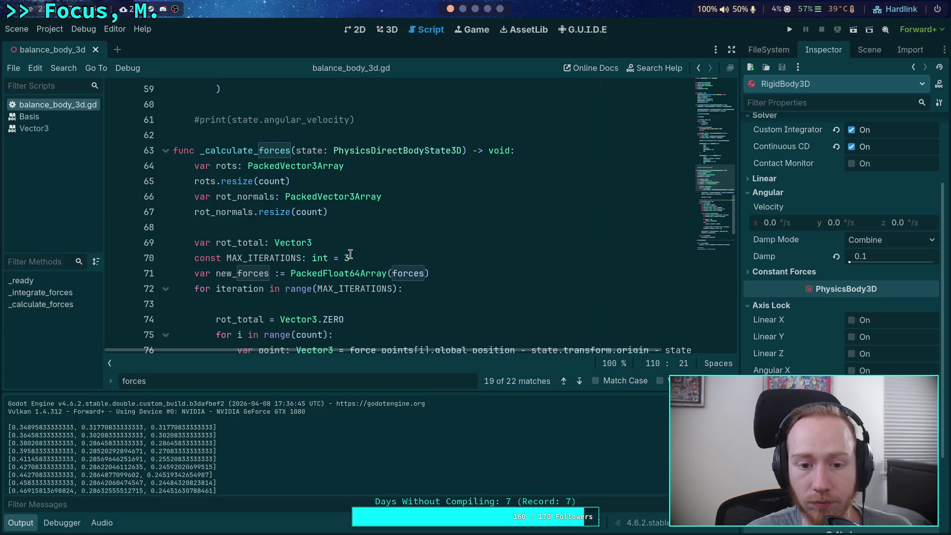
Run the game to view the printed new_forces values, then stop it.
click(354, 254)
click(790, 29)
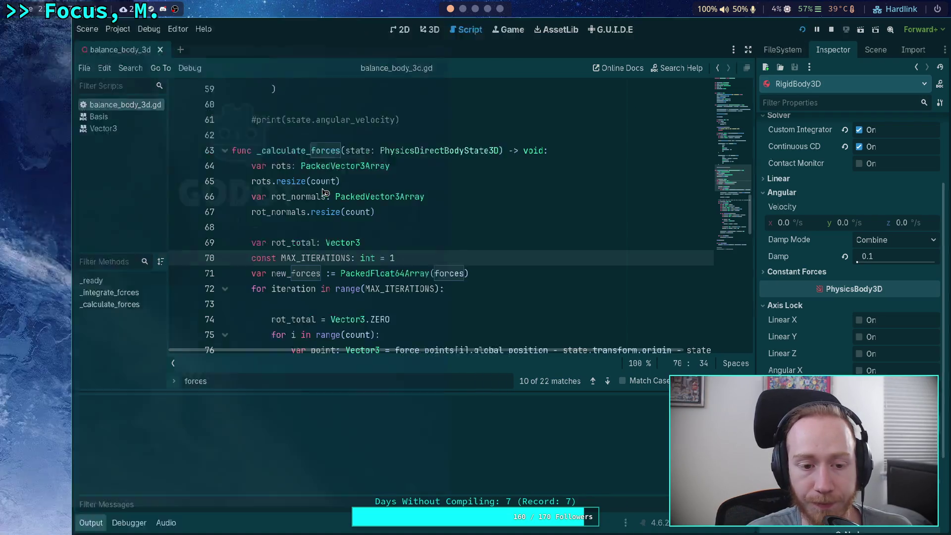
scroll(643, 451, up, 10)
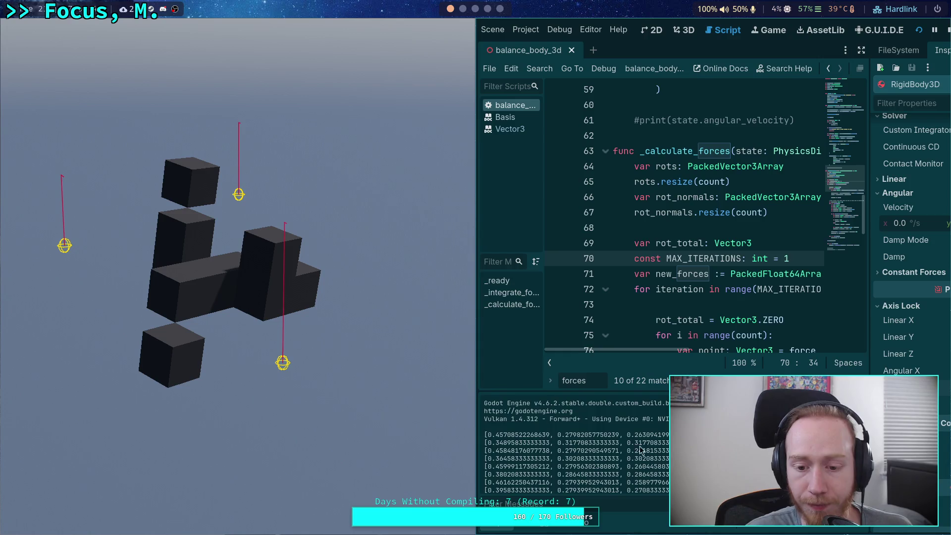
drag(495, 434, 670, 434)
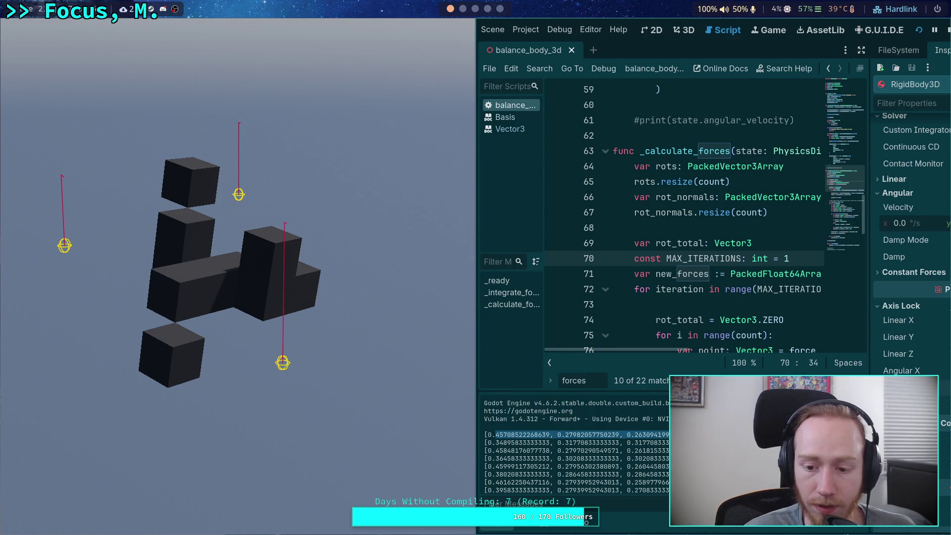
click(947, 30)
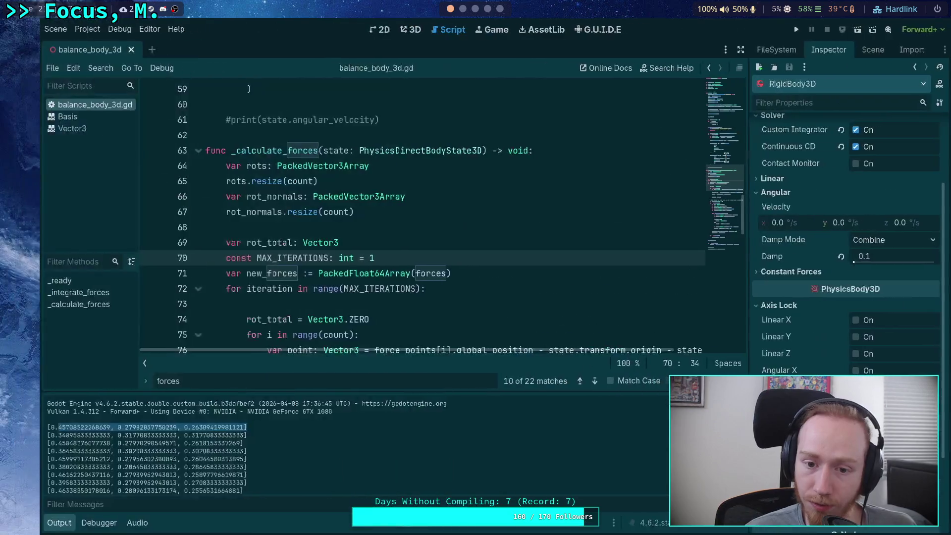
Set MAX_ITERATIONS on line 70 to 2 and copy the first printed force vector line.
drag(350, 259, 344, 258)
text(2)
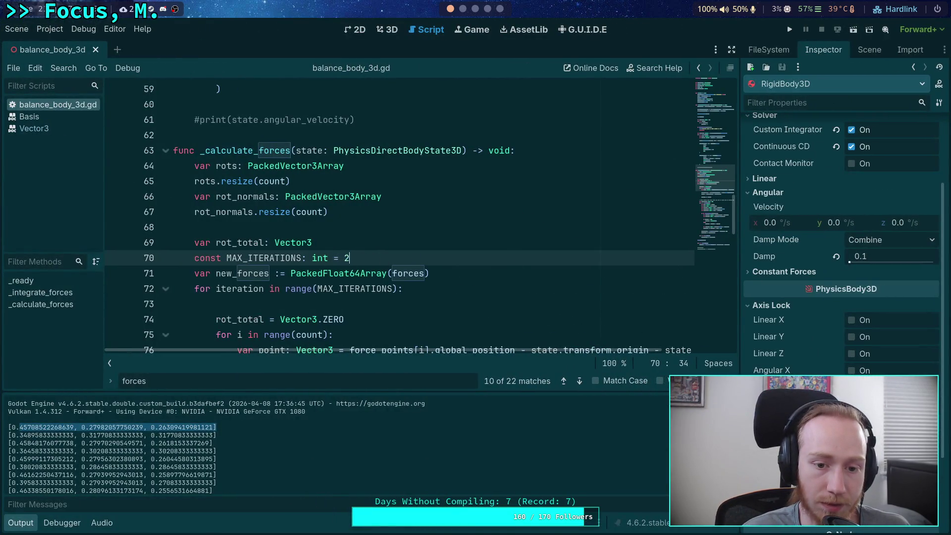
drag(221, 426, 8, 425)
key(ctrl+c)
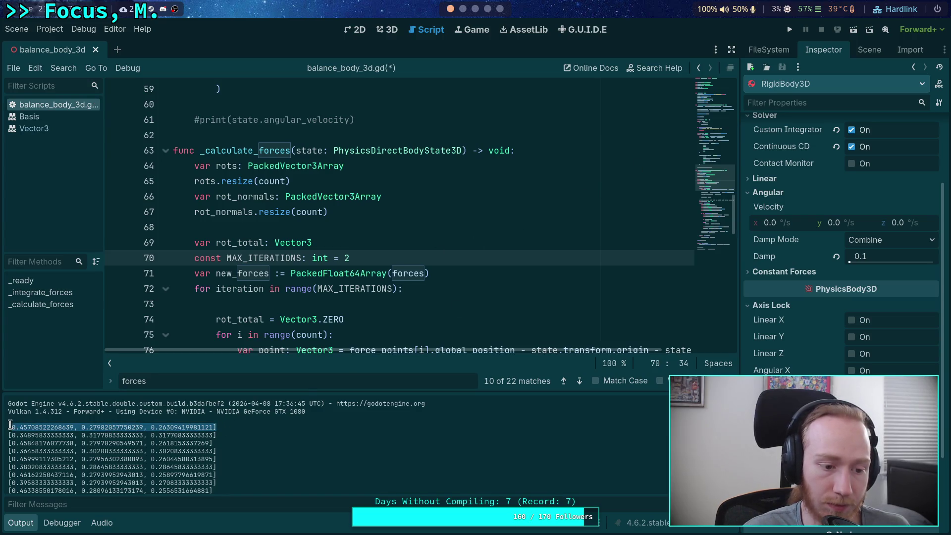
right_click(22, 432)
click(33, 438)
click(471, 8)
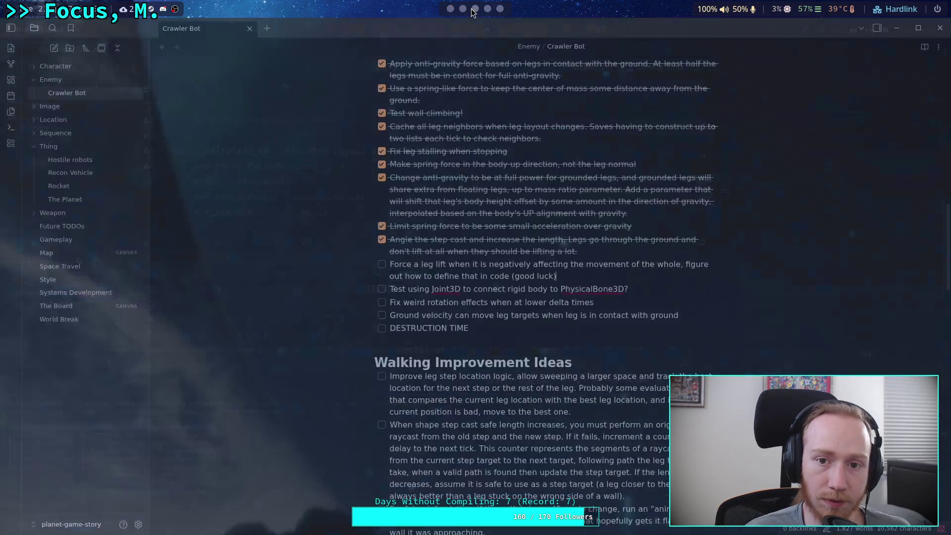
Replace the old vector lines in the open Python string with the copied force vector.
click(466, 9)
key(BackSpace)
key(BackSpace)
key(BackSpace)
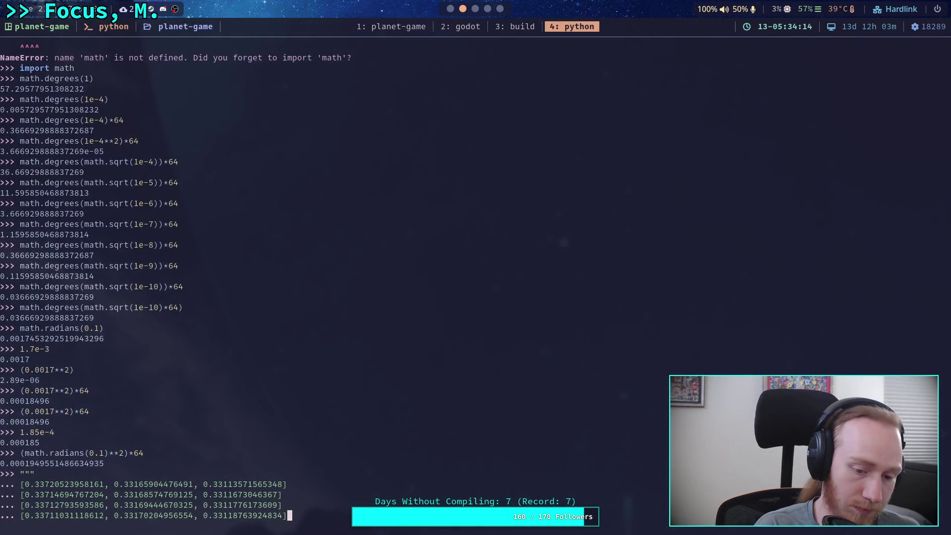
key(BackSpace)
key(BackSpace)
key(BackSpace)
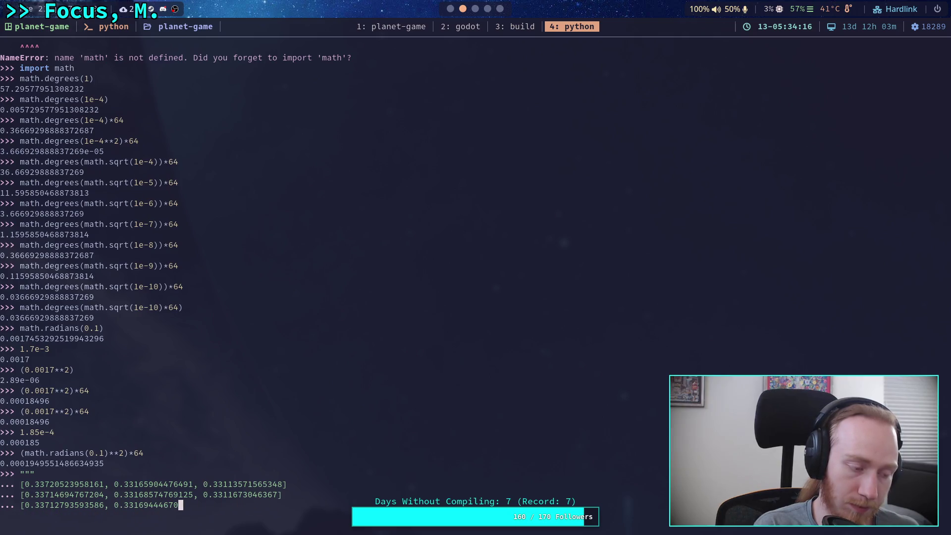
key(BackSpace)
key(BackSpace)
key(BackSpace)
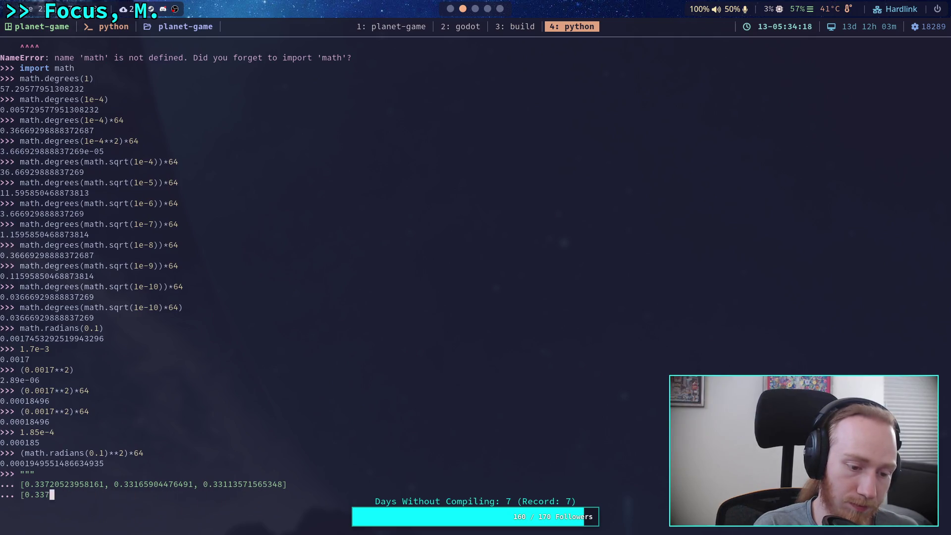
key(BackSpace)
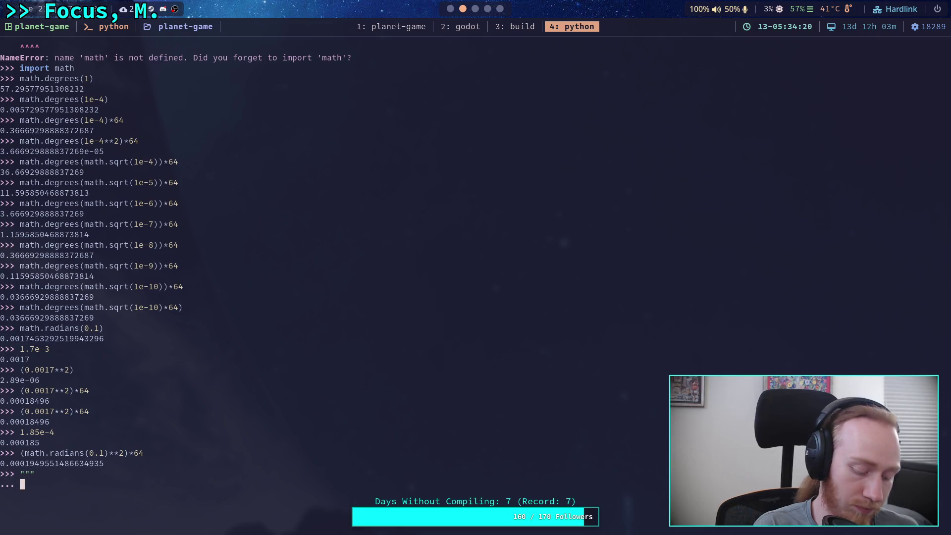
key(ctrl+shift+v)
key(super+1)
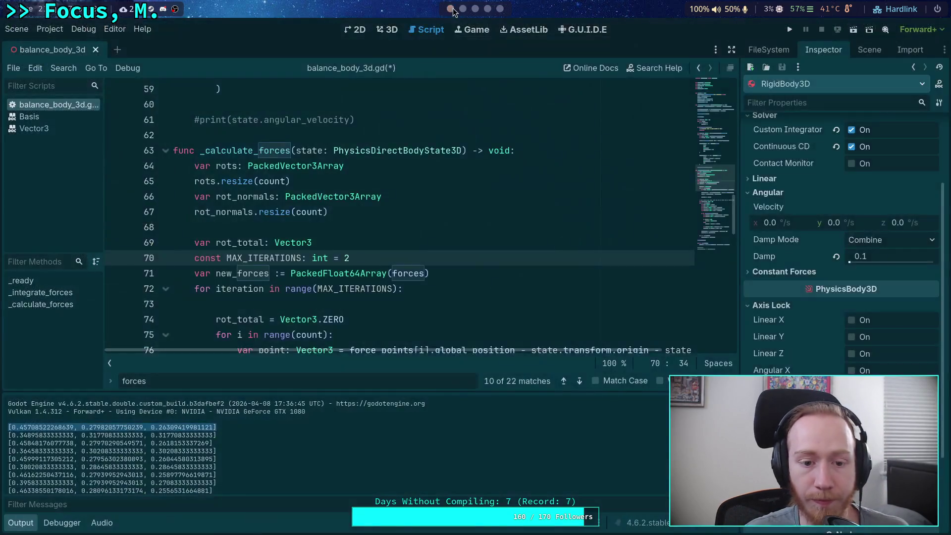
Set MAX_ITERATIONS to 3, save, run, and paste the first printed force vector into Python.
key(BackSpace)
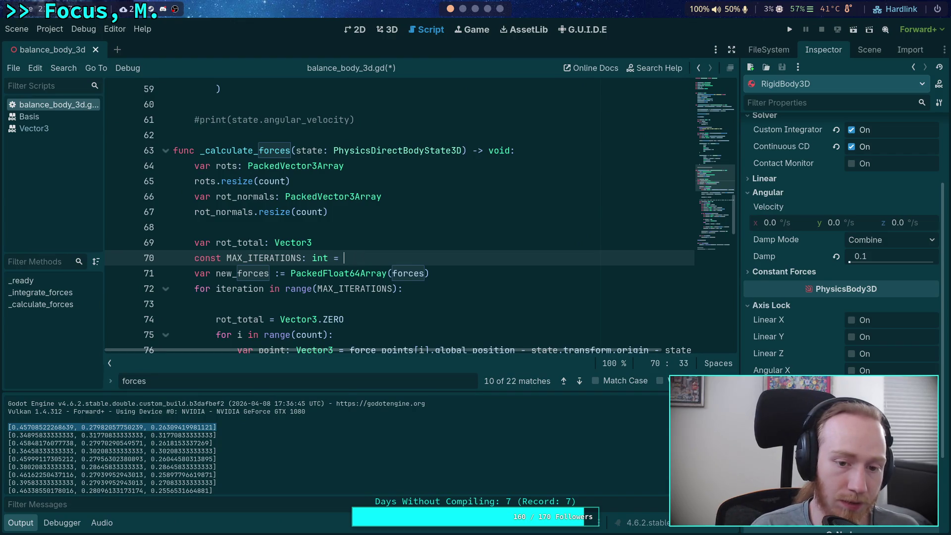
text(1)
key(ctrl+s)
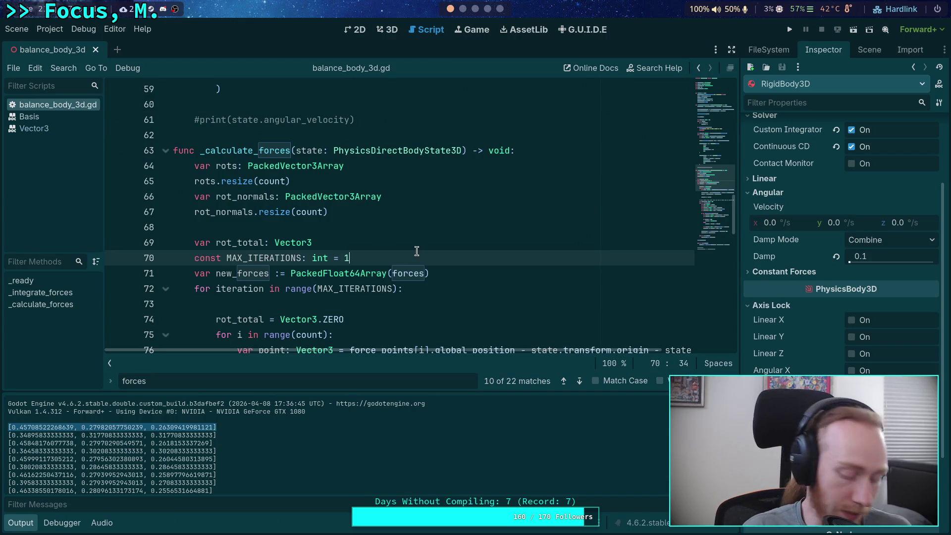
key(F5)
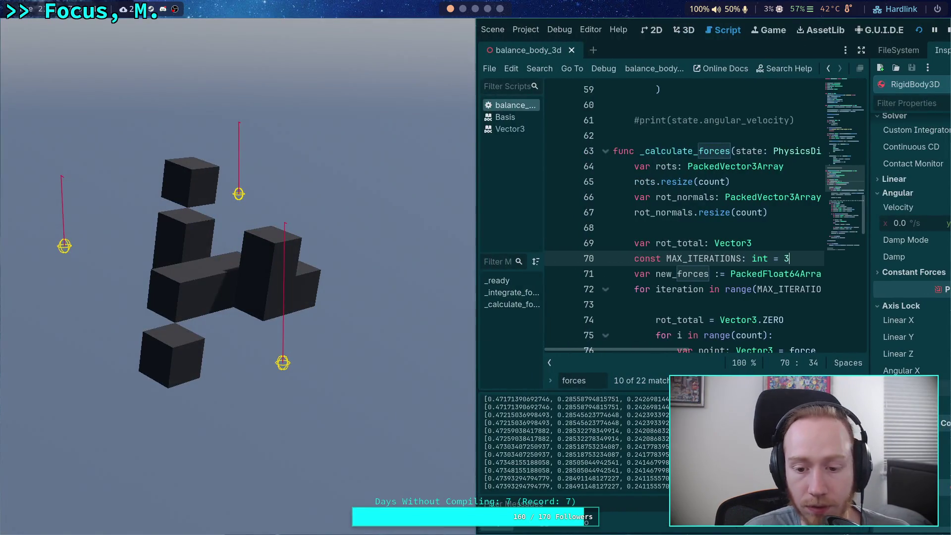
scroll(562, 415, up, 5)
drag(485, 435, 664, 435)
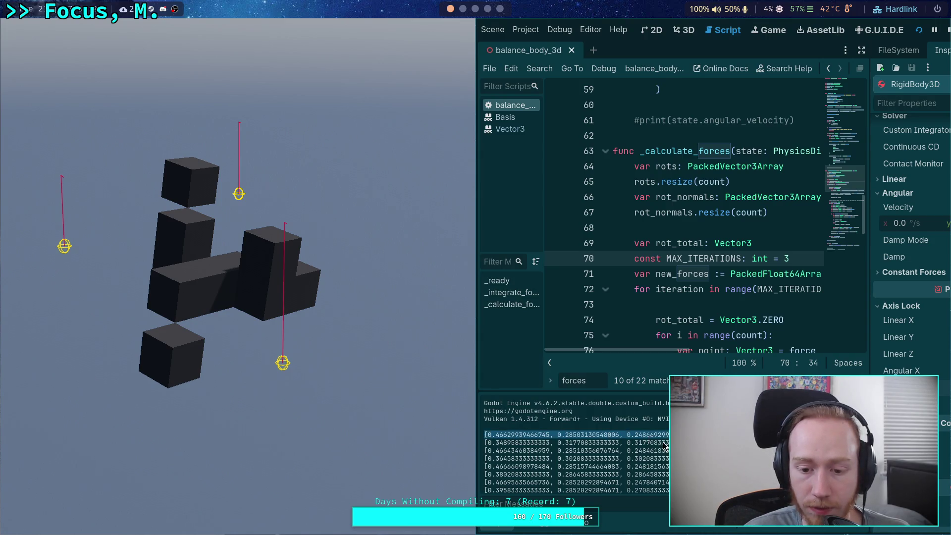
click(463, 9)
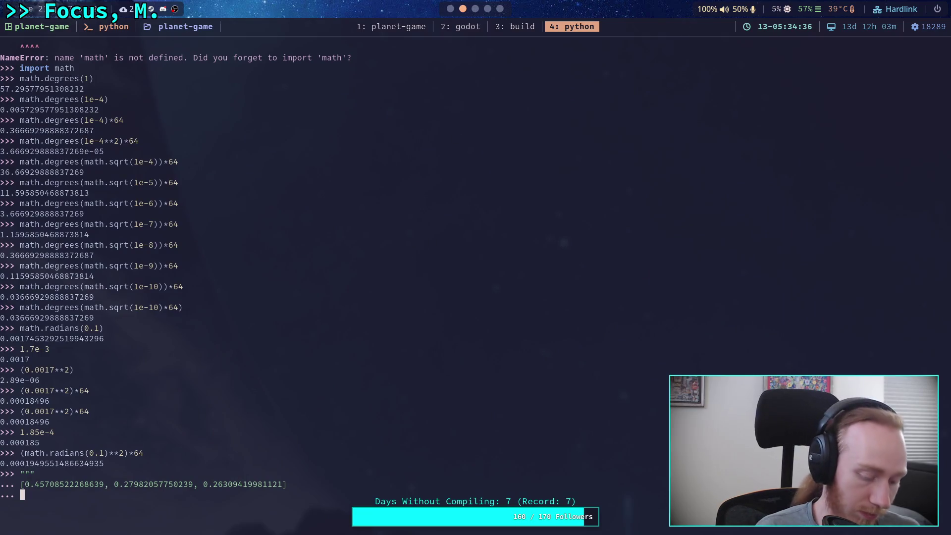
text([0.46629939466745, 0.28503130548006, 0.2486692998525])
key(Return)
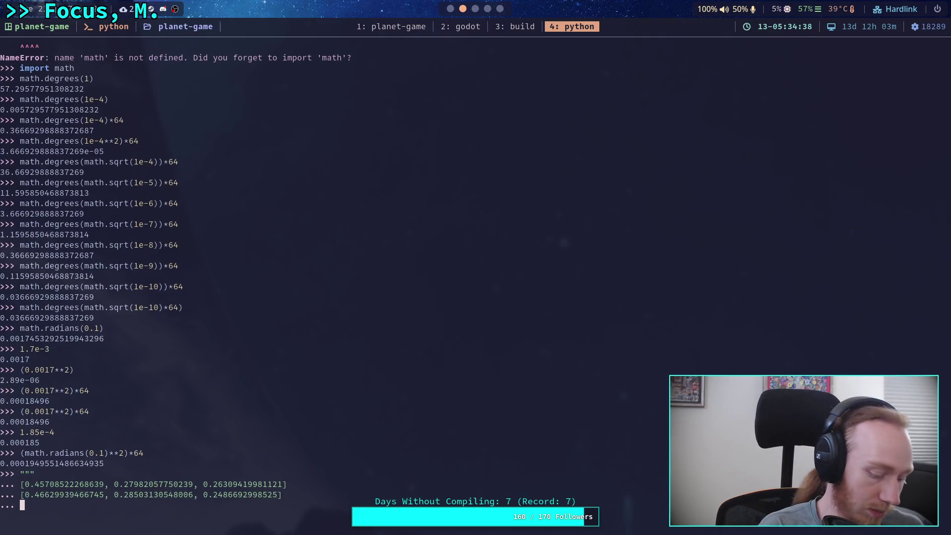
key(super+1)
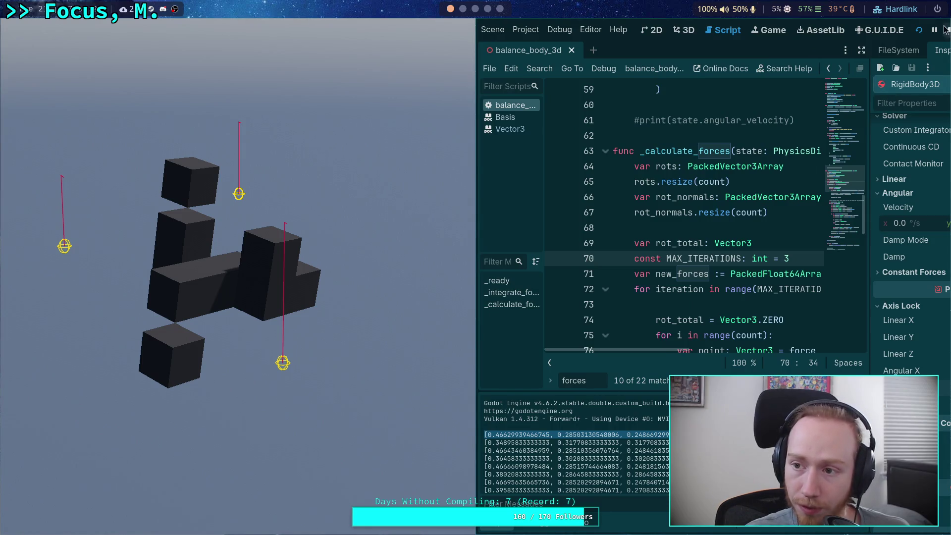
Rerun with MAX_ITERATIONS at 5 and copy its first force vector into the Python string.
click(947, 30)
key(BackSpace)
text(5)
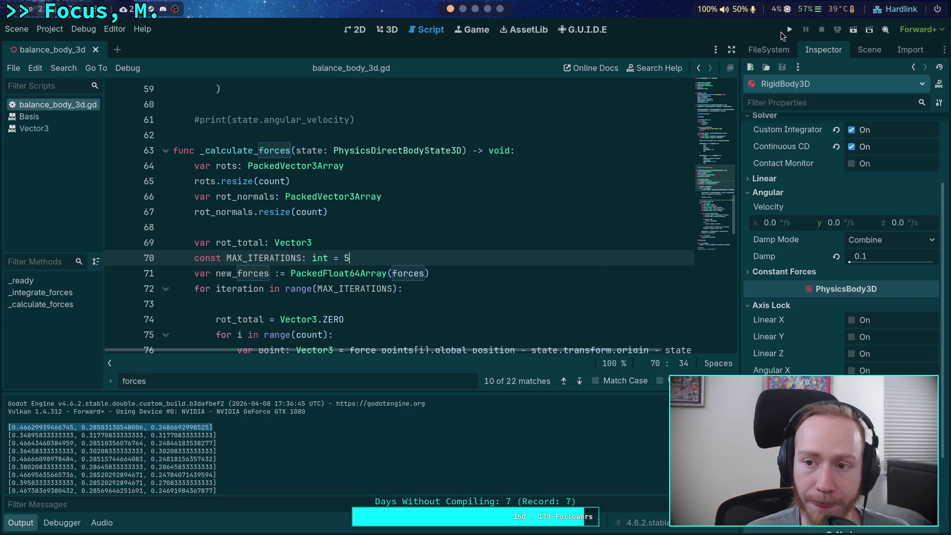
click(790, 29)
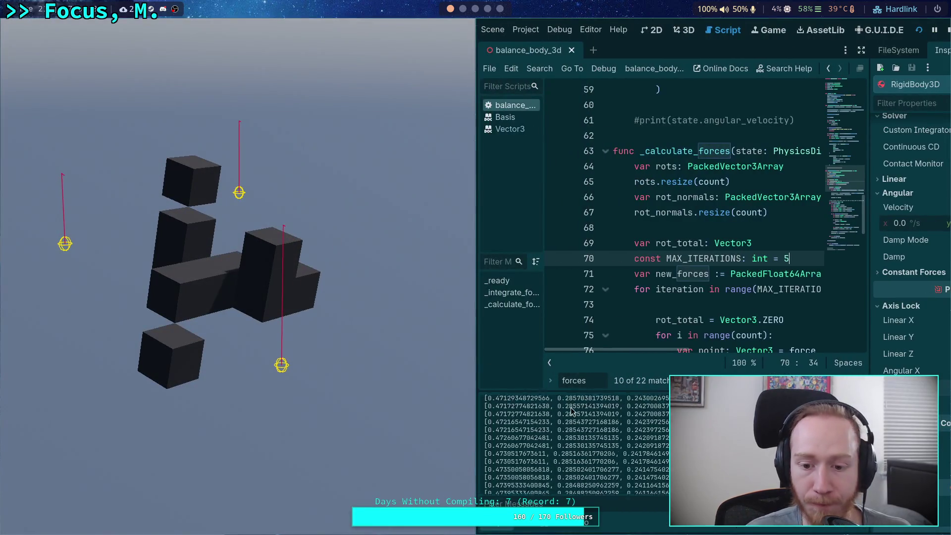
scroll(585, 425, up, 2)
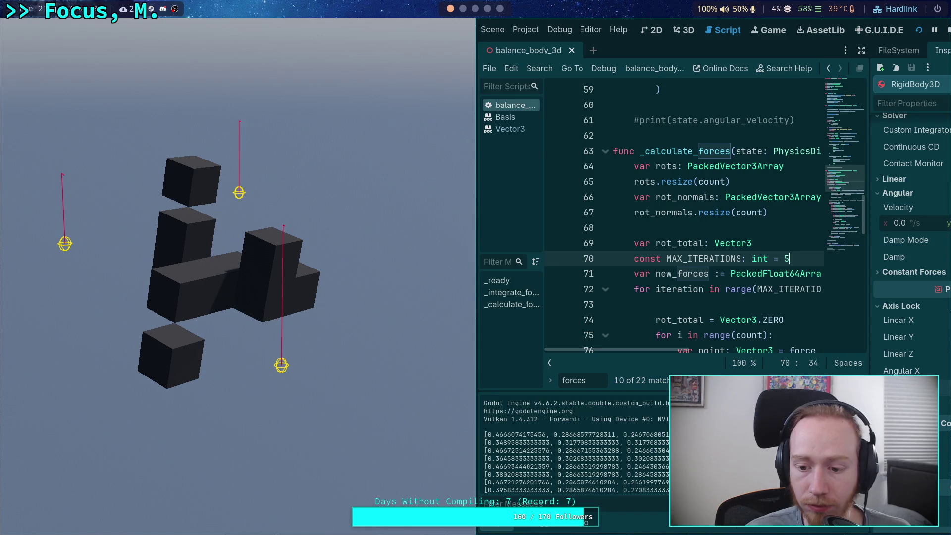
drag(664, 434, 484, 435)
right_click(506, 441)
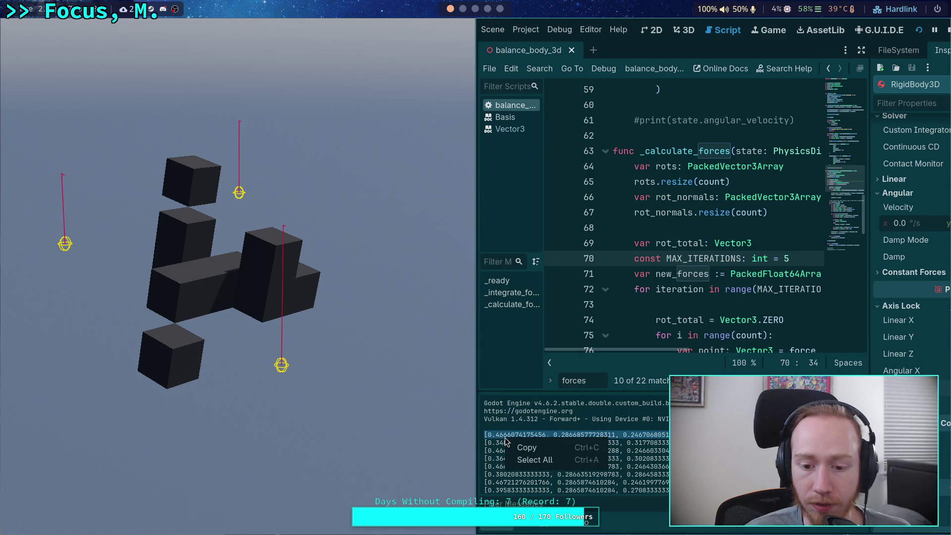
click(526, 448)
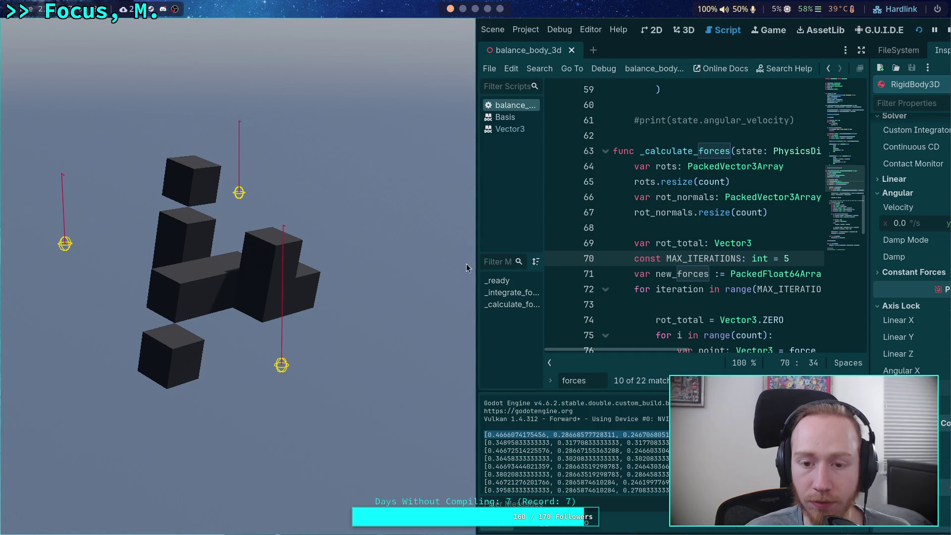
key(super+4)
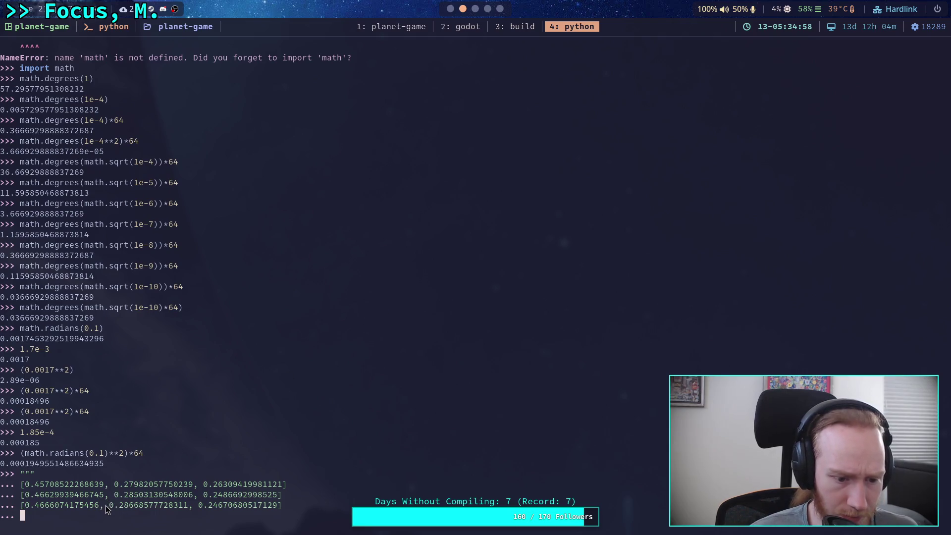
key(Up)
key(Right)
key(Right)
key(Right)
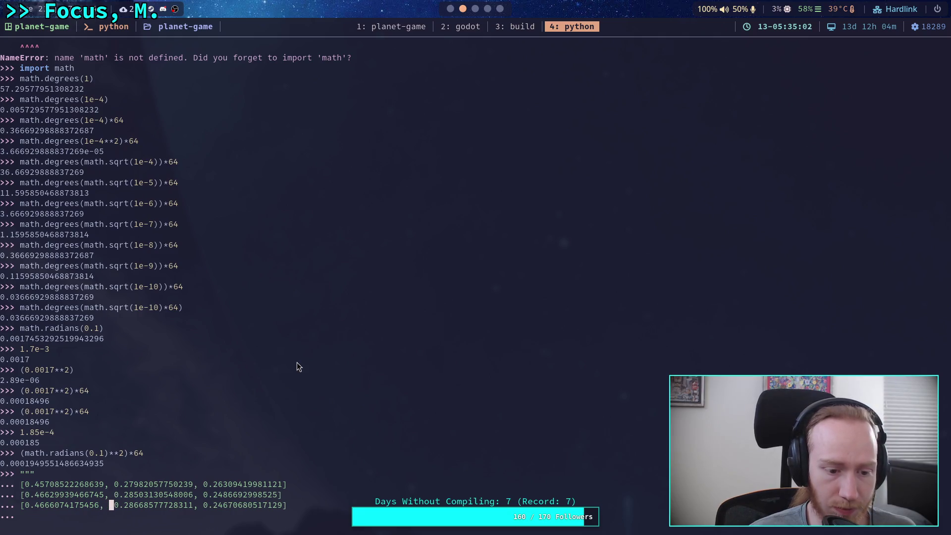
Run the game with MAX_ITERATIONS at 9 and copy the first printed force vector.
key(super+2)
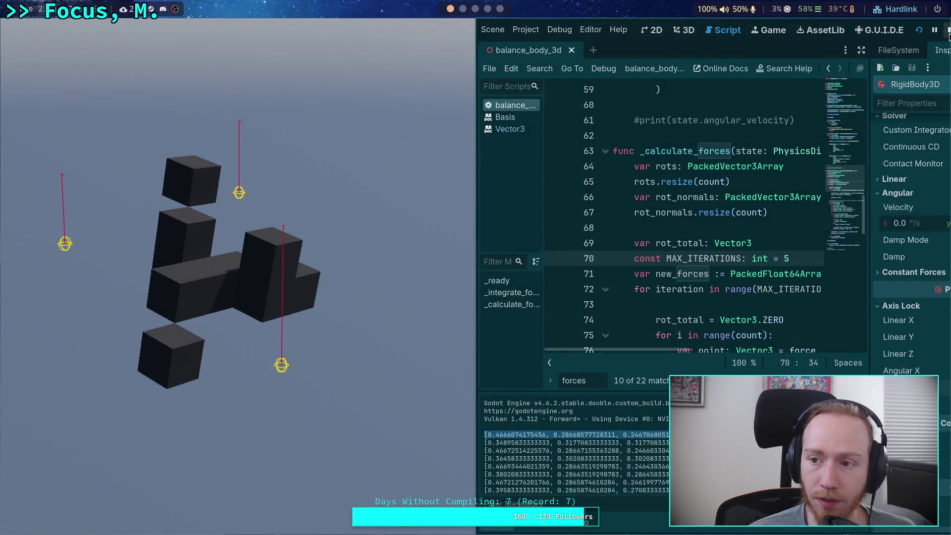
key(BackSpace)
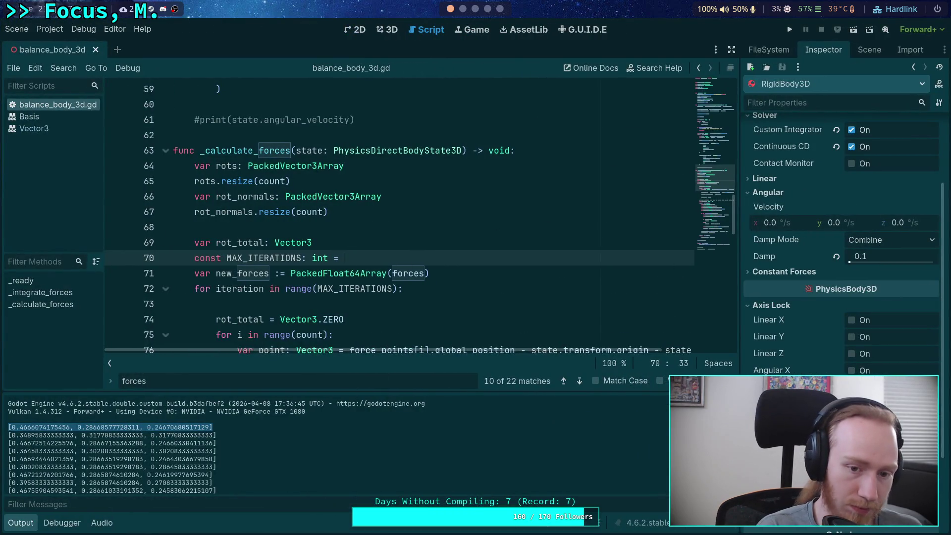
text(9)
key(F5)
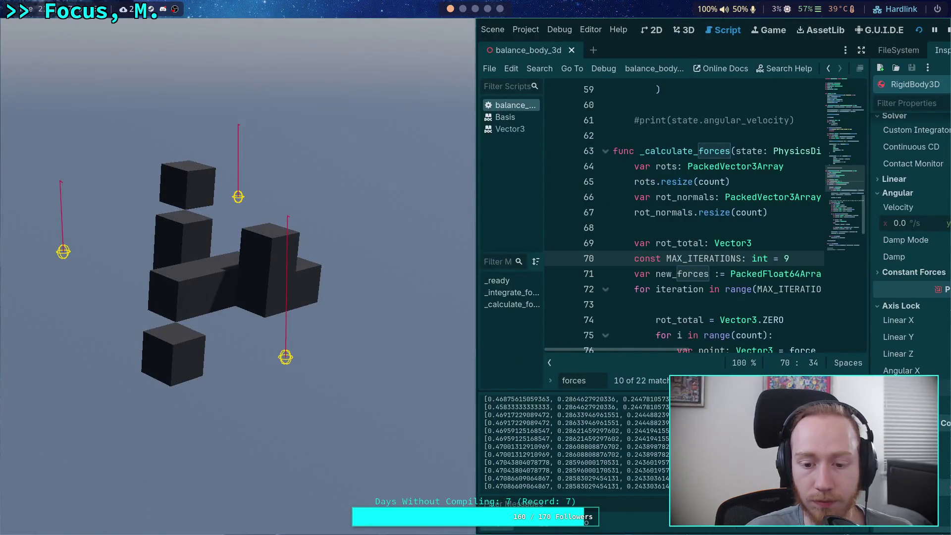
drag(672, 435, 483, 435)
right_click(510, 433)
click(524, 441)
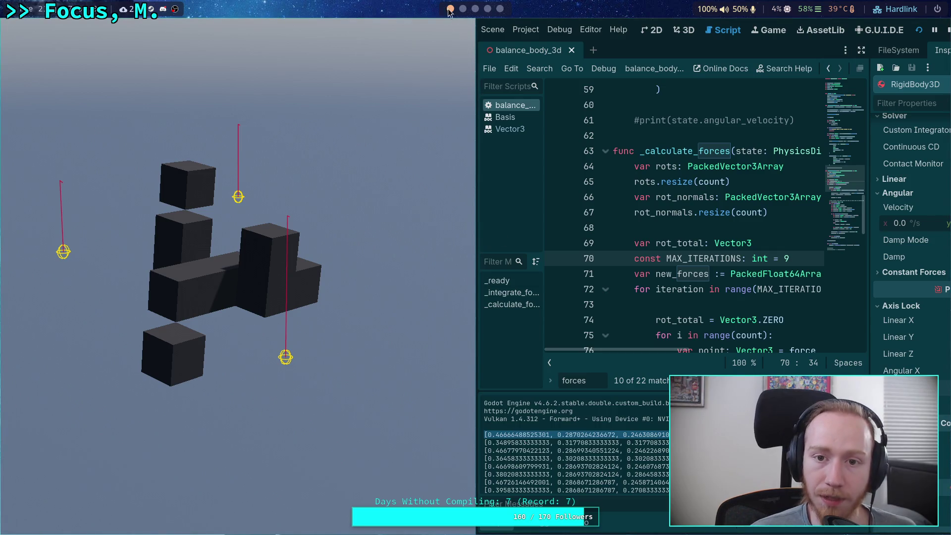
key(super+2)
key(Right)
key(Right)
key(Right)
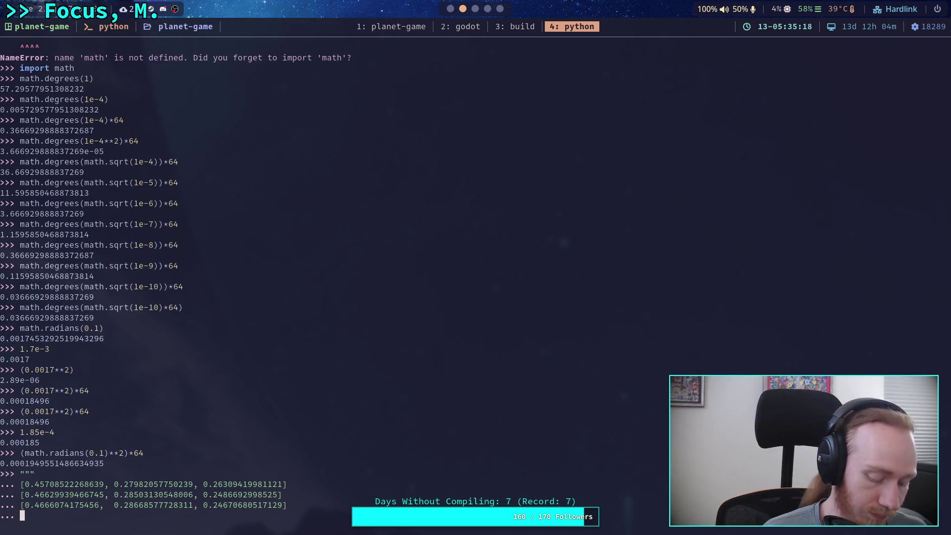
Paste the 9-iteration force vector, starting 0.46666488525301, into the Python string.
key(ctrl+shift+v)
key(Return)
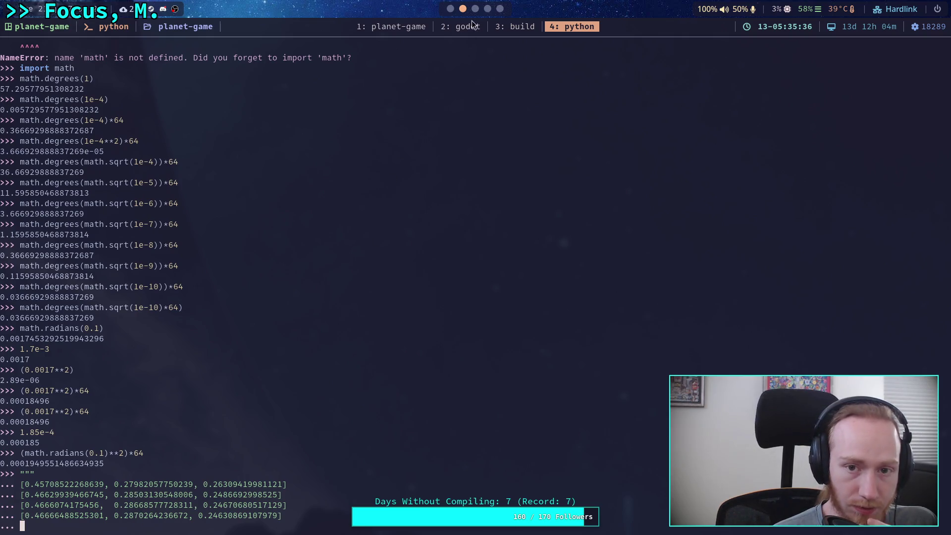
click(452, 10)
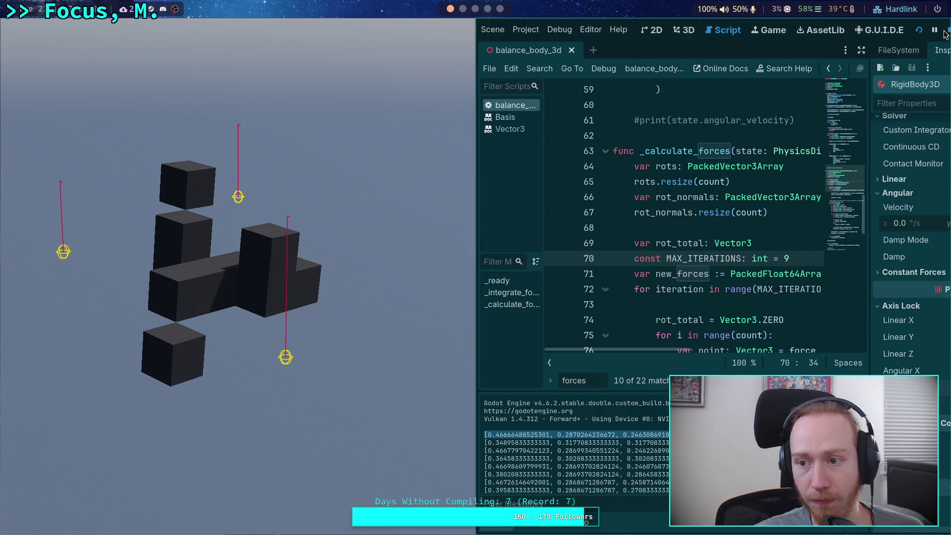
Raise MAX_ITERATIONS on line 70 from 9 to 16 and test-run the body.
click(948, 30)
text(16)
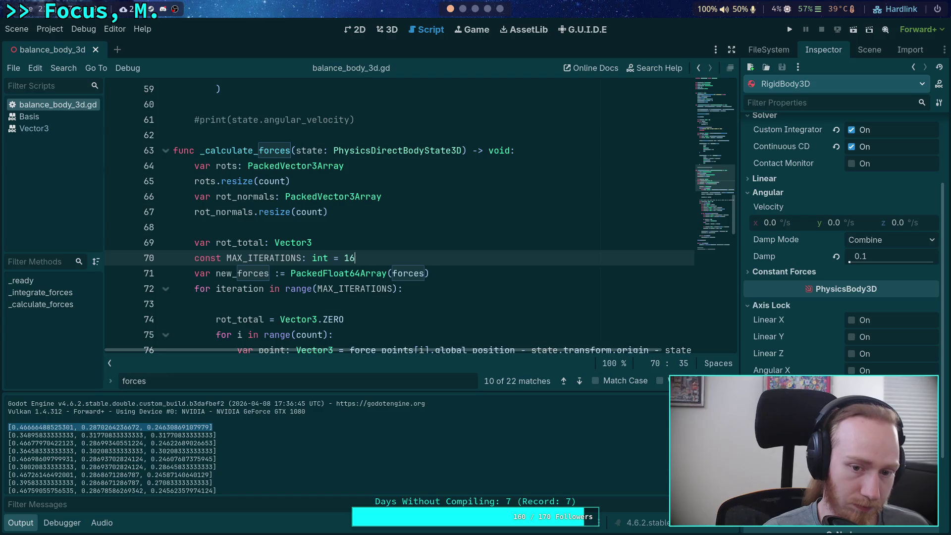
key(F5)
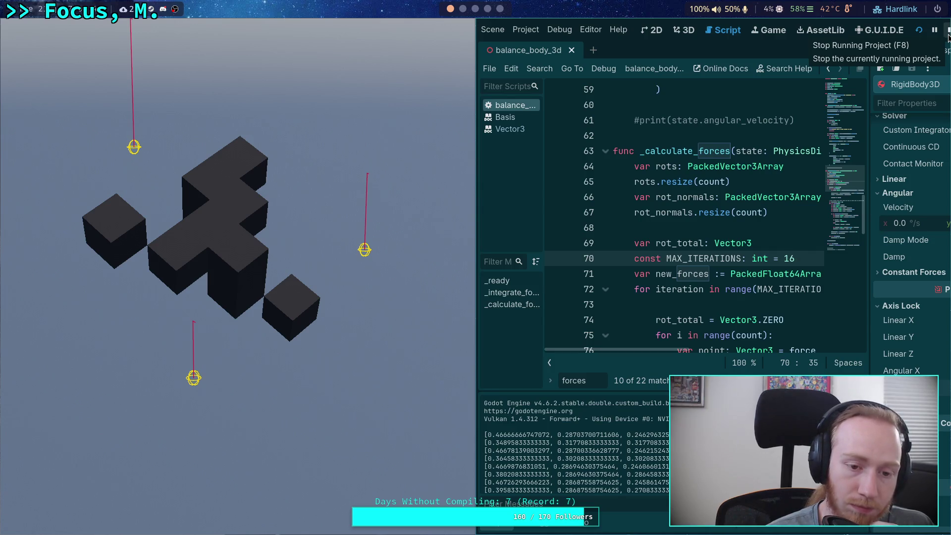
click(948, 34)
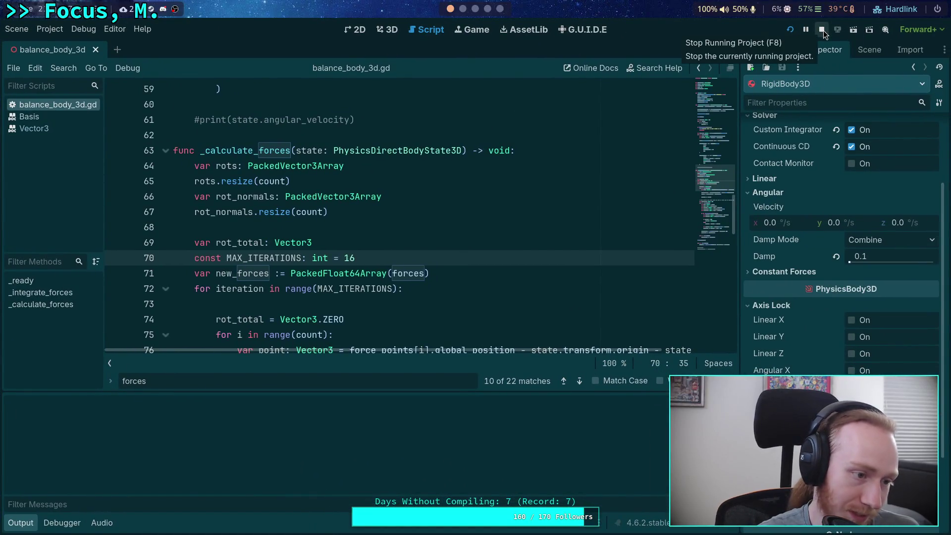
Rerun the 16-iteration body slowed to 0.25 time scale, then stop it.
click(823, 31)
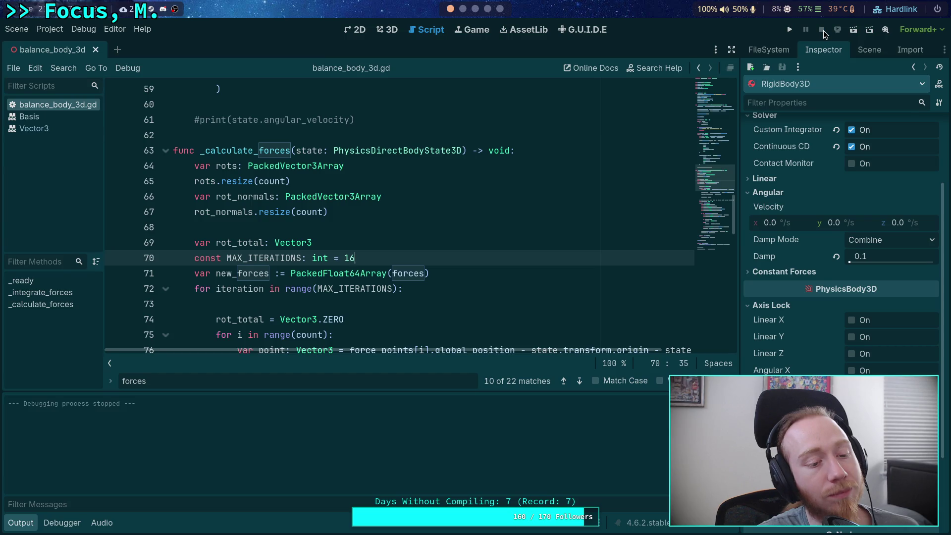
click(790, 30)
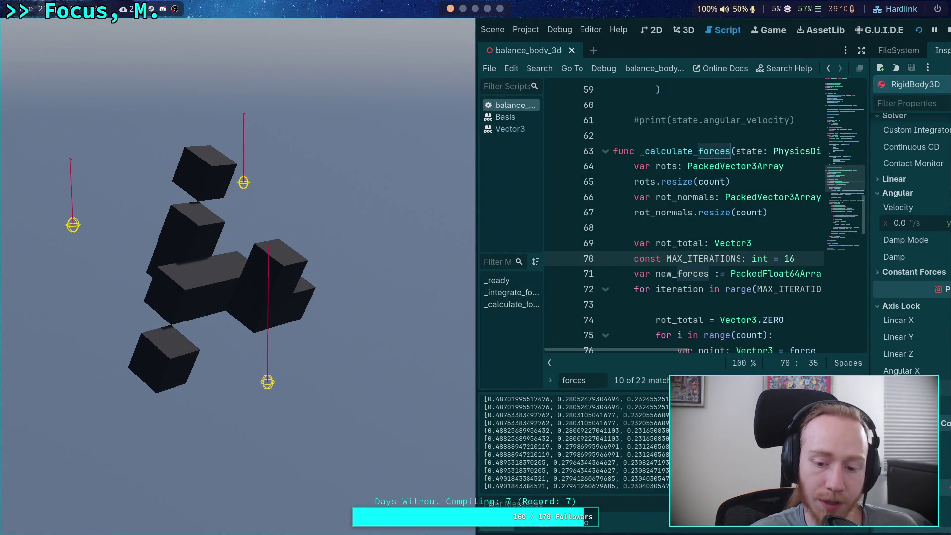
key(minus)
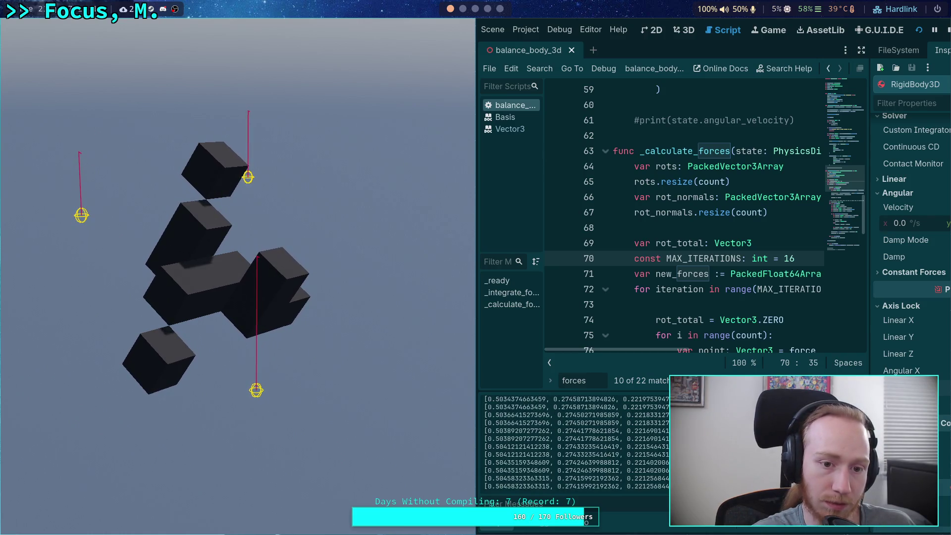
key(minus)
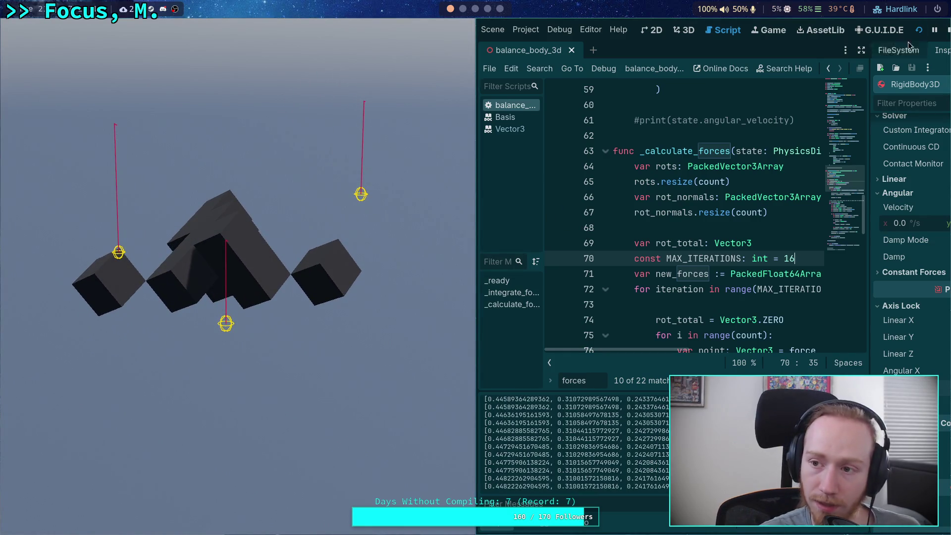
key(F8)
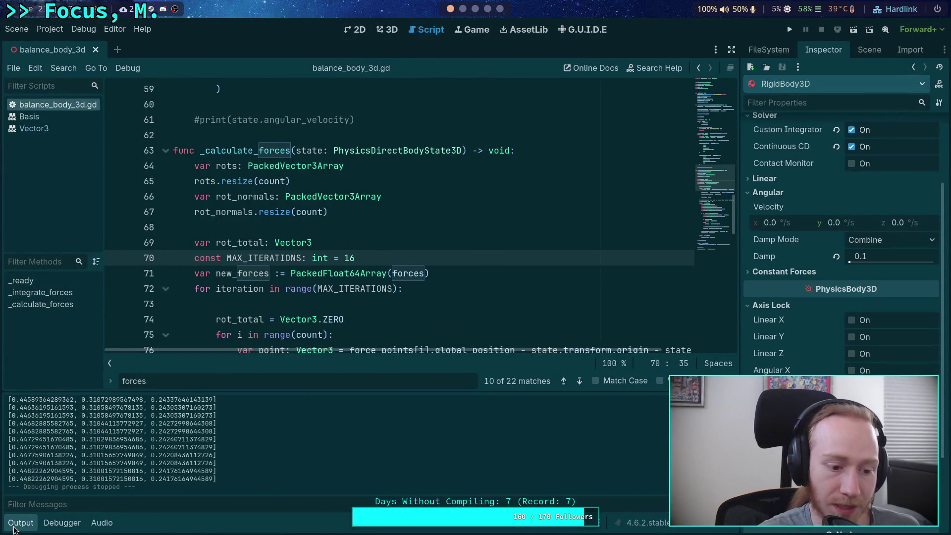
Change line 113's move_toward step to 10.0 * state.step, save, and test-run it.
click(22, 528)
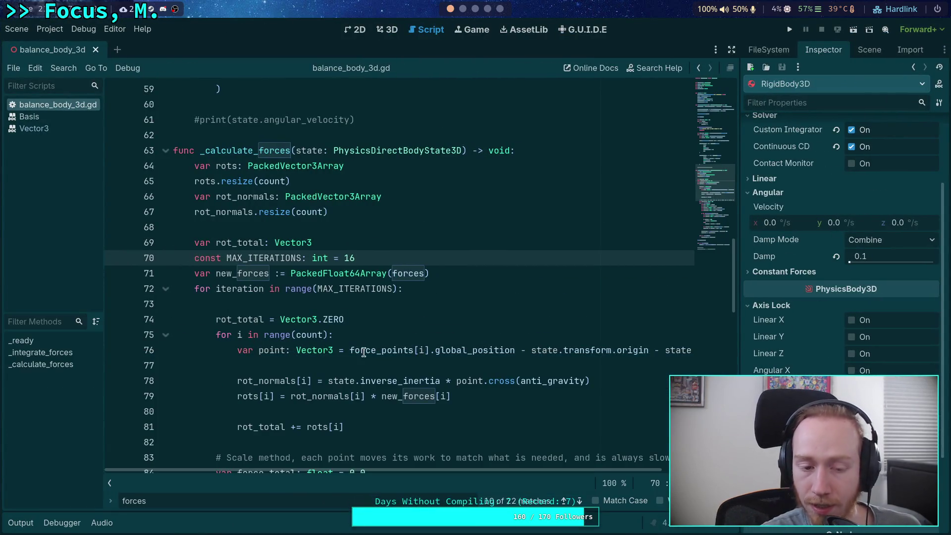
click(715, 240)
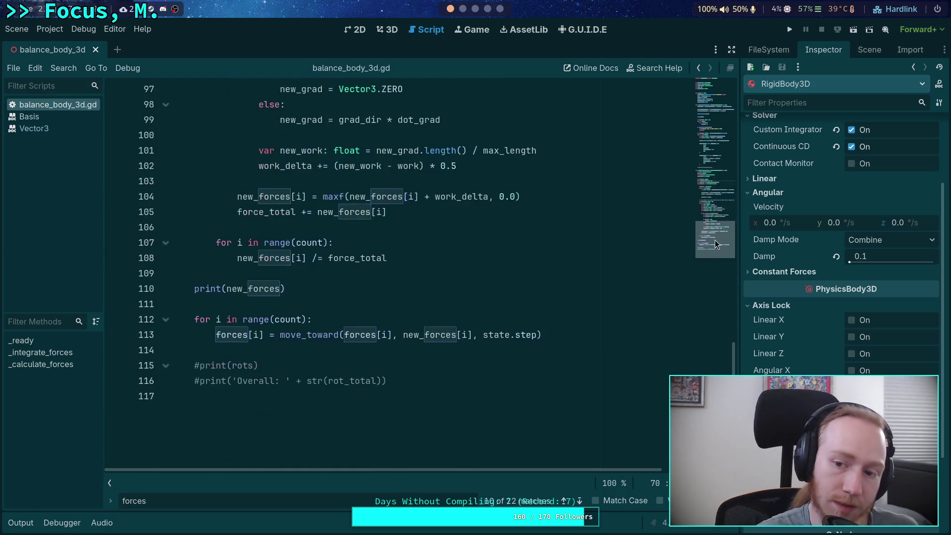
click(478, 331)
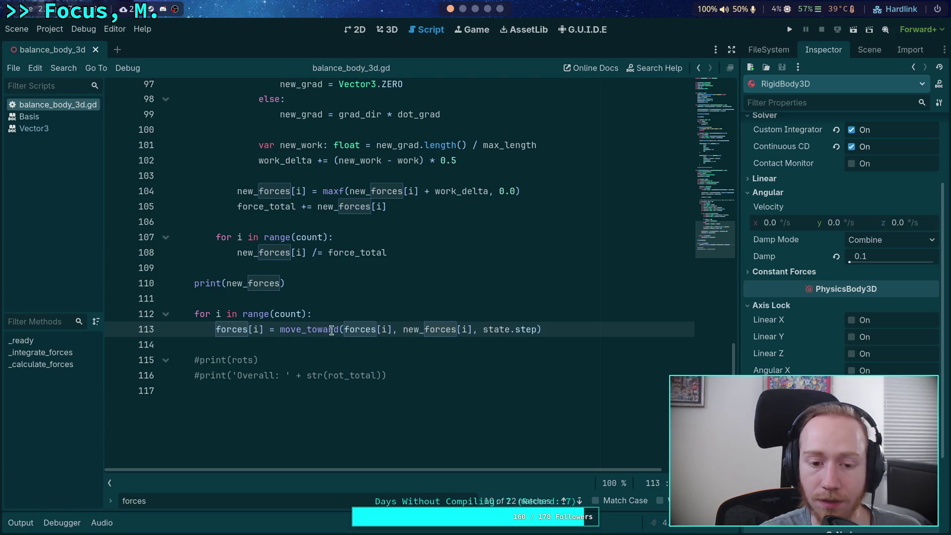
mouse_move(311, 331)
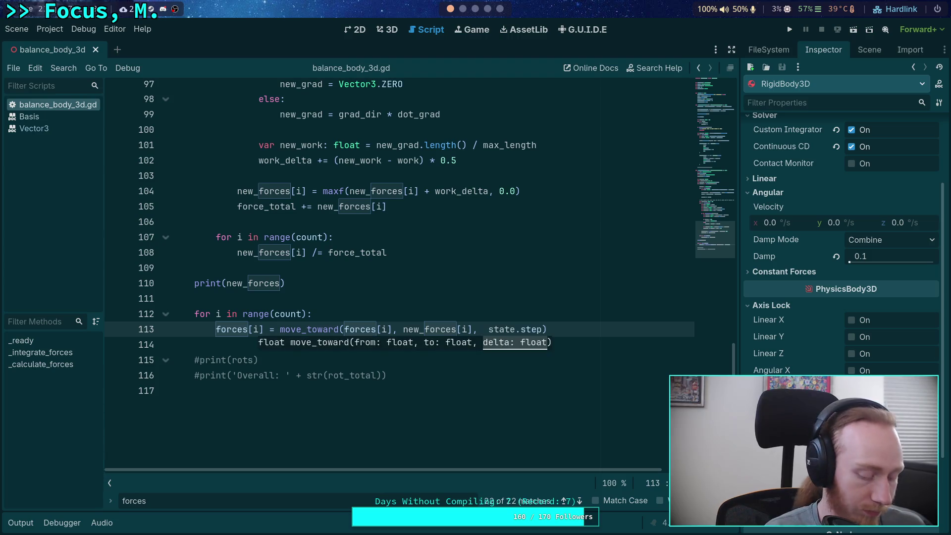
text(10.0)
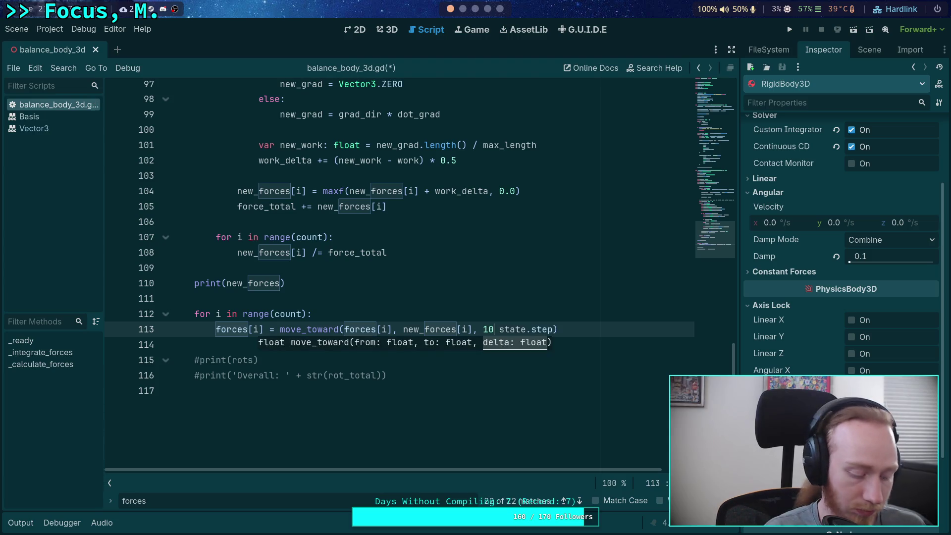
text( *)
key(ctrl+s)
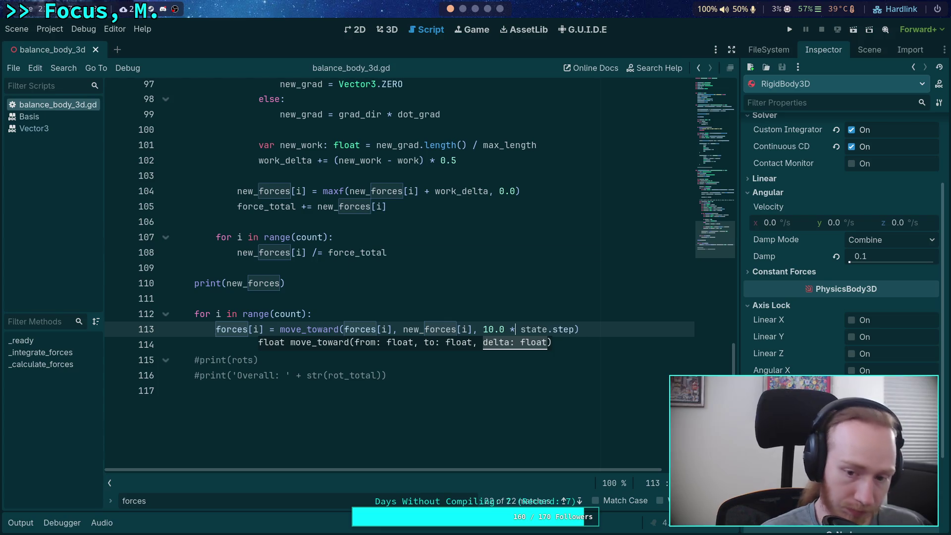
click(790, 29)
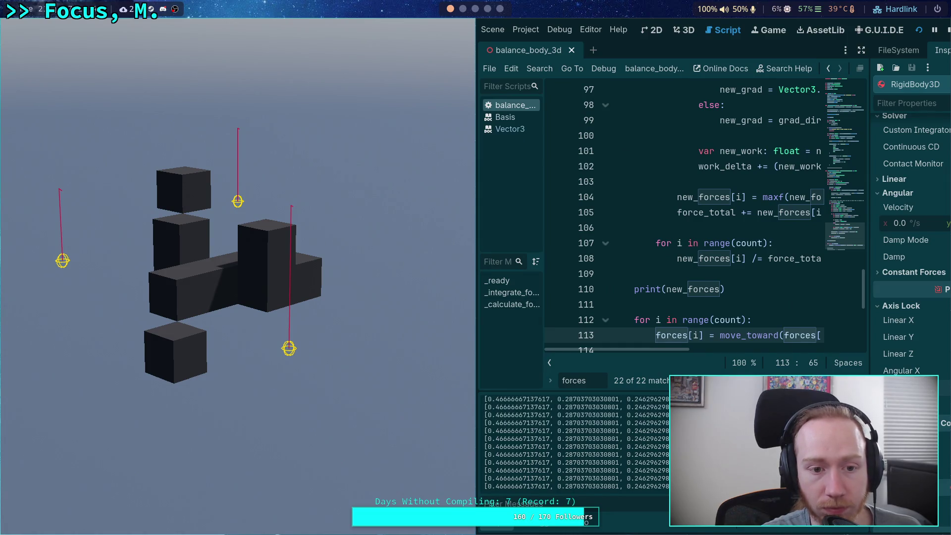
click(948, 29)
scroll(325, 201, up, 3)
Set MAX_ITERATIONS on line 70 to 1, save, and test-run the body.
scroll(325, 201, up, 9)
double_click(348, 227)
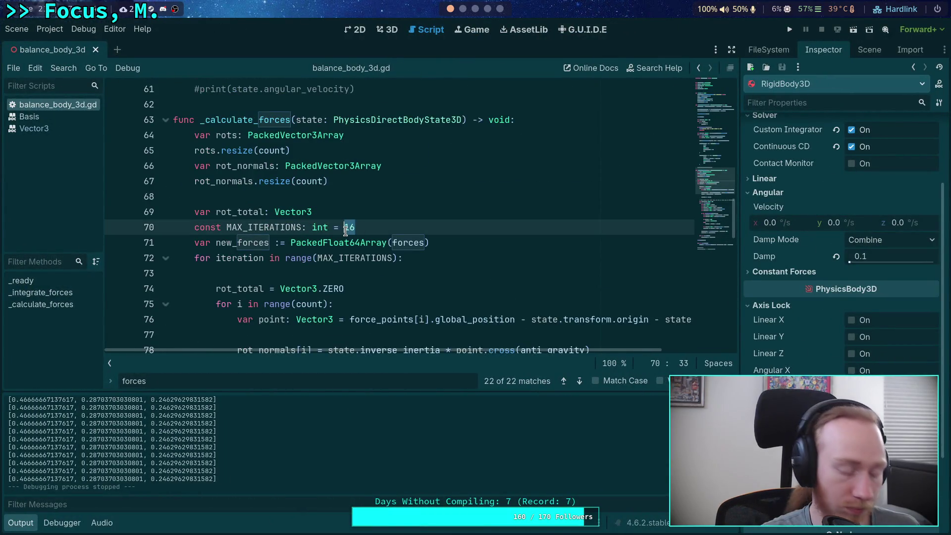
text(1)
key(ctrl+s)
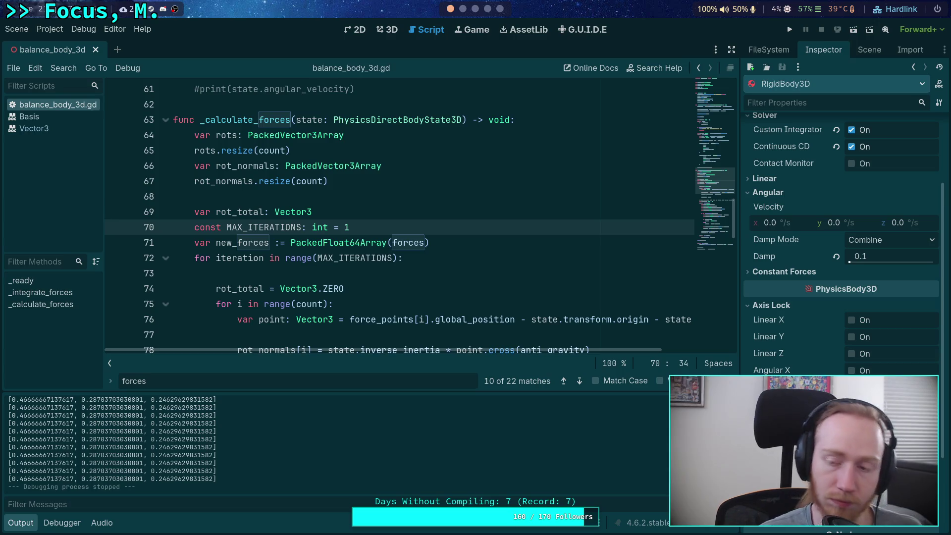
click(790, 30)
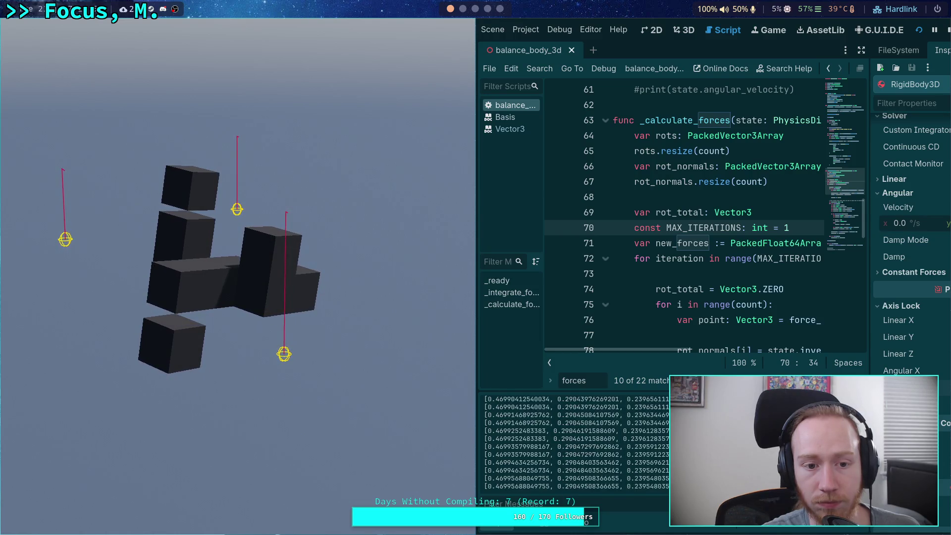
key(F5)
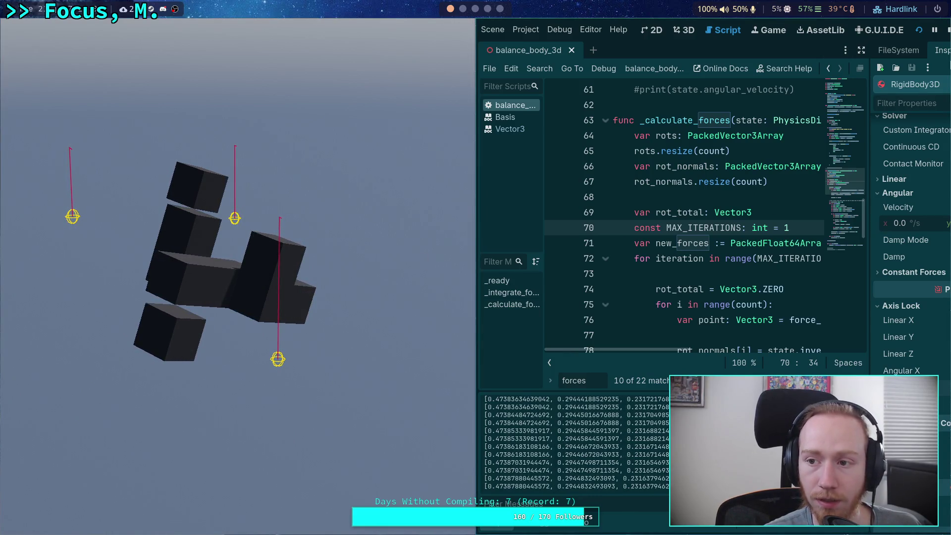
key(F8)
scroll(426, 289, down, 5)
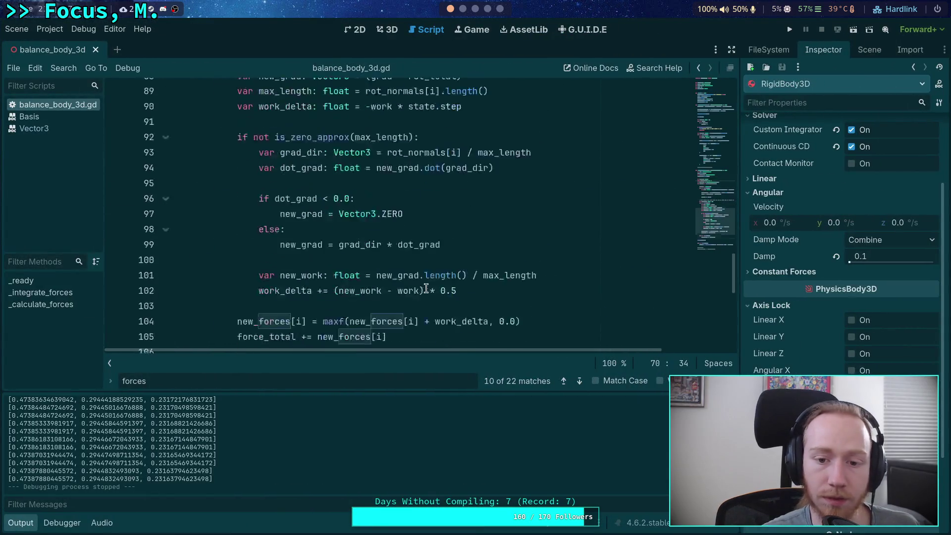
Test line 113's move_toward rate at 2.0, then at 3.0, times state.step.
scroll(426, 288, down, 6)
double_click(483, 196)
text(2)
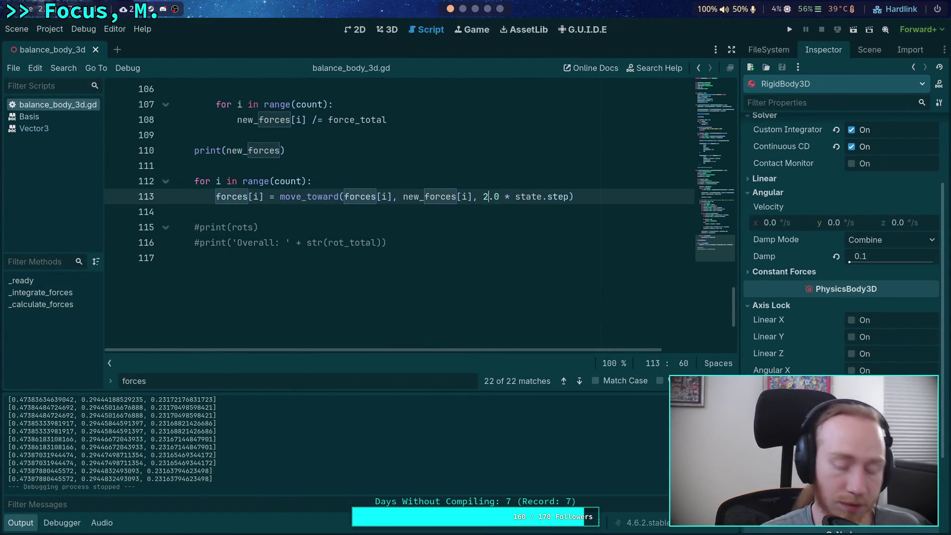
key(F5)
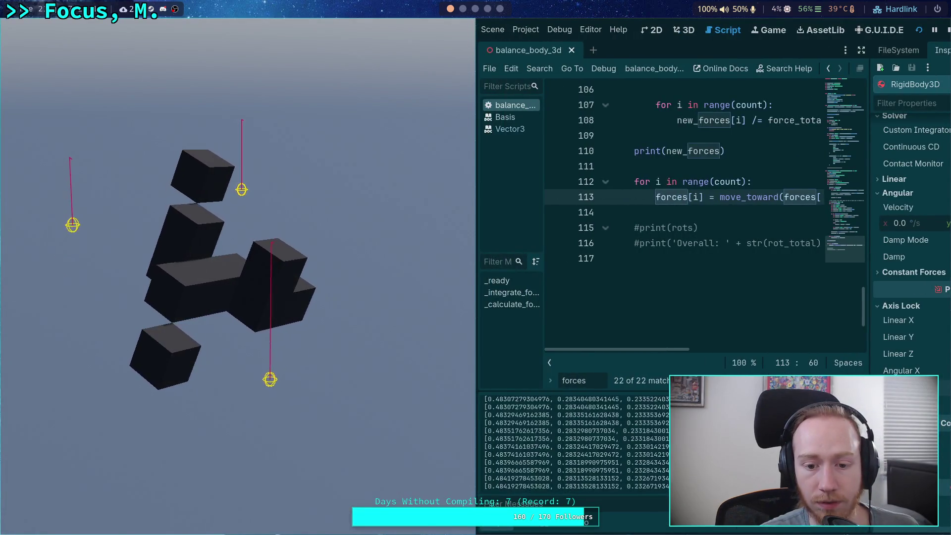
click(948, 30)
double_click(491, 201)
text(3.0 * state.step)
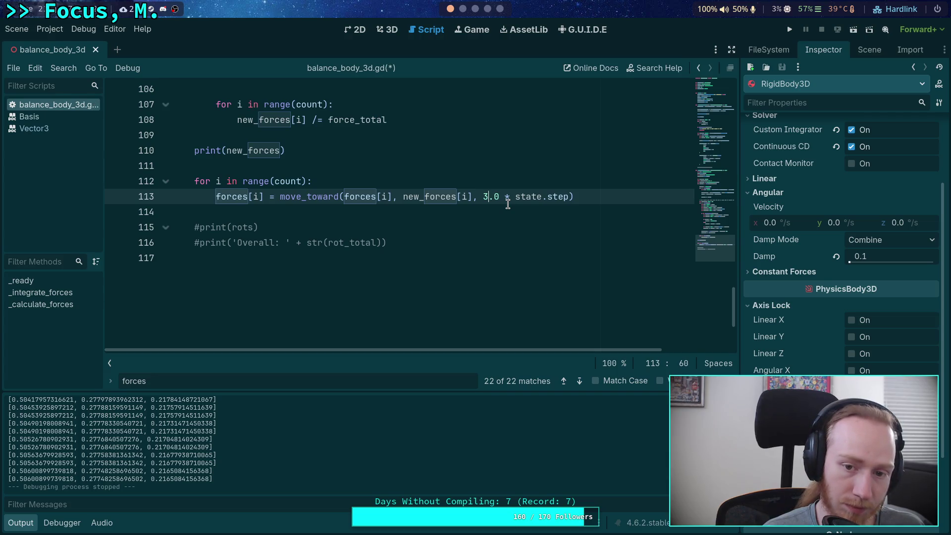
key(F5)
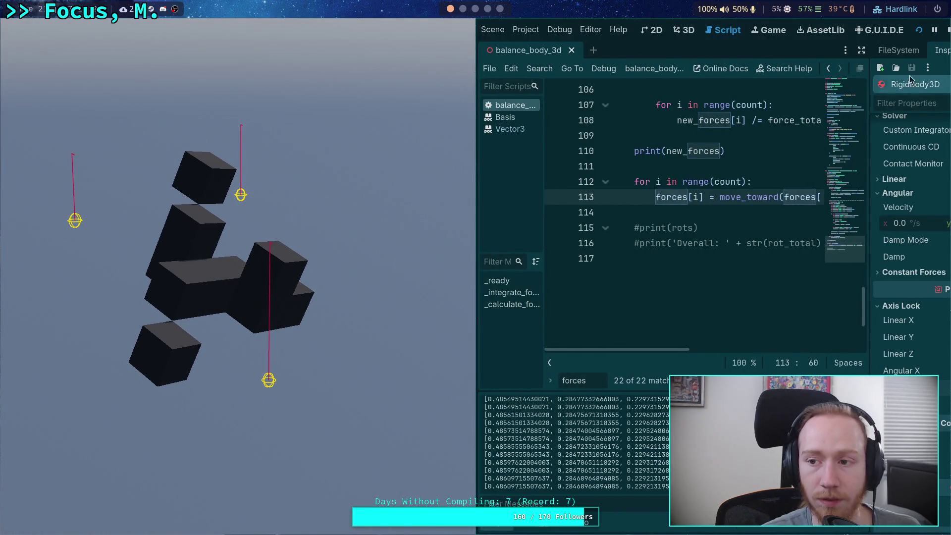
click(946, 36)
Change the move_toward rate to 4.0 * state.step and test-run again.
key(BackSpace)
text(4.0 * state.step)
key(F5)
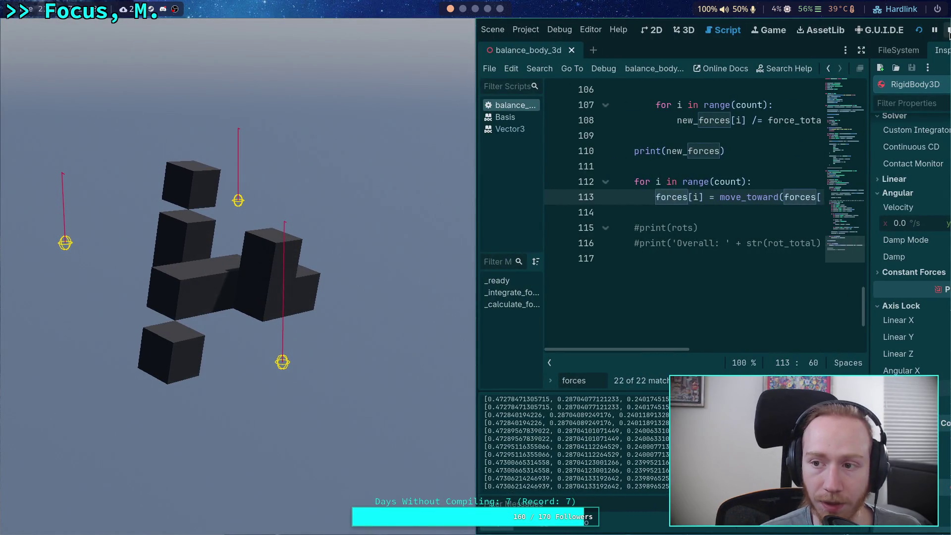
key(F8)
scroll(646, 216, up, 15)
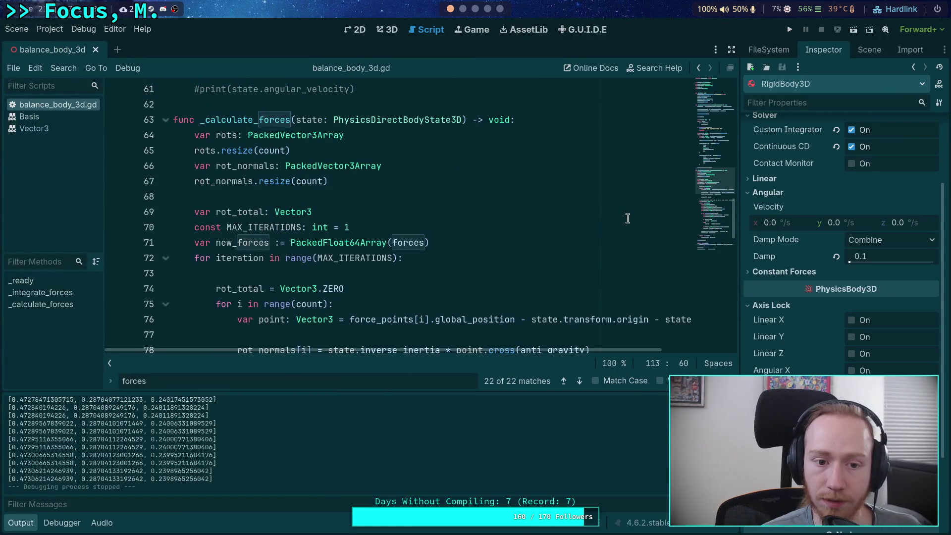
Set MAX_ITERATIONS on line 70 to 2 and test-run the body.
click(355, 227)
key(BackSpace)
text(2)
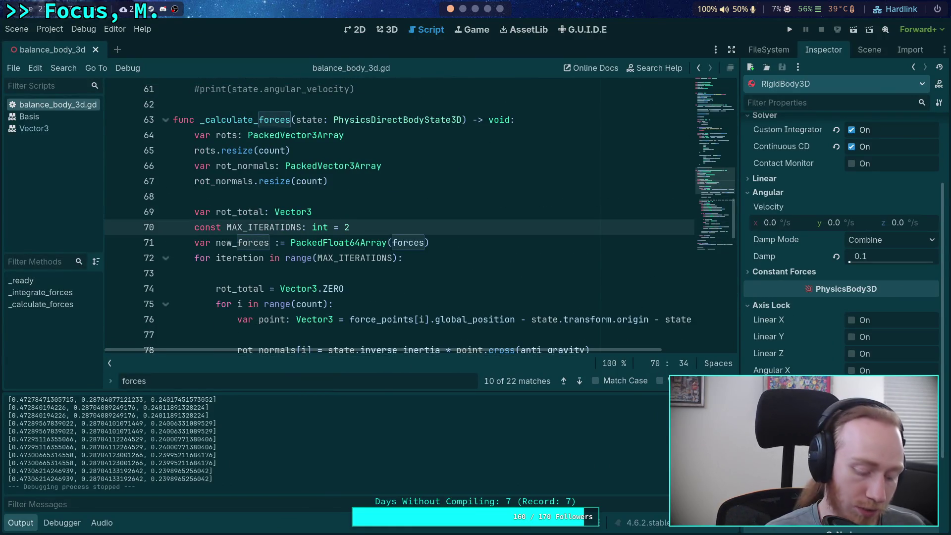
key(F5)
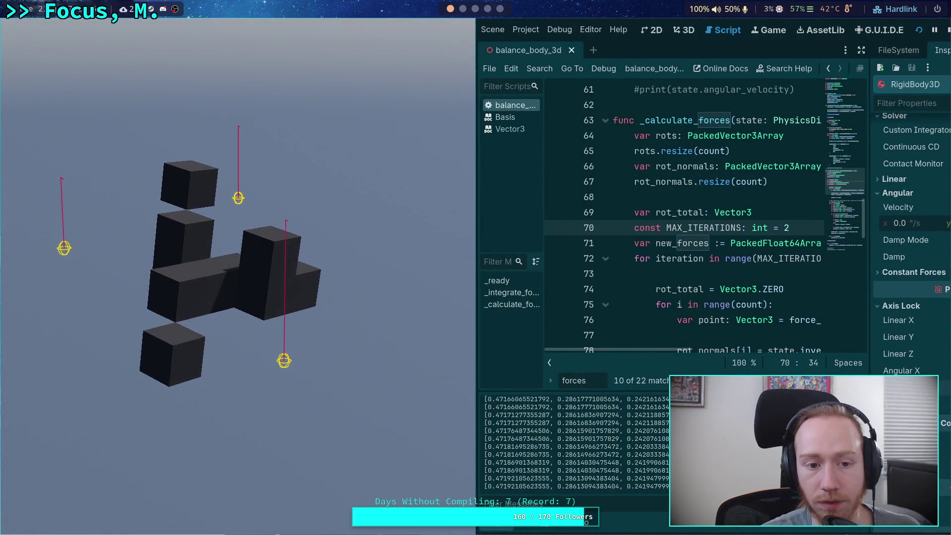
click(948, 29)
scroll(486, 256, down, 10)
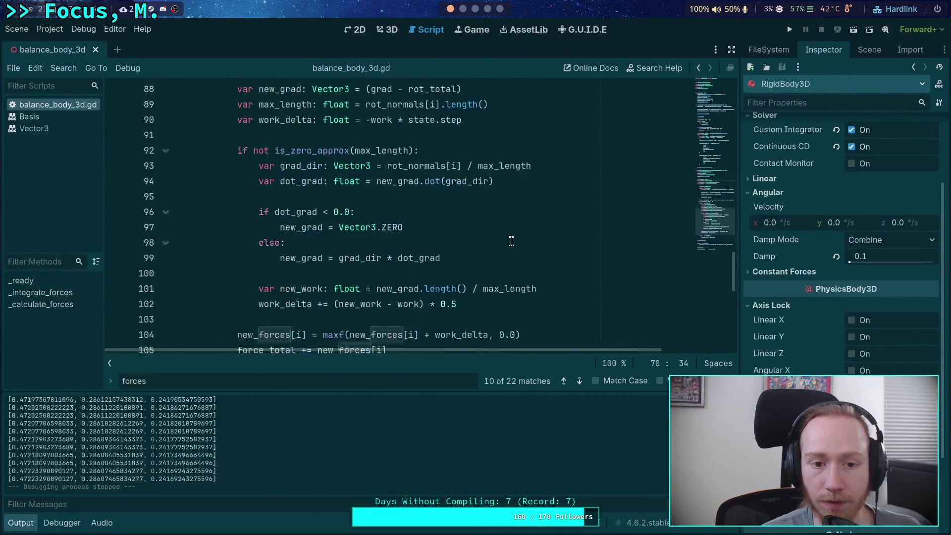
Test-run the body again with line 113's rate at 5.0 * state.step.
click(488, 243)
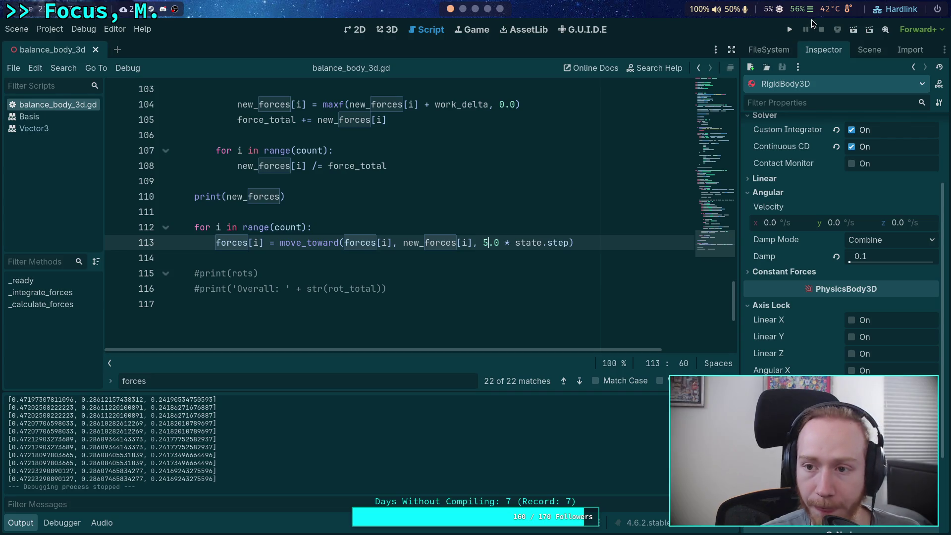
key(F5)
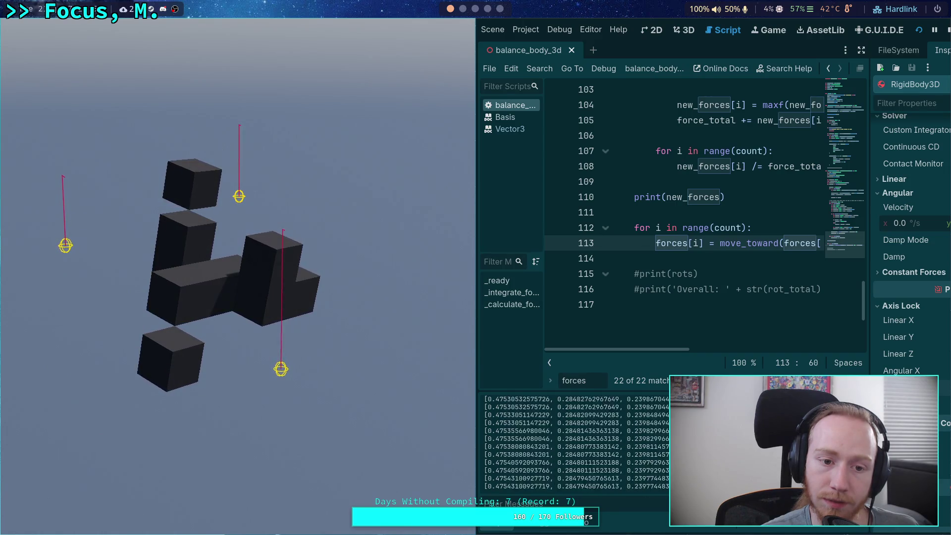
key(F8)
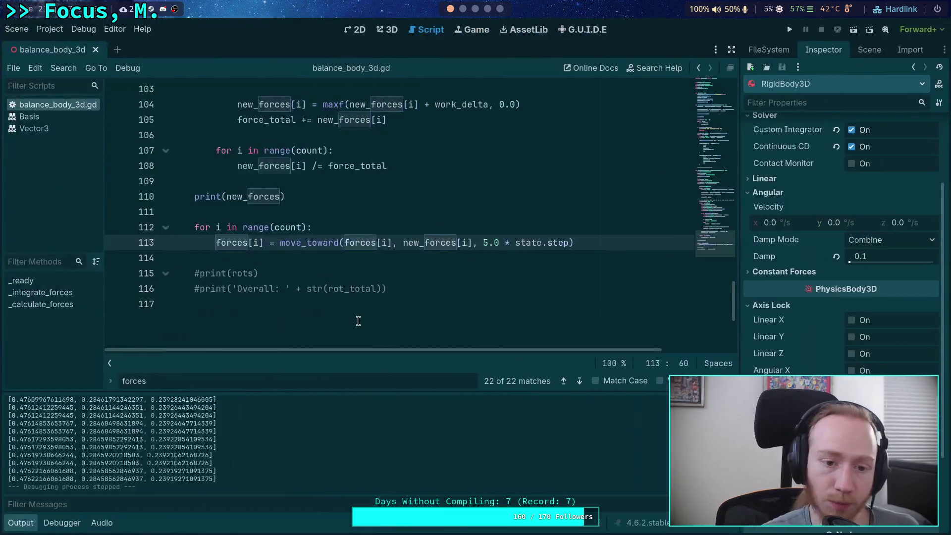
Hide the output log and highlight the move_toward loop, work_delta, -work * state.step and 0.5 factor.
key(ctrl+j)
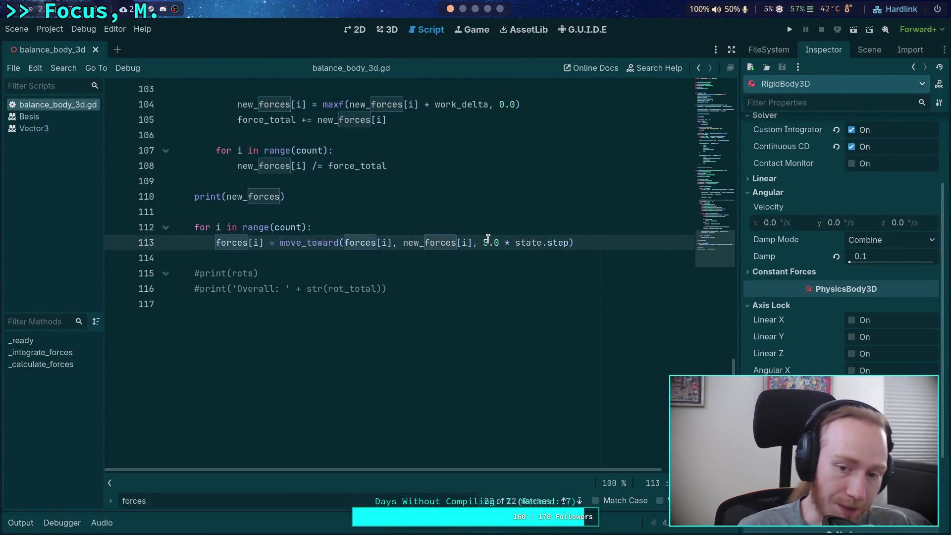
drag(592, 242, 195, 227)
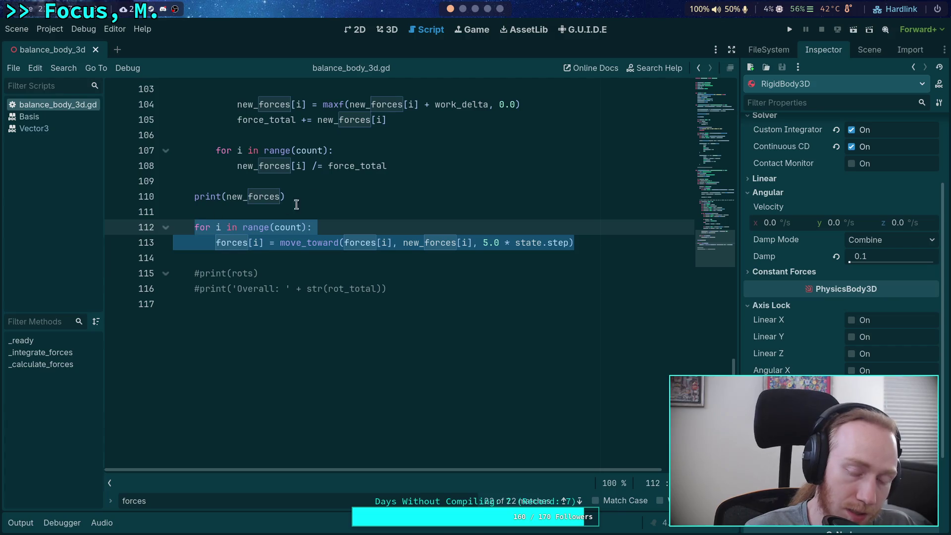
scroll(307, 218, up, 4)
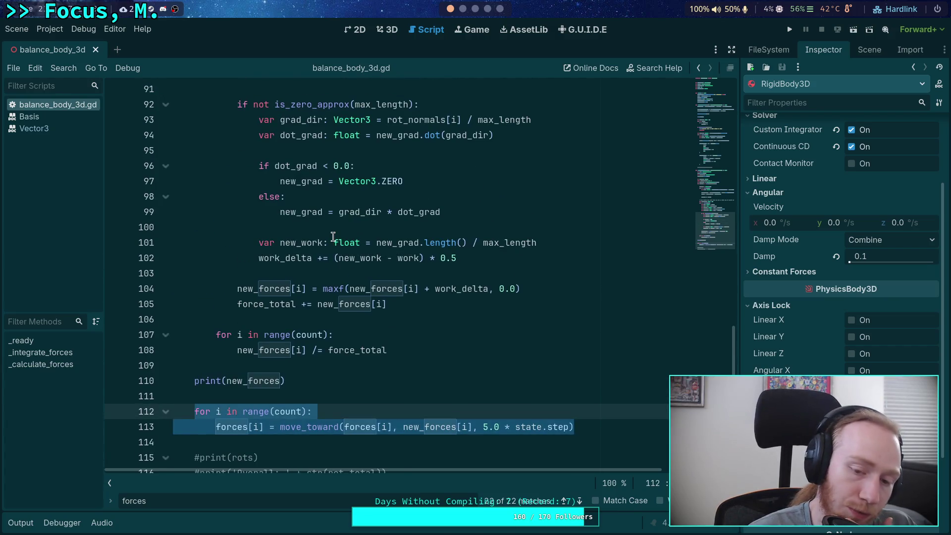
double_click(453, 284)
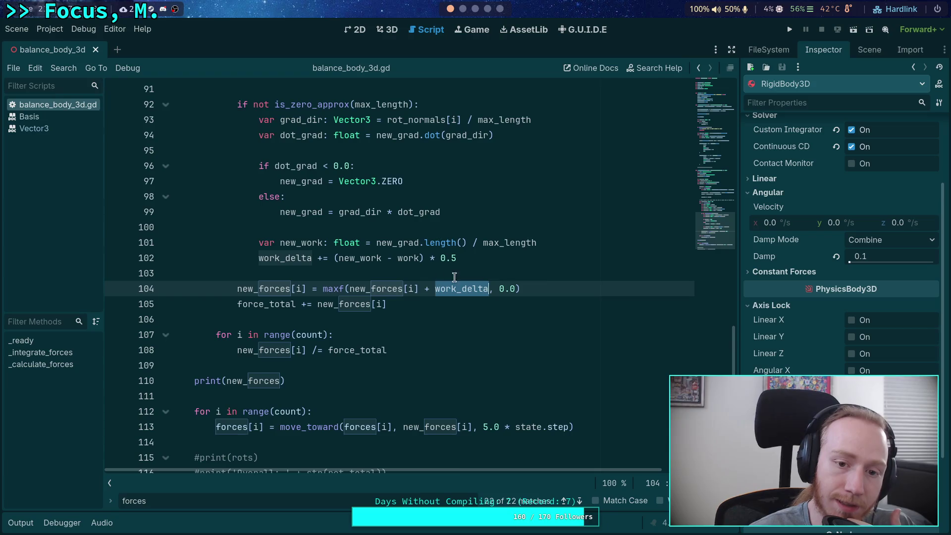
scroll(454, 278, up, 2)
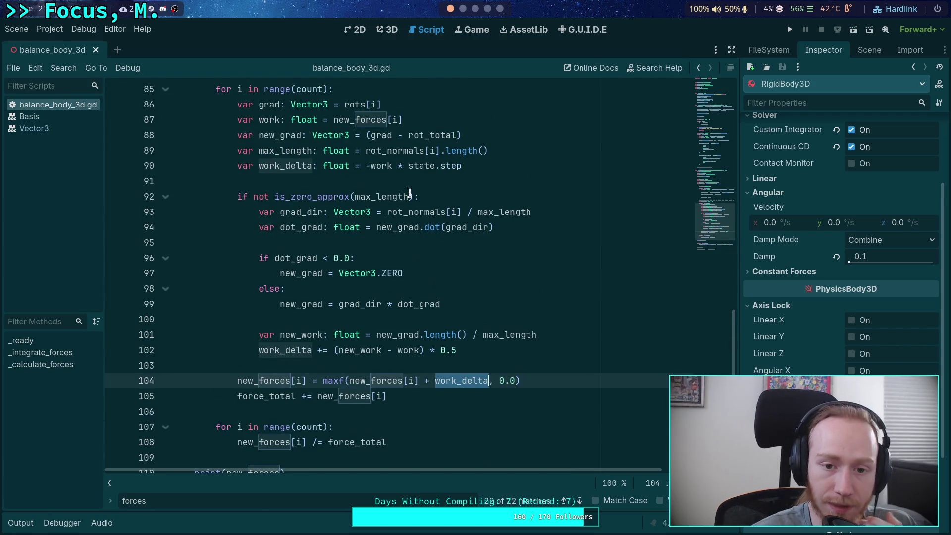
drag(365, 166, 472, 163)
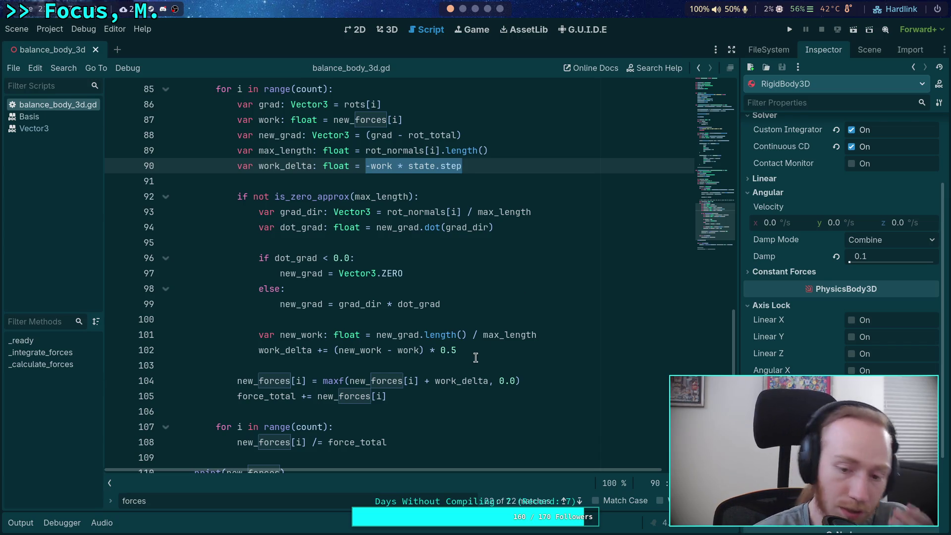
drag(459, 350, 440, 351)
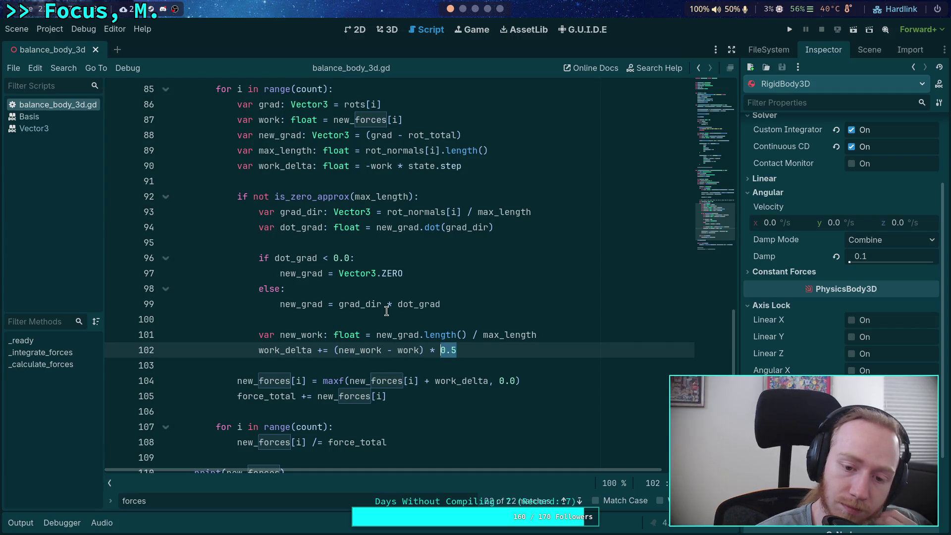
mouse_move(356, 304)
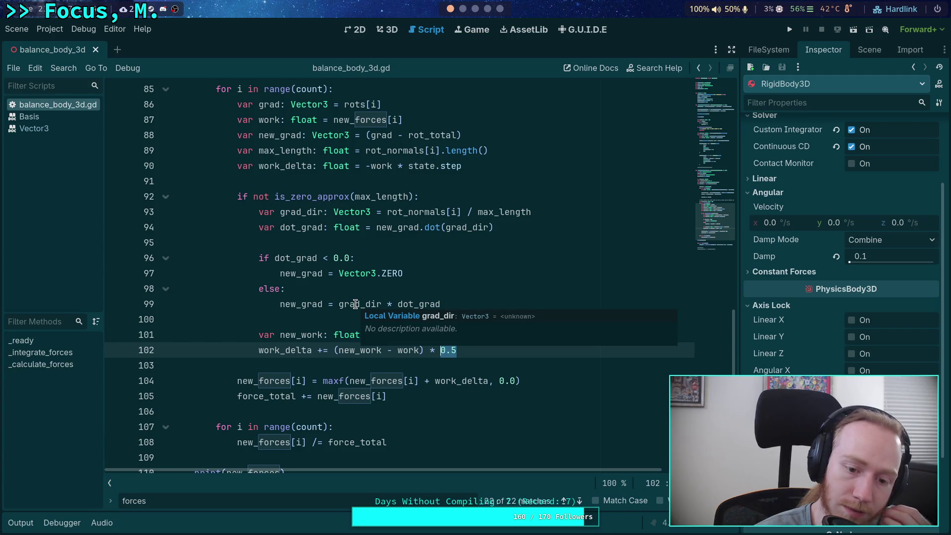
mouse_move(294, 296)
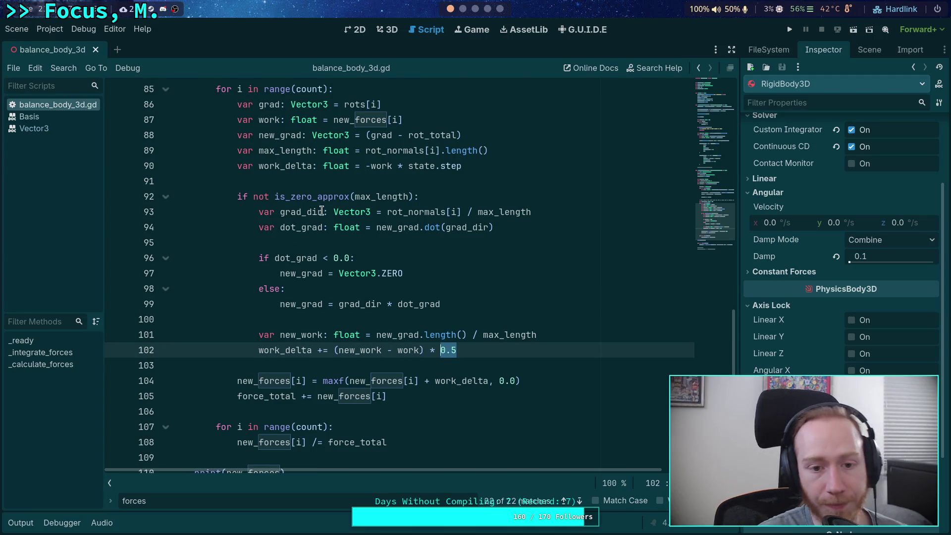
scroll(405, 281, up, 5)
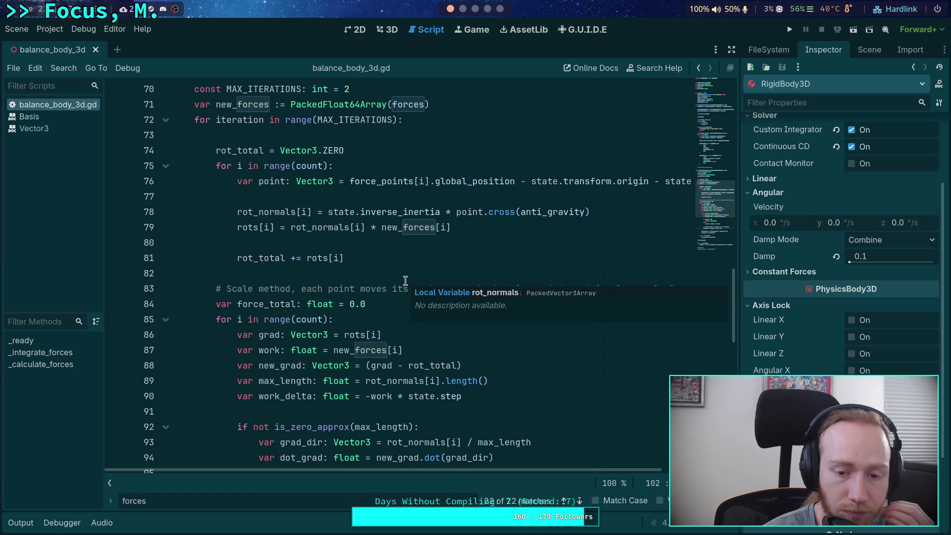
scroll(406, 281, down, 3)
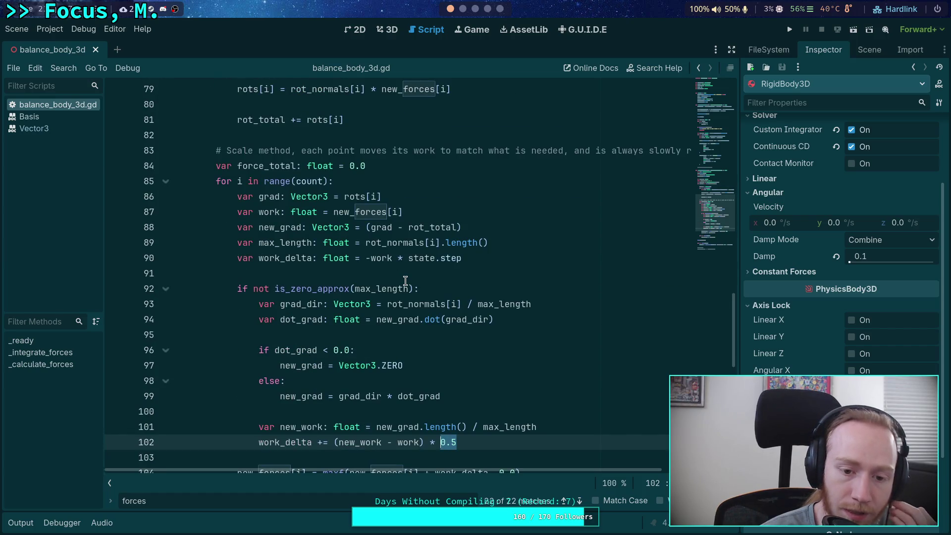
scroll(405, 281, down, 1)
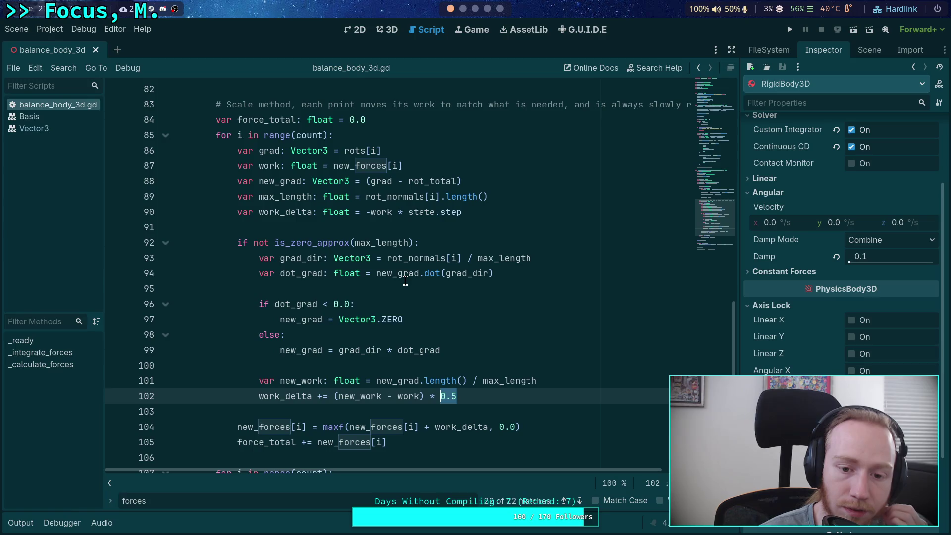
double_click(316, 243)
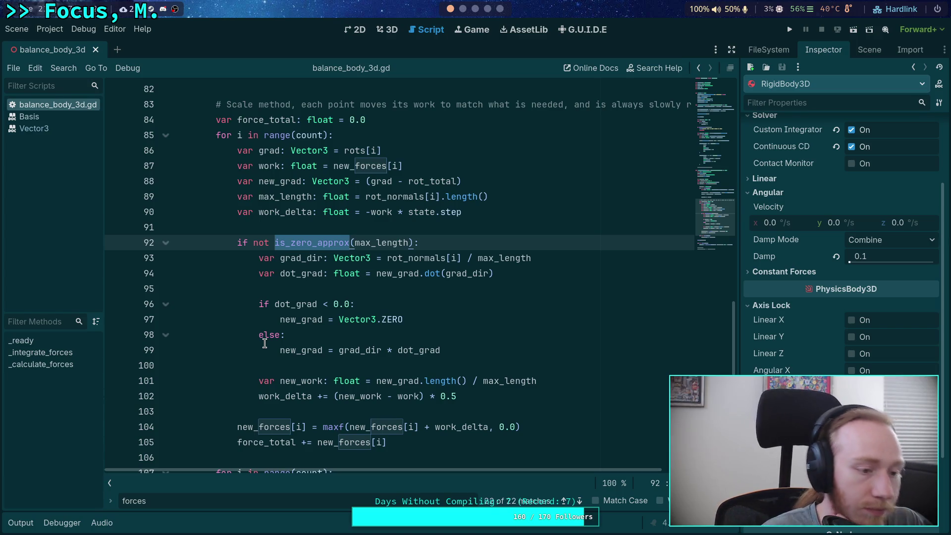
click(310, 366)
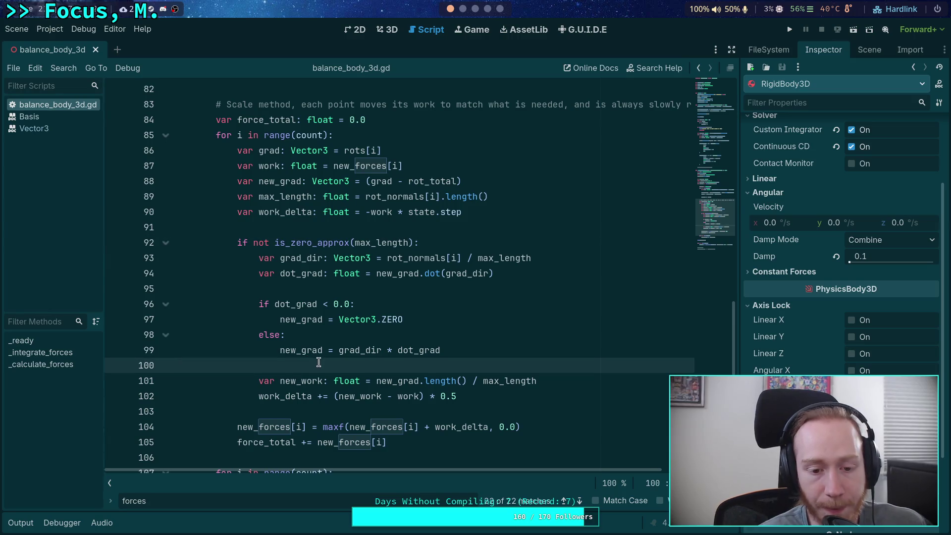
scroll(319, 362, down, 2)
scroll(431, 336, up, 1)
mouse_move(456, 350)
mouse_down()
mouse_move(394, 335)
mouse_move(136, 194)
mouse_up()
drag(424, 398, 127, 191)
click(424, 227)
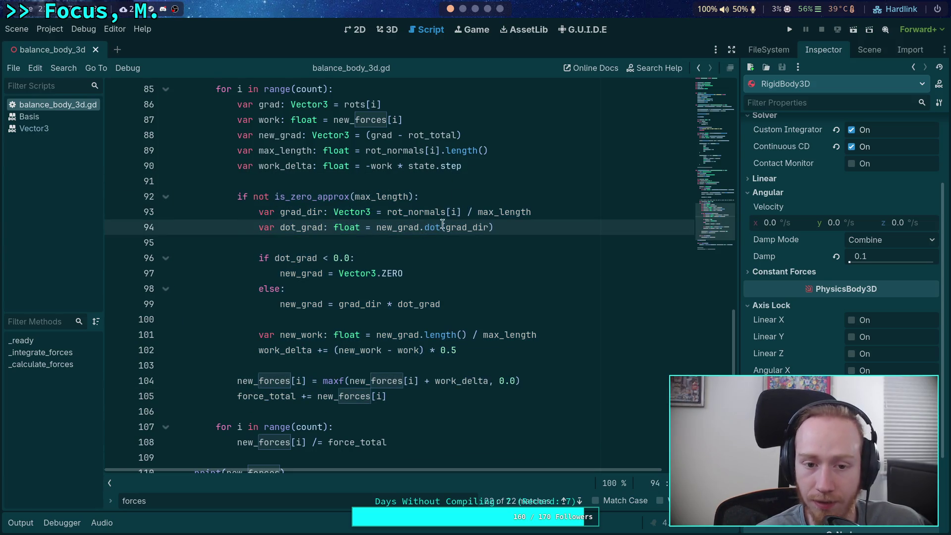
click(258, 197)
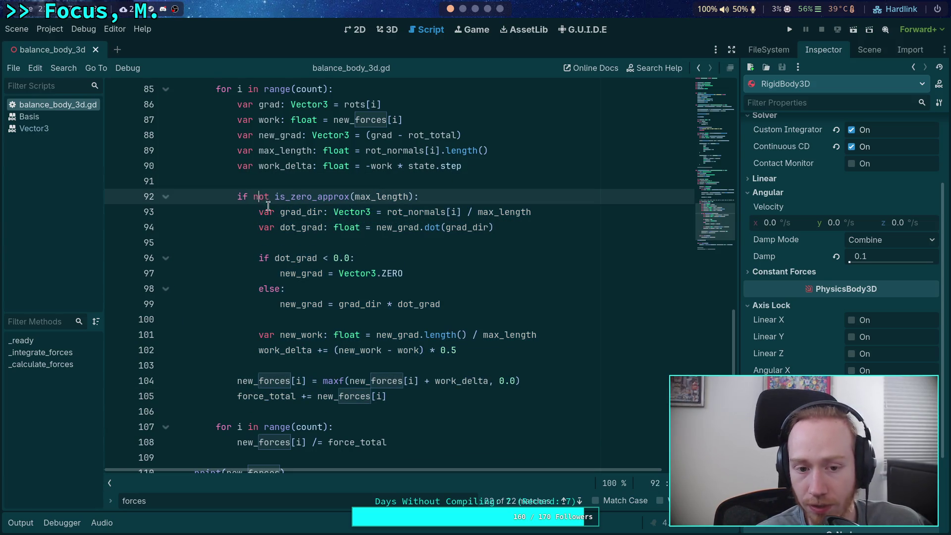
click(482, 350)
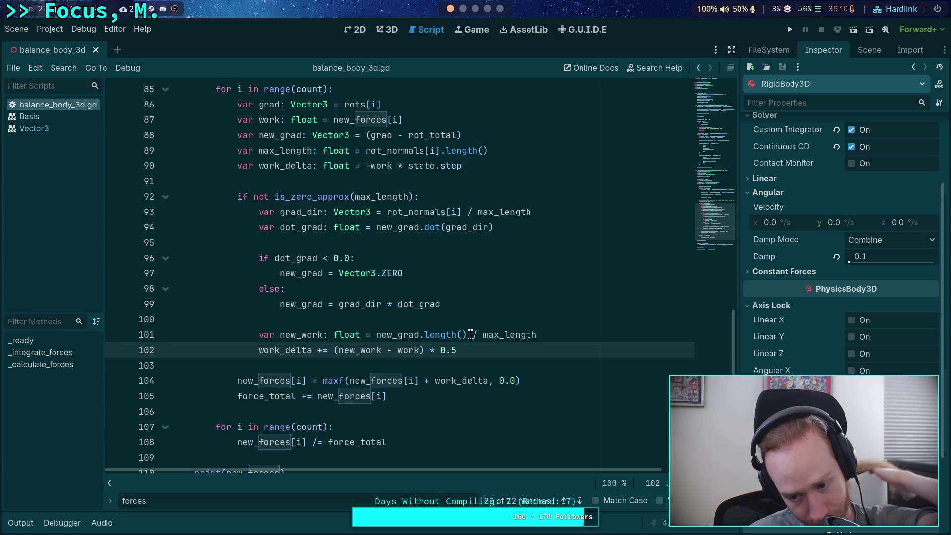
scroll(470, 335, down, 1)
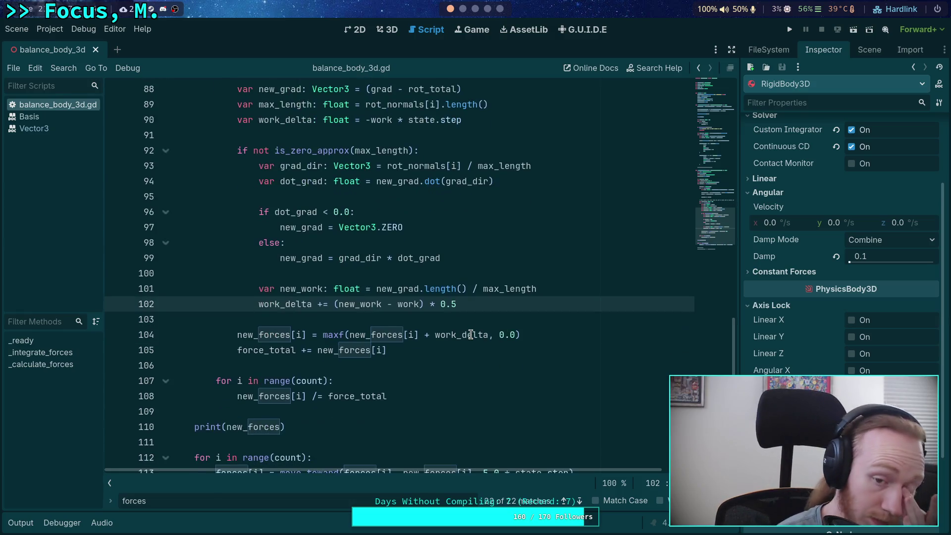
scroll(471, 335, down, 3)
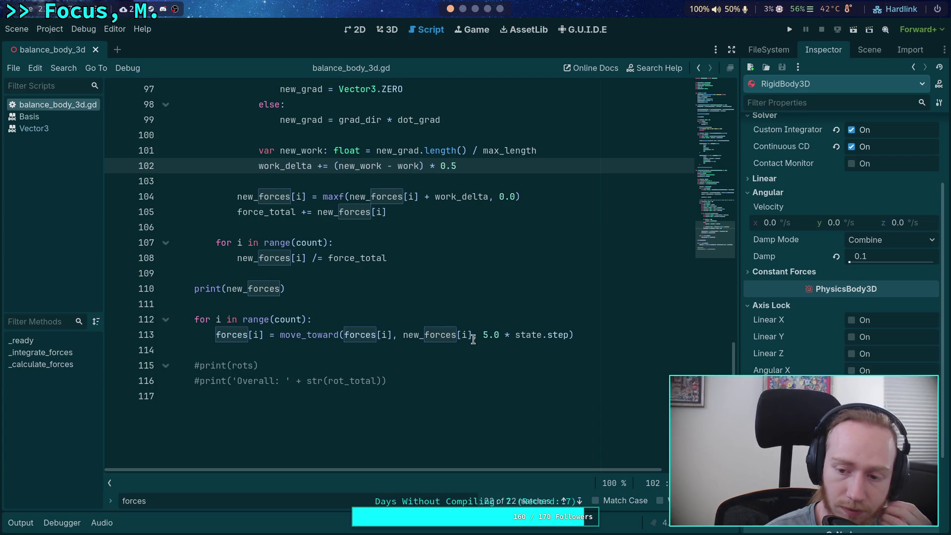
Replace the 5.0 move_toward rate on line 113 with TAU, then run and stop the game.
drag(484, 335, 499, 336)
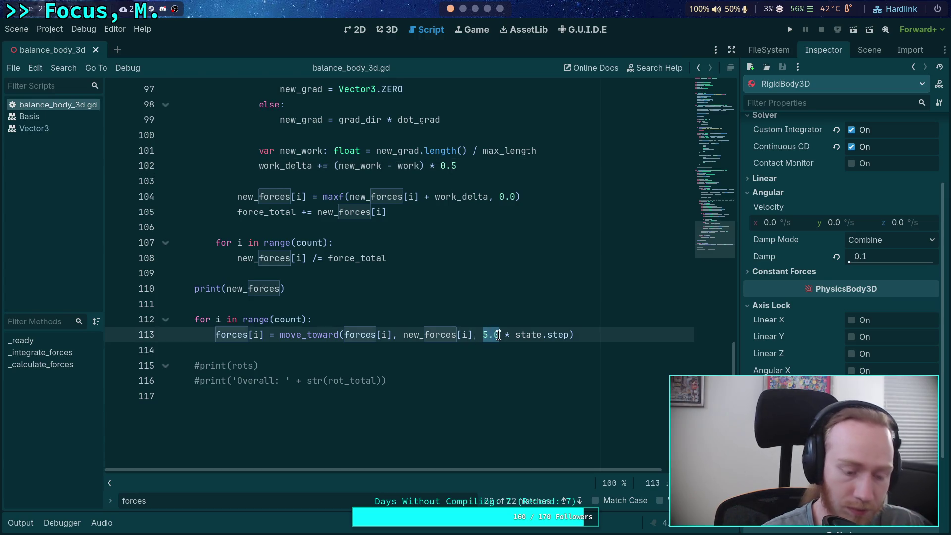
text(TAU)
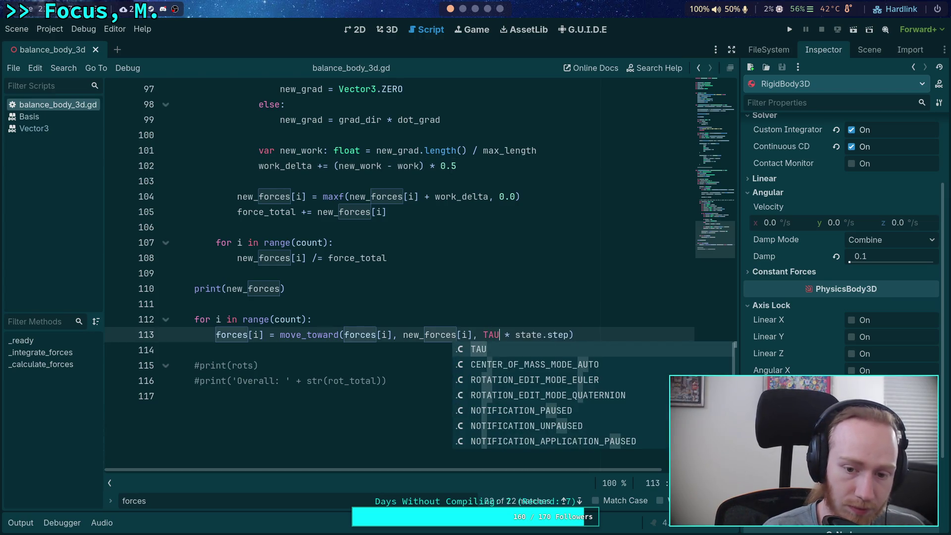
click(511, 300)
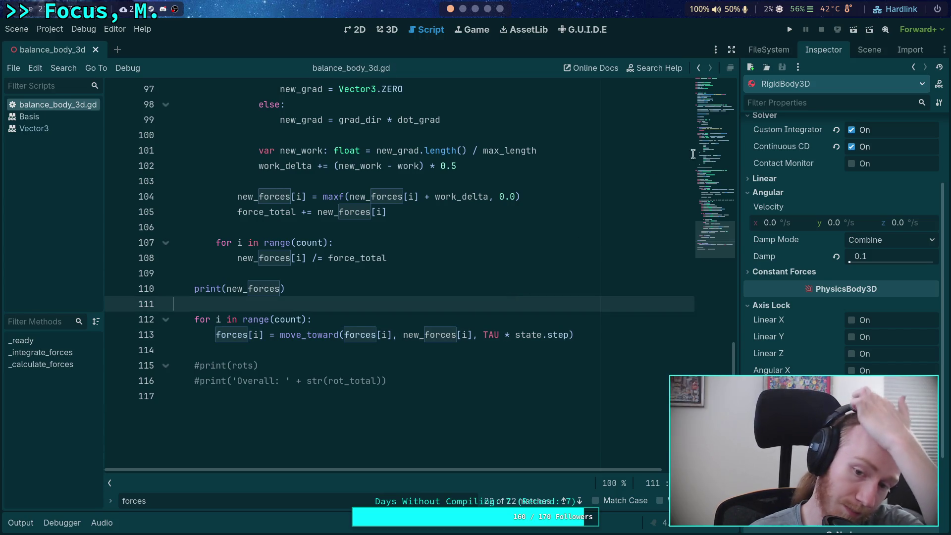
key(F5)
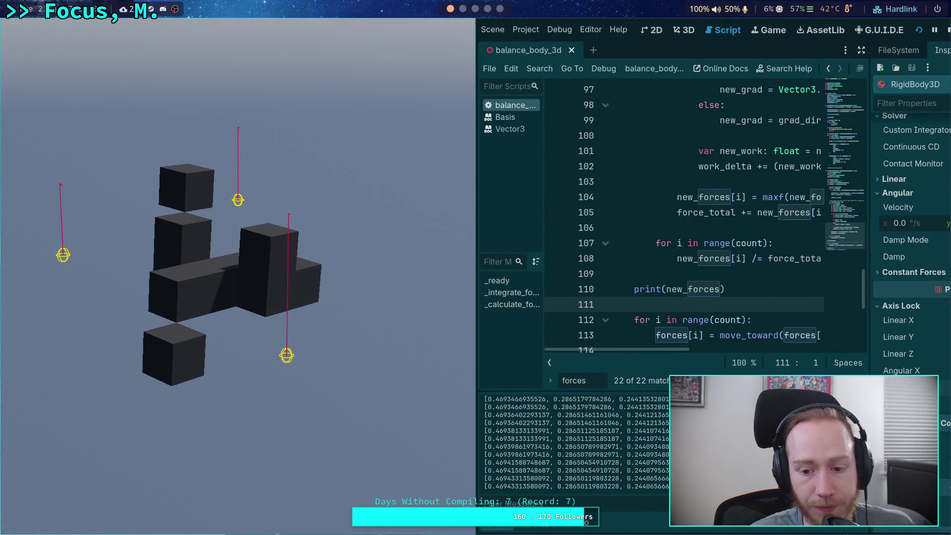
key(F5)
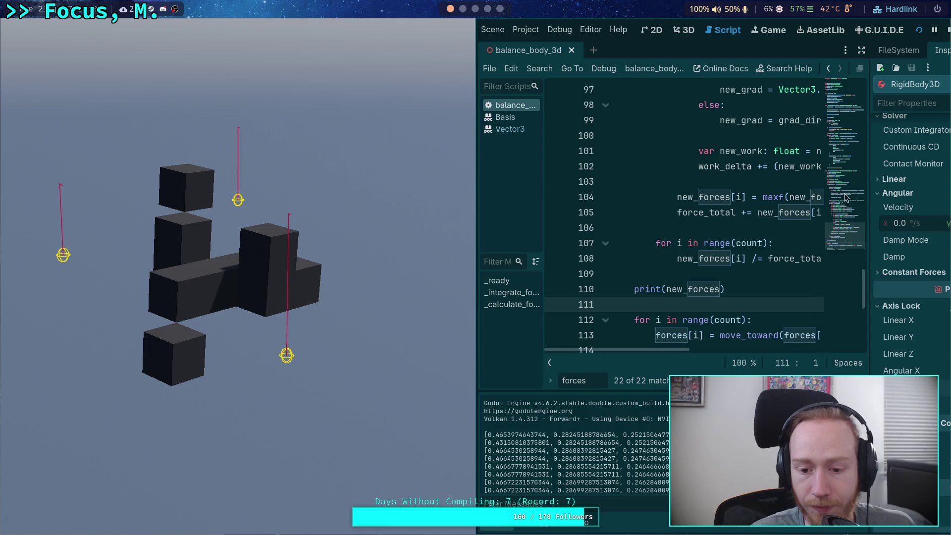
key(F8)
scroll(561, 223, up, 12)
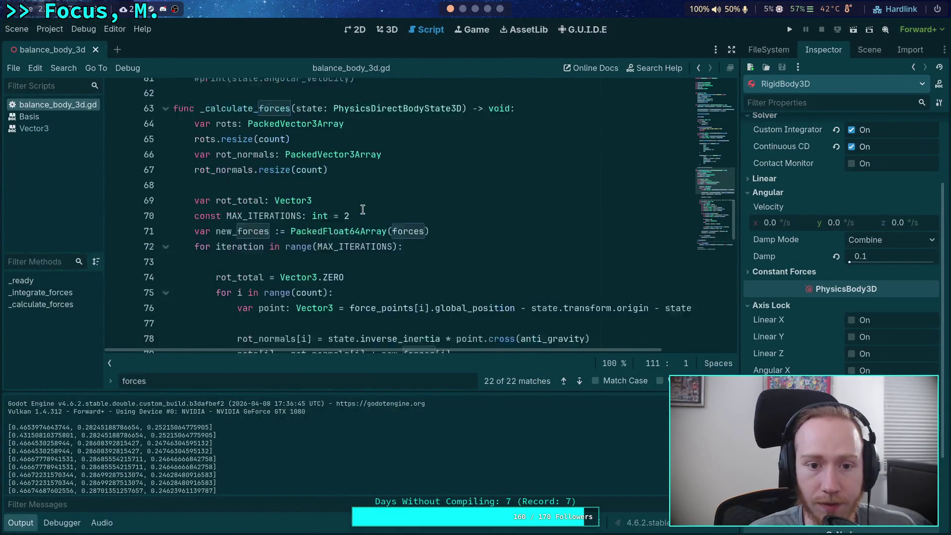
Set MAX_ITERATIONS on line 70 to 1 and test-run the game.
click(346, 227)
text(1)
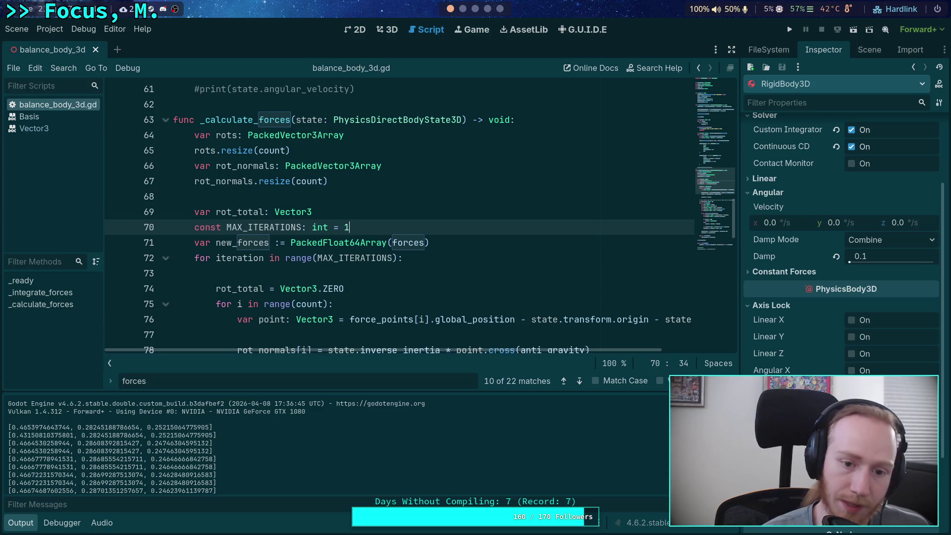
key(F5)
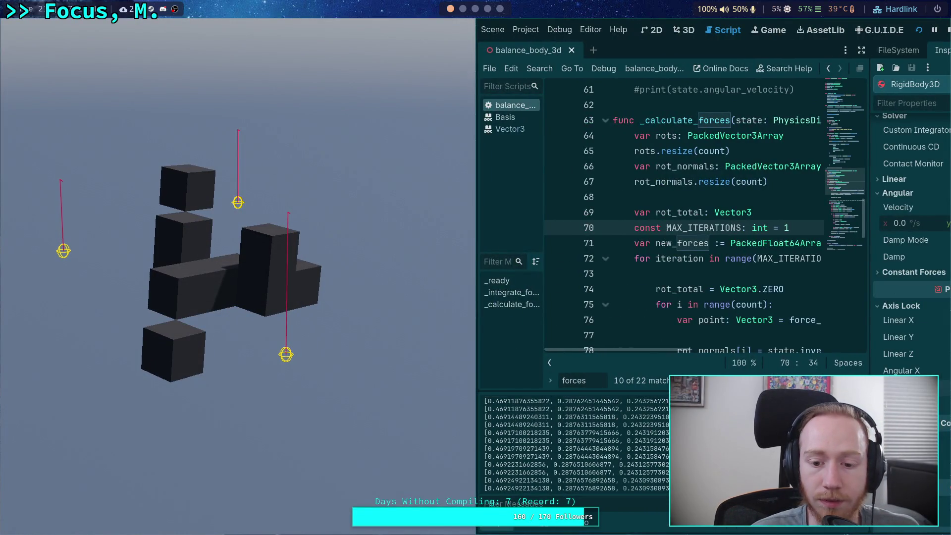
key(F5)
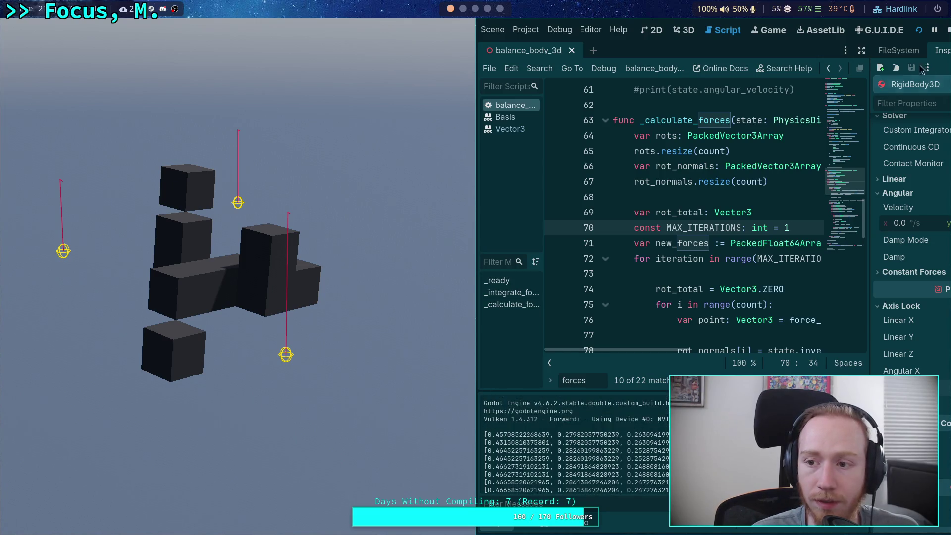
click(946, 30)
Delete the print(new_forces) line from the force solver.
scroll(356, 244, up, 4)
scroll(298, 258, down, 15)
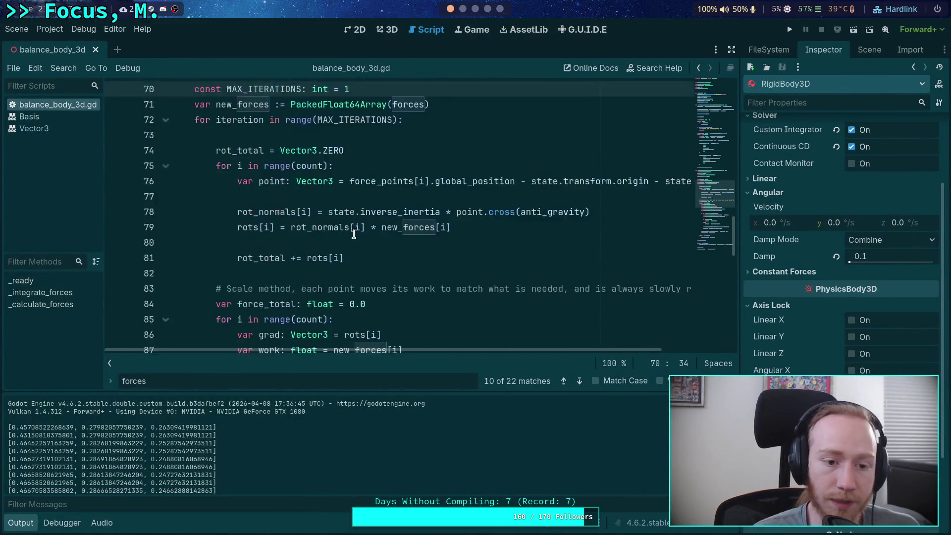
scroll(256, 268, down, 4)
scroll(216, 209, up, 4)
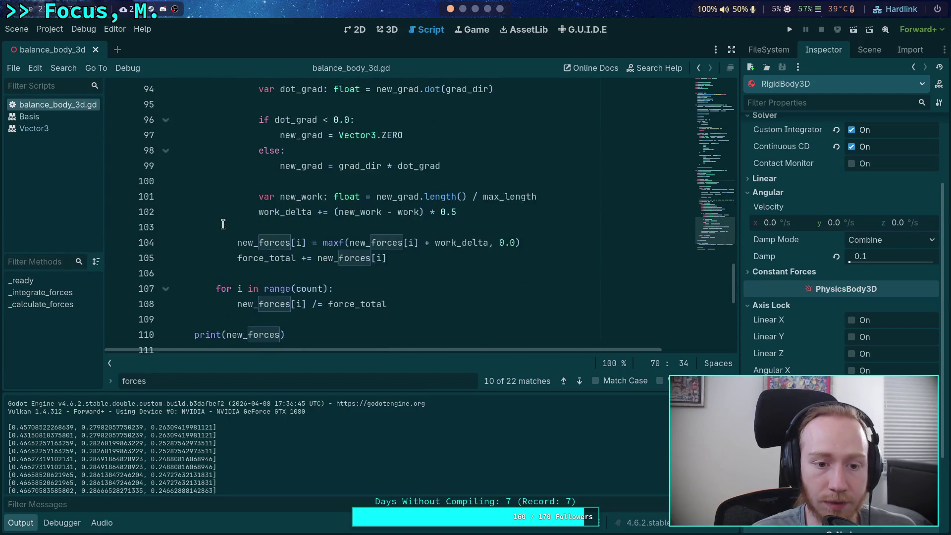
scroll(216, 208, down, 3)
drag(194, 196, 193, 207)
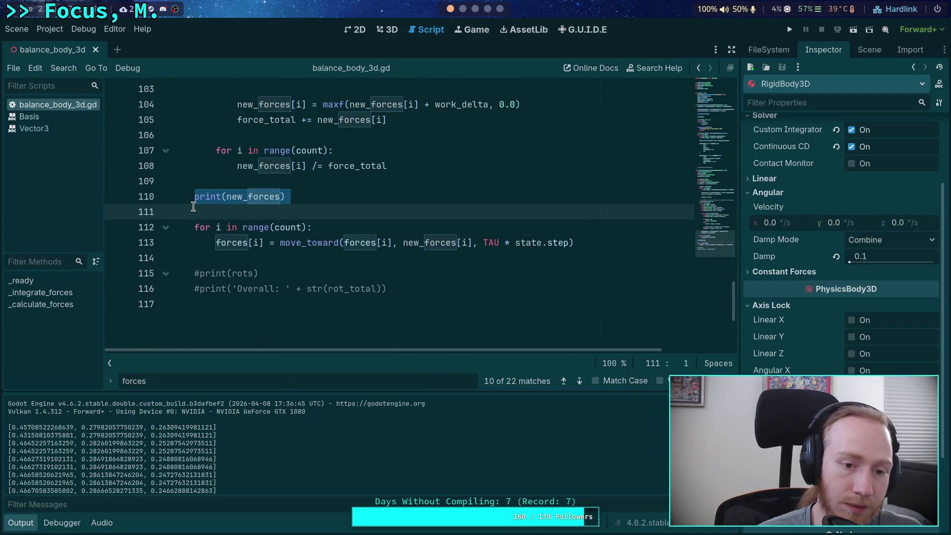
key(alt+Down)
key(alt+Down)
key(alt+Down)
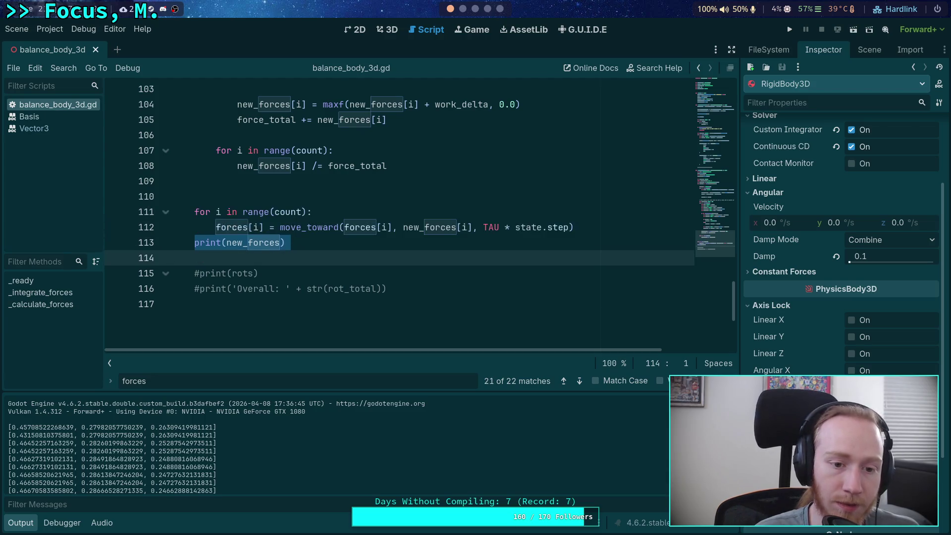
key(BackSpace)
key(shift+Home)
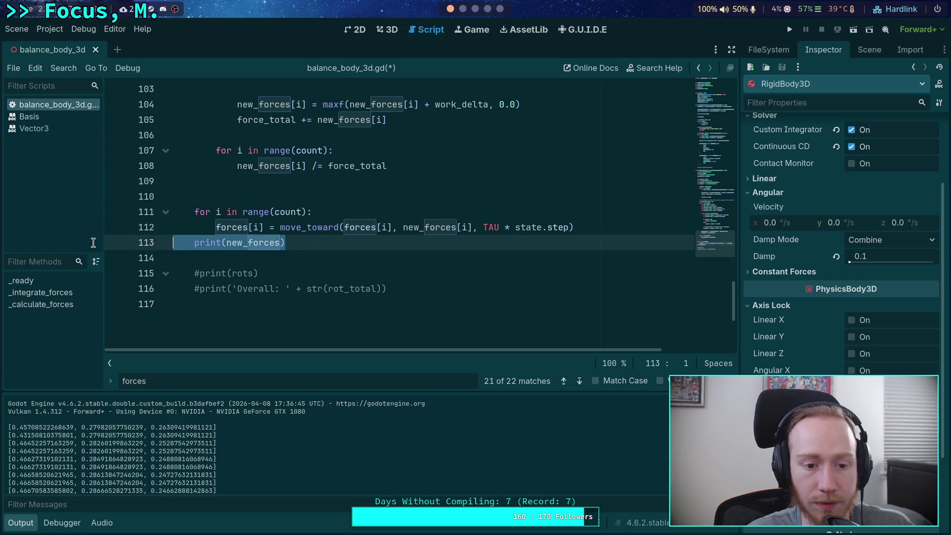
key(BackSpace)
key(BackSpace)
key(Up)
key(Up)
key(Up)
Uncomment print(state.angular_velocity), save the script, and test-run the game.
scroll(345, 244, up, 15)
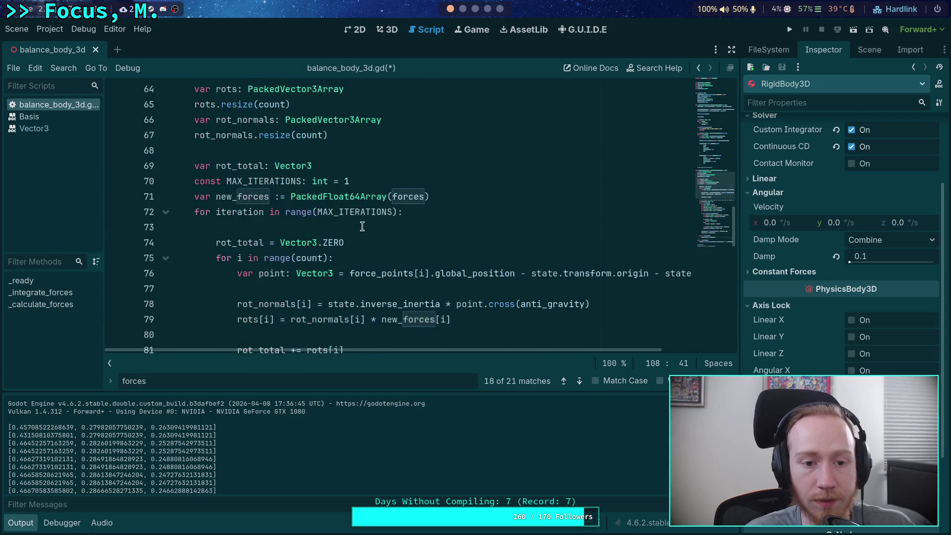
click(208, 269)
key(Home)
key(Delete)
key(ctrl+s)
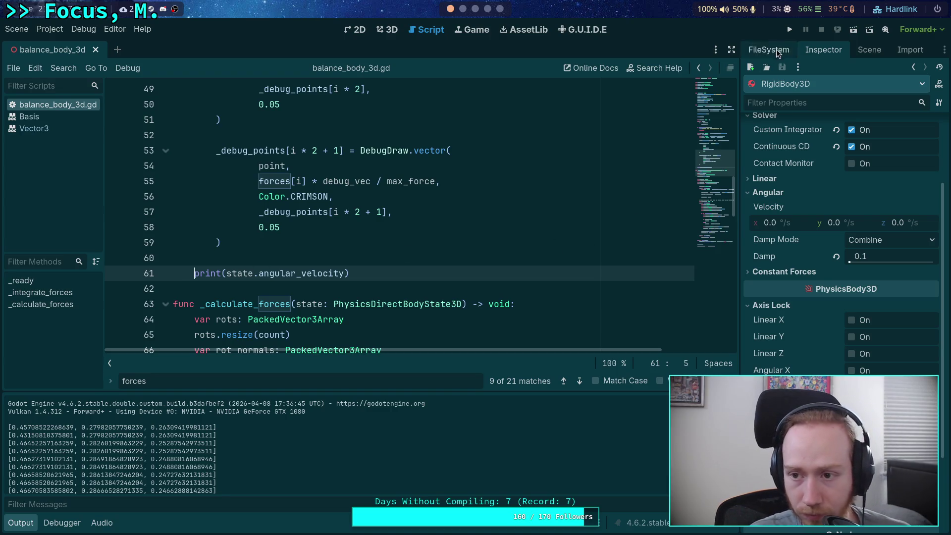
click(790, 29)
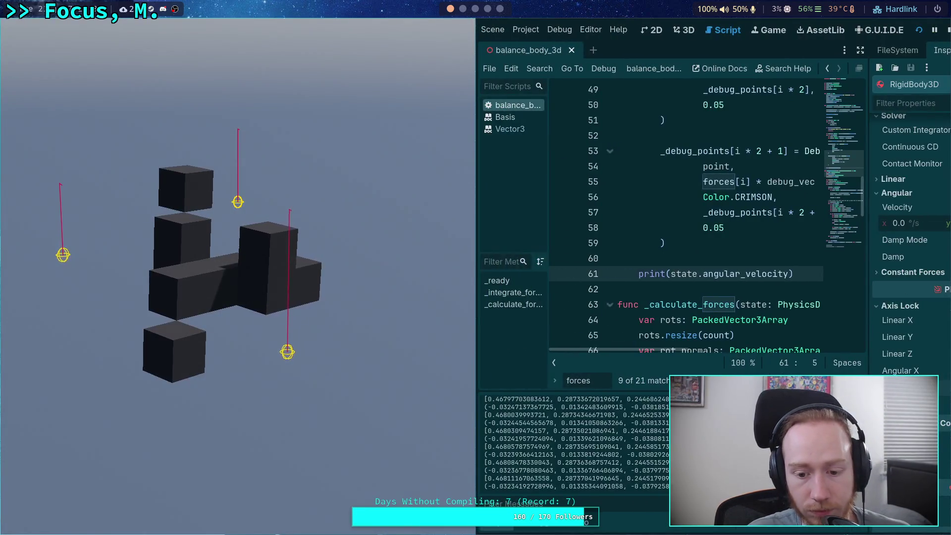
click(945, 30)
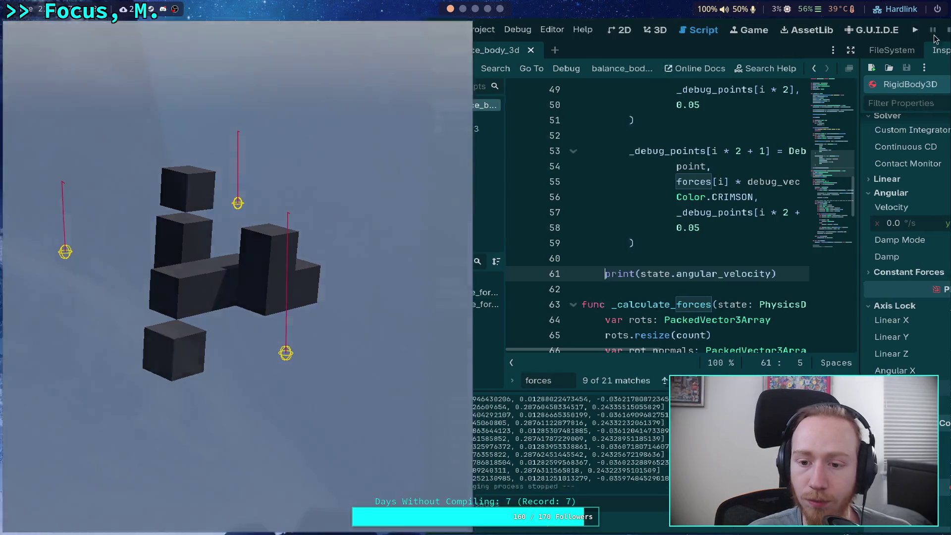
Delete the print(forces) line after the _calculate_forces(state) call and collapse the Output panel.
scroll(425, 203, down, 15)
scroll(425, 202, up, 14)
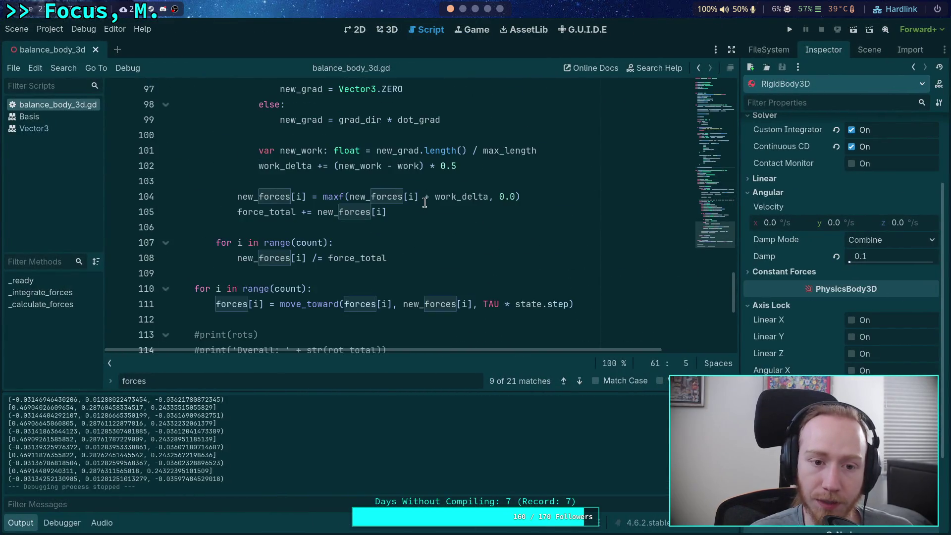
click(421, 211)
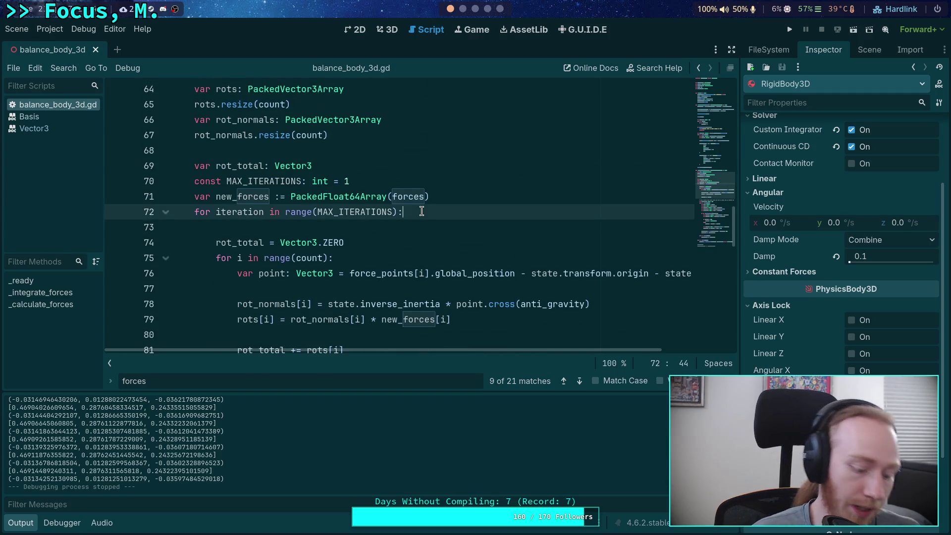
scroll(278, 227, up, 13)
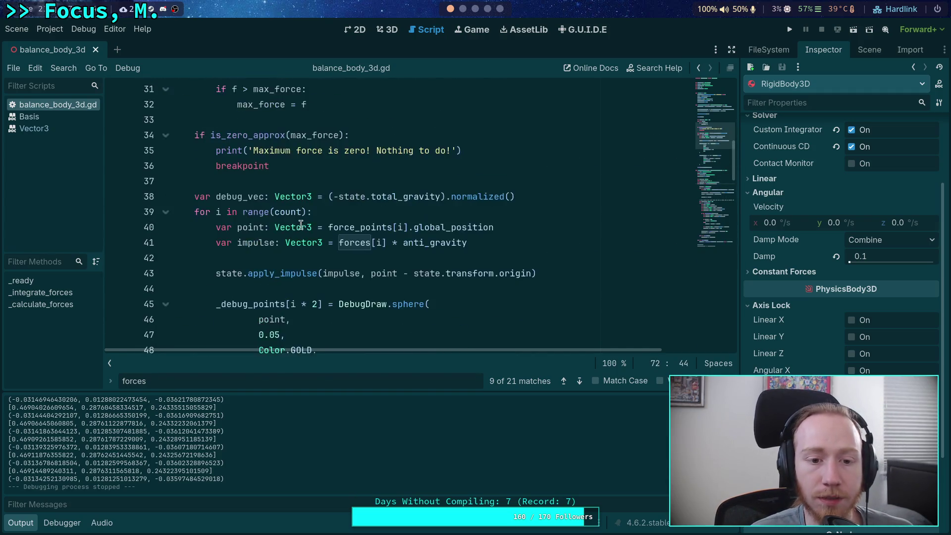
scroll(278, 226, up, 2)
click(278, 212)
key(BackSpace)
key(BackSpace)
key(BackSpace)
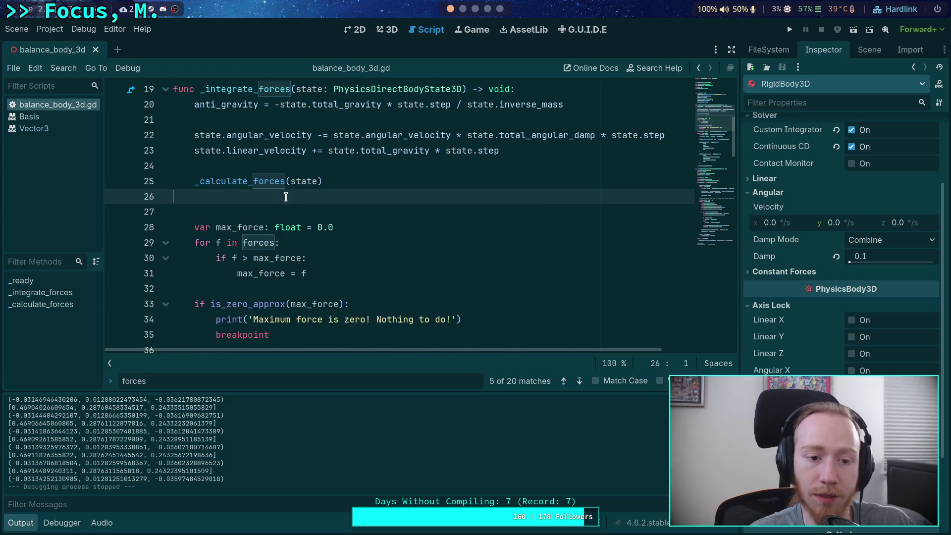
scroll(346, 218, down, 7)
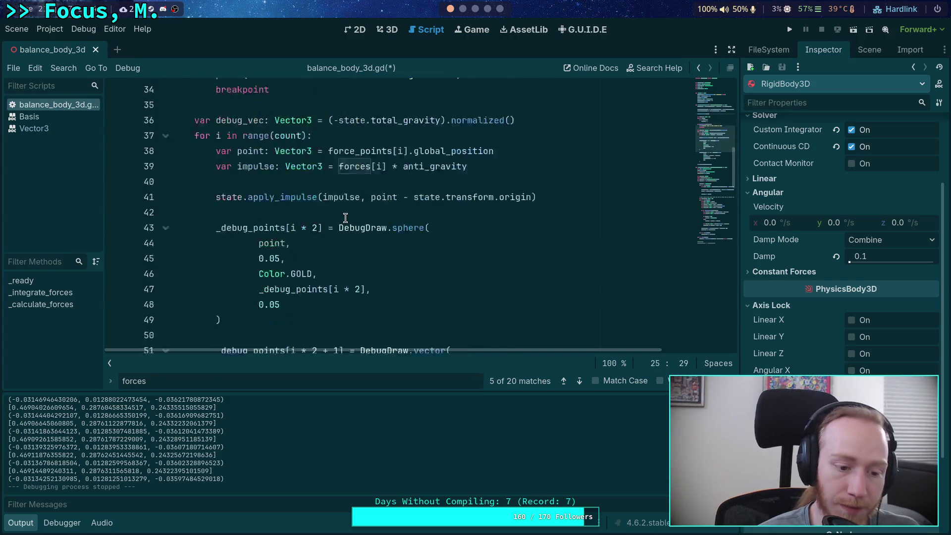
scroll(345, 218, up, 7)
click(21, 523)
scroll(329, 248, up, 6)
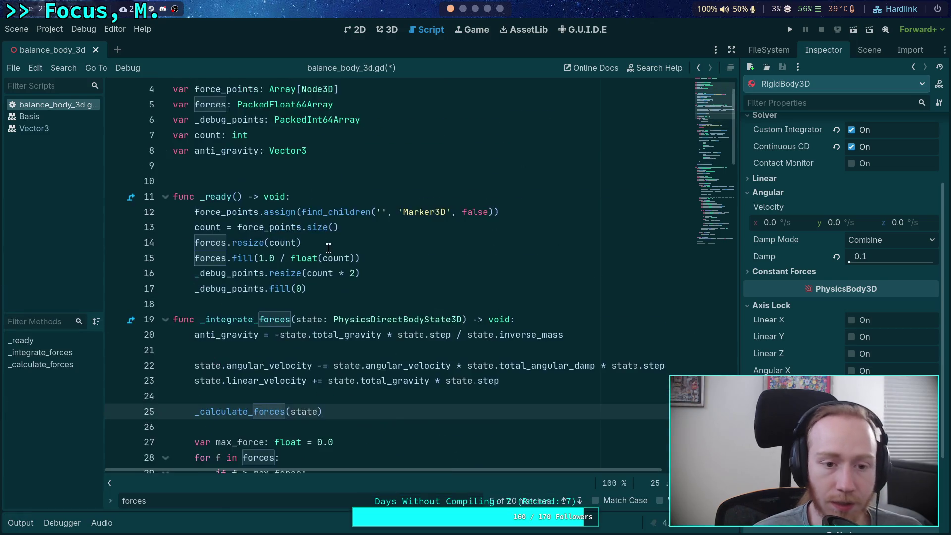
click(371, 216)
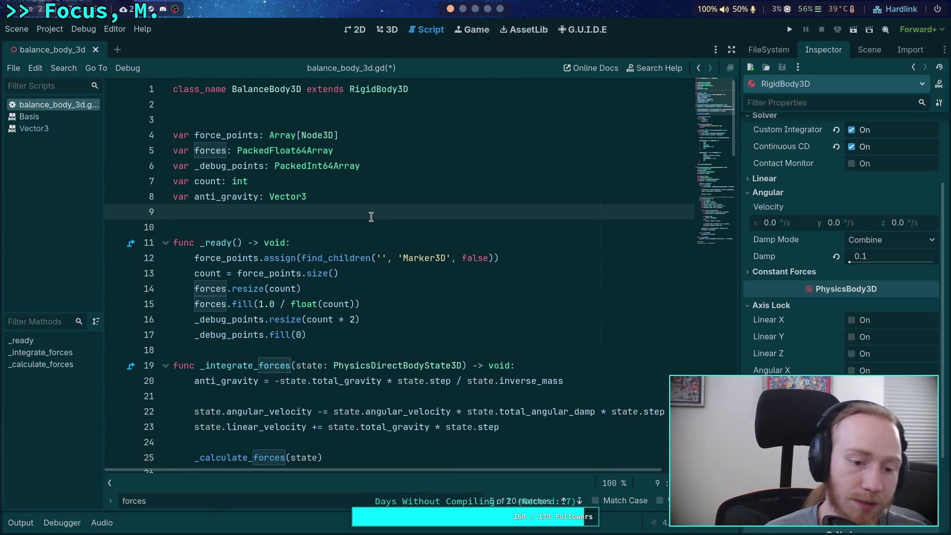
Declare a new last_angular variable initialized to Vector3.ZERO.
key(Return)
text(var l)
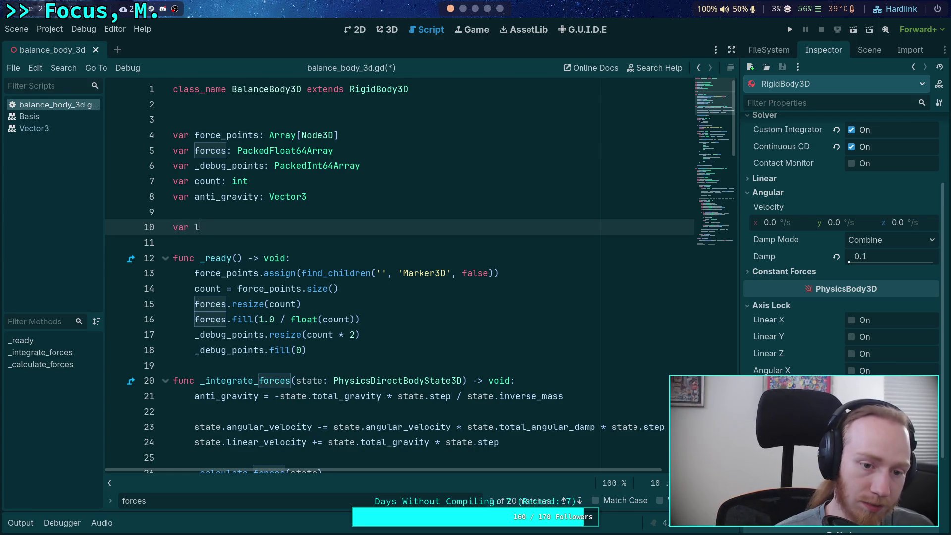
text(ast_angular: Vector3)
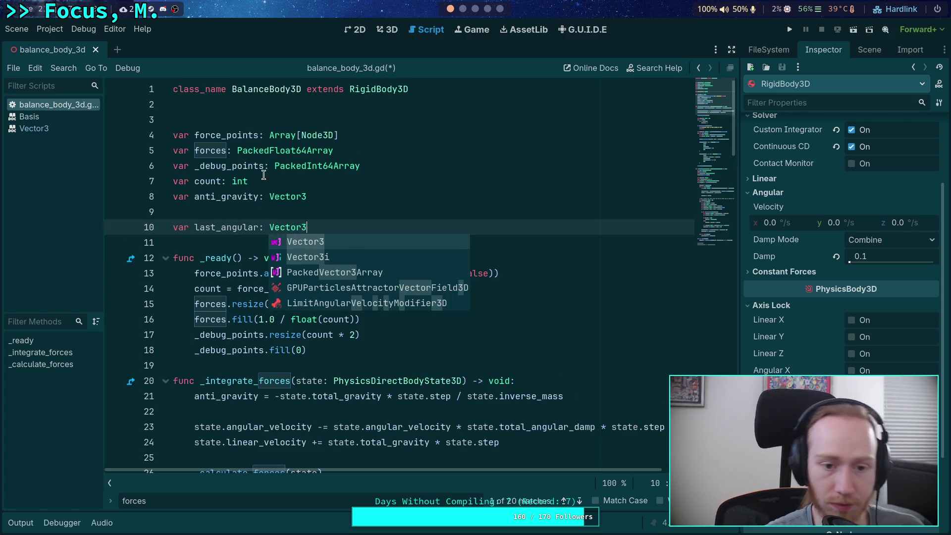
scroll(357, 156, down, 2)
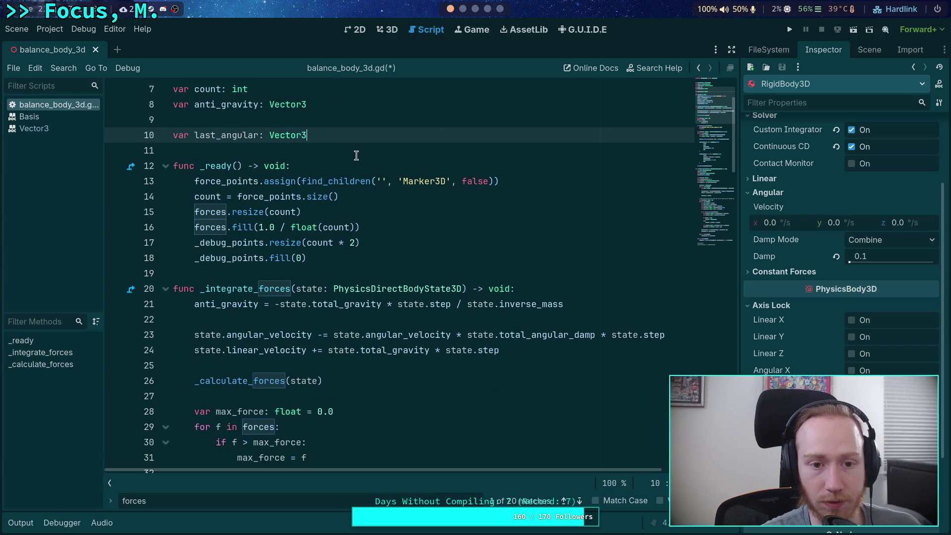
text( = Vect)
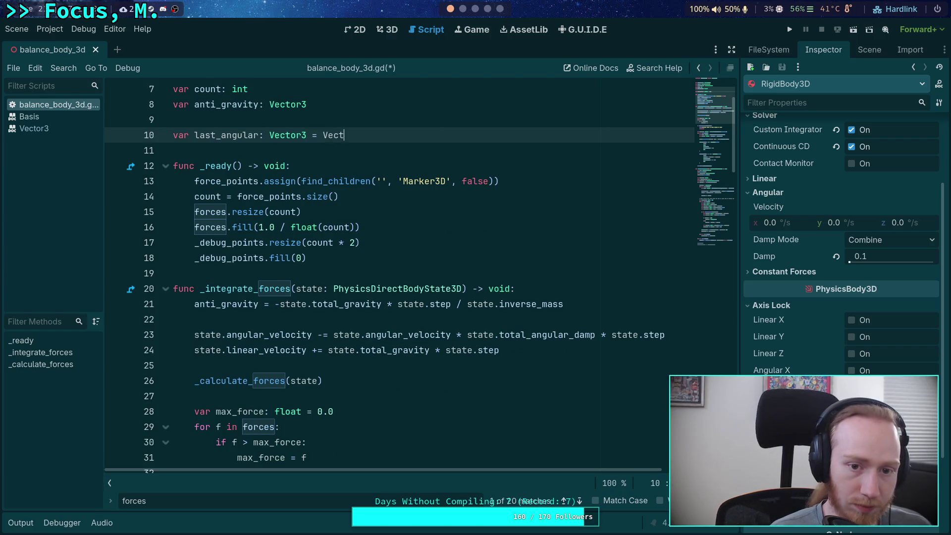
text(.ZERO)
scroll(331, 242, down, 4)
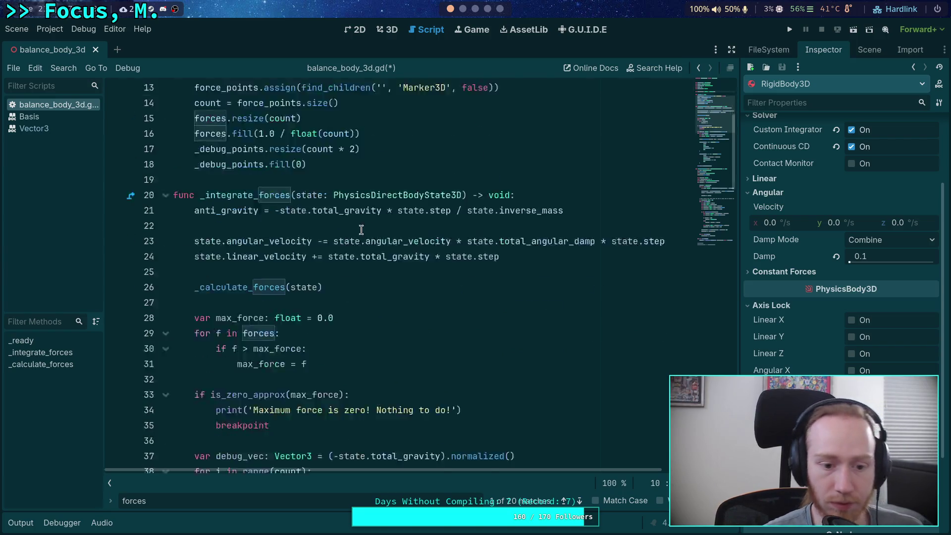
scroll(331, 241, down, 10)
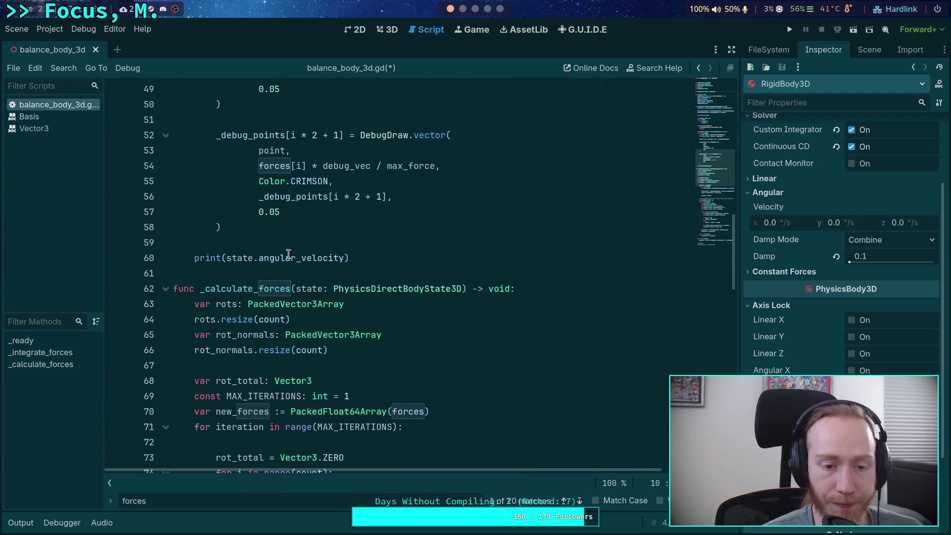
Print state.angular_velocity - last_angular, then assign last_angular = state.angular_velocity.
click(249, 244)
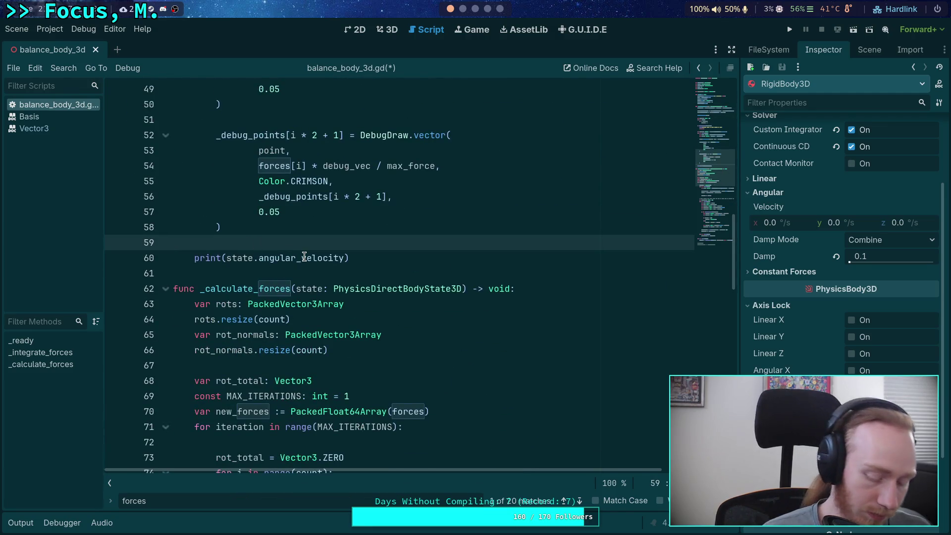
key(Return)
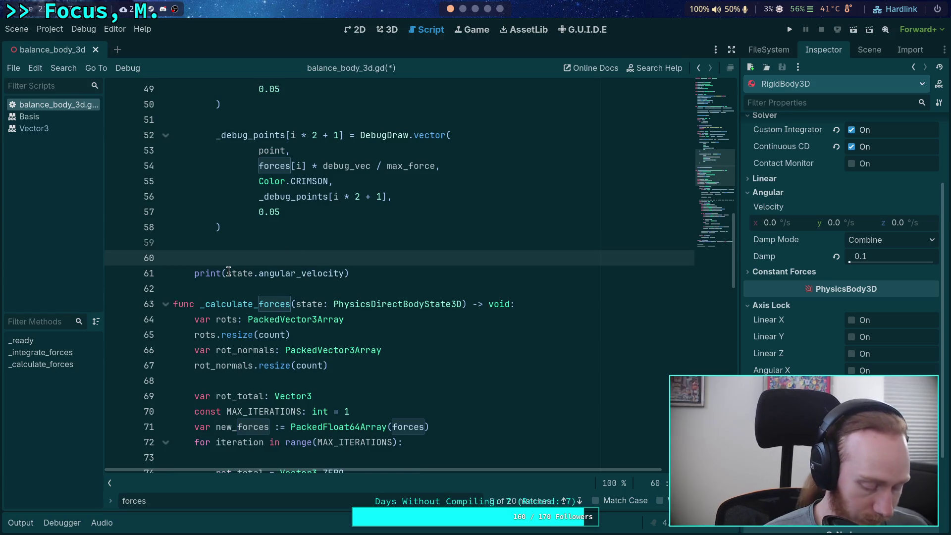
click(342, 273)
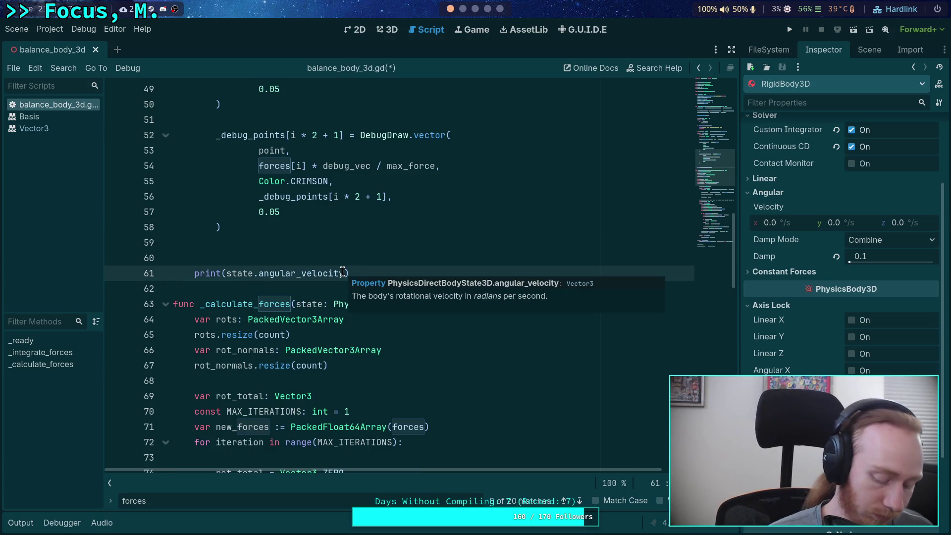
text(- l)
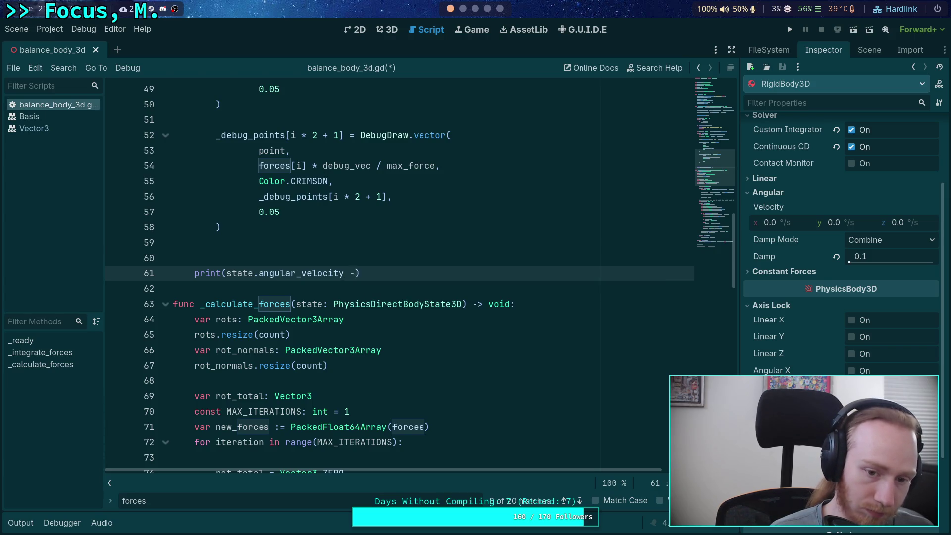
text(a)
key(BackSpace)
key(BackSpace)
key(BackSpace)
text(last_)
text(d)
key(BackSpace)
key(Return)
key(Return)
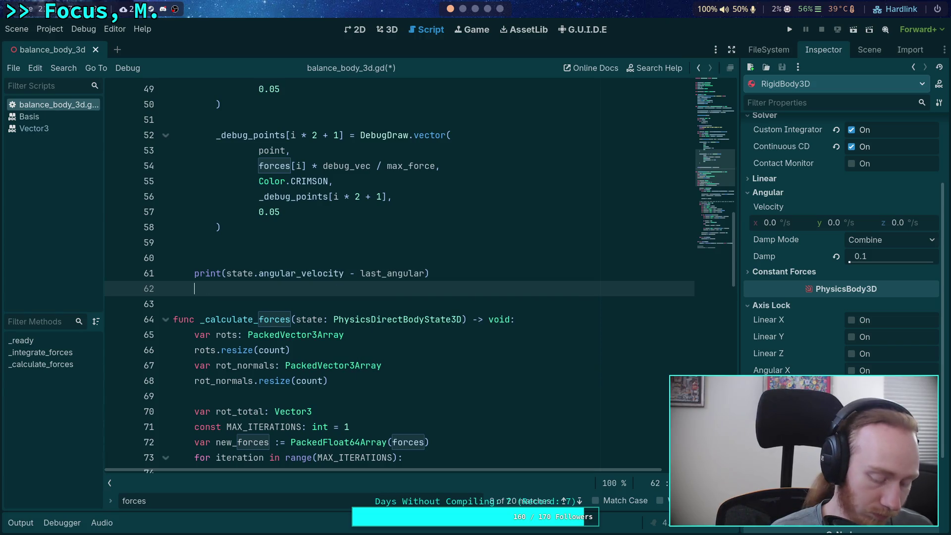
text(last_)
key(Return)
text(=)
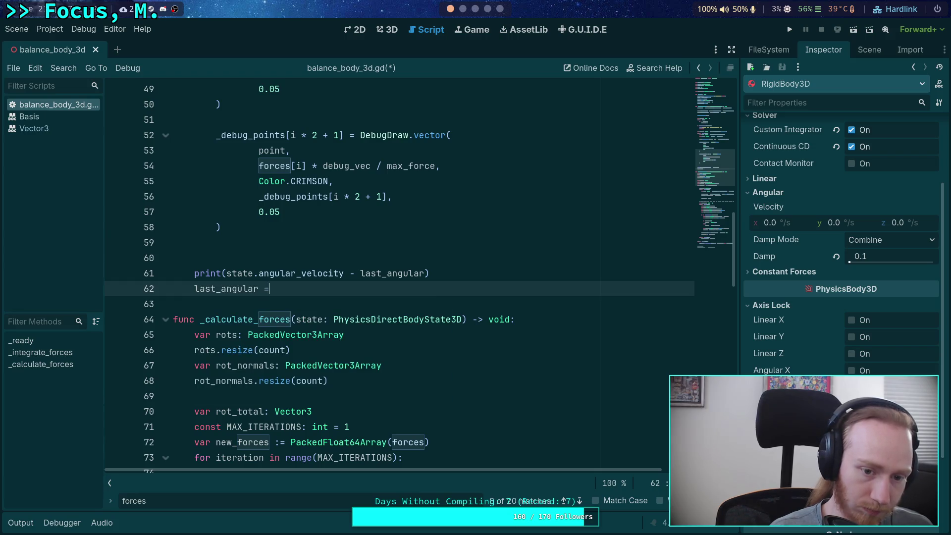
text( state.ang)
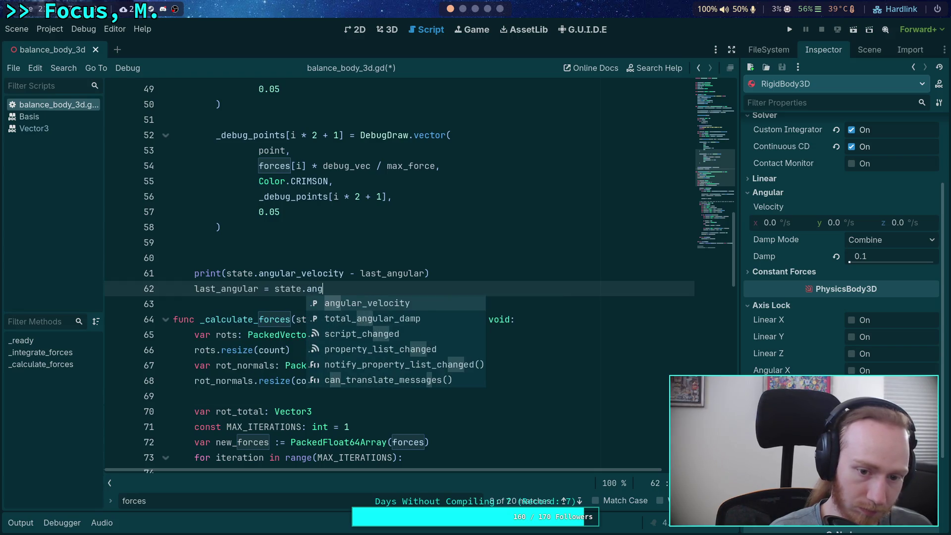
key(Return)
Save the script, remove the extra blank line, and test-run the game.
key(ctrl+s)
key(Up)
key(Up)
key(BackSpace)
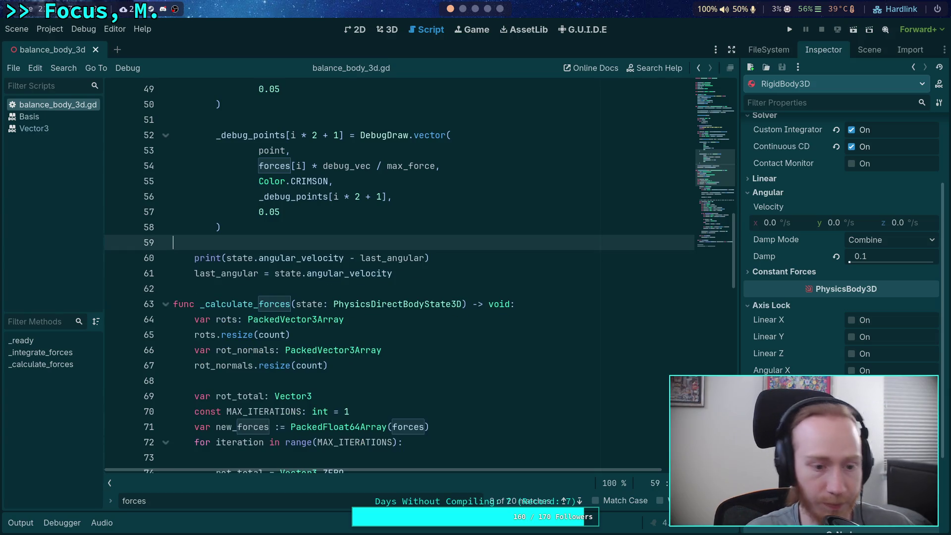
click(790, 30)
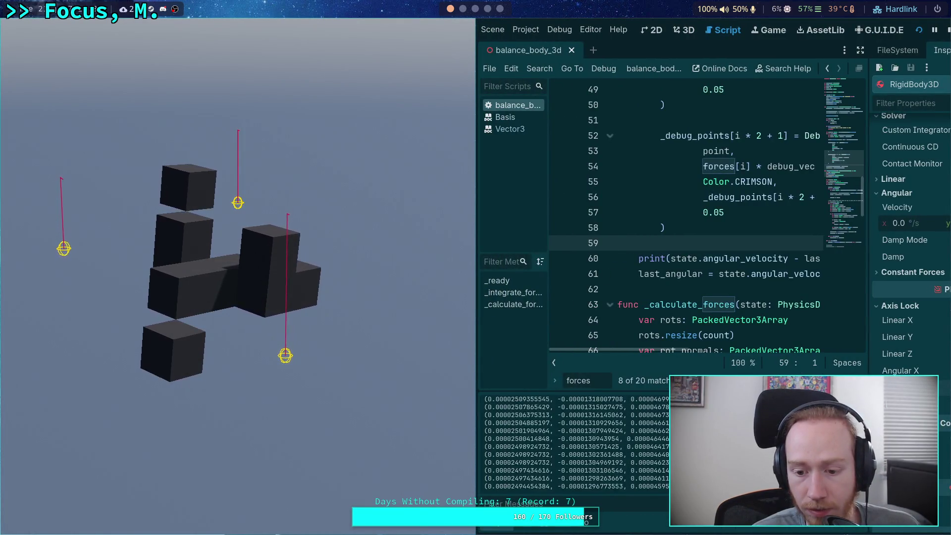
key(F5)
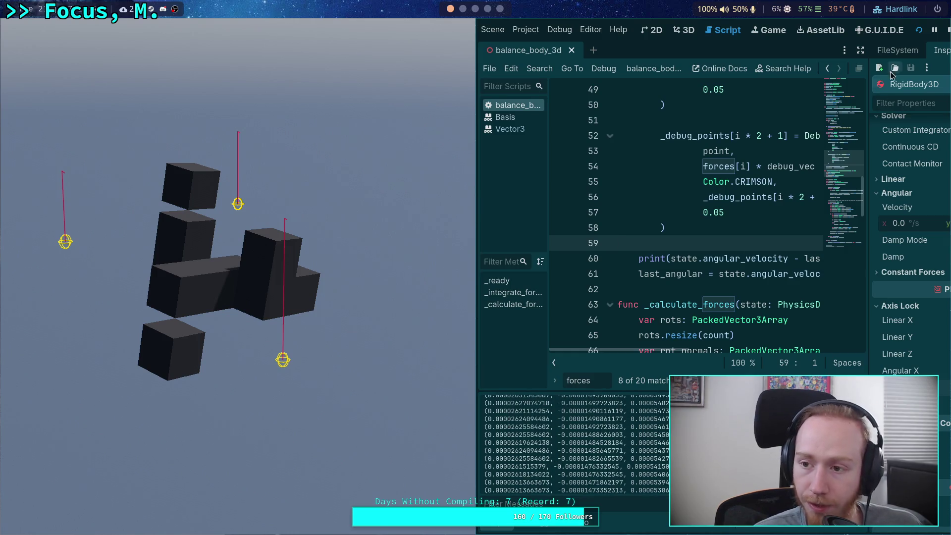
click(948, 30)
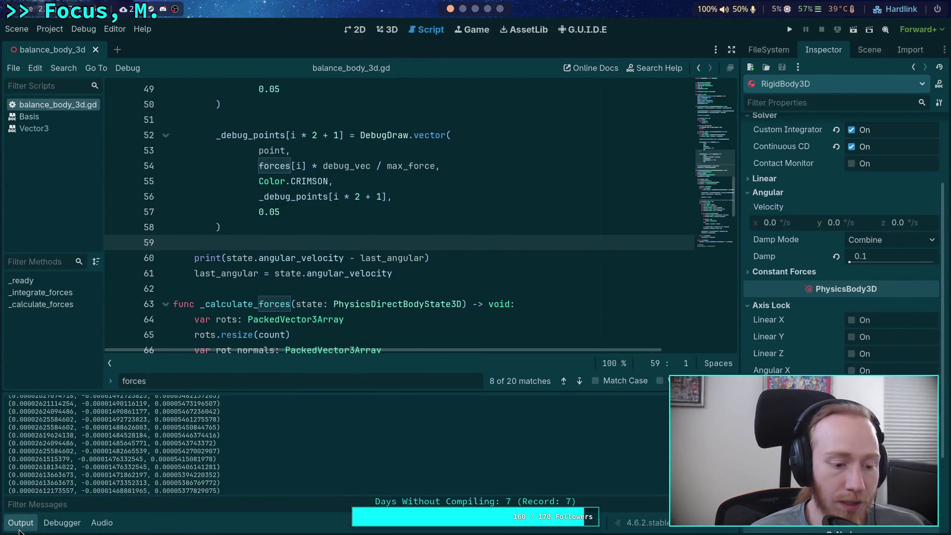
click(20, 528)
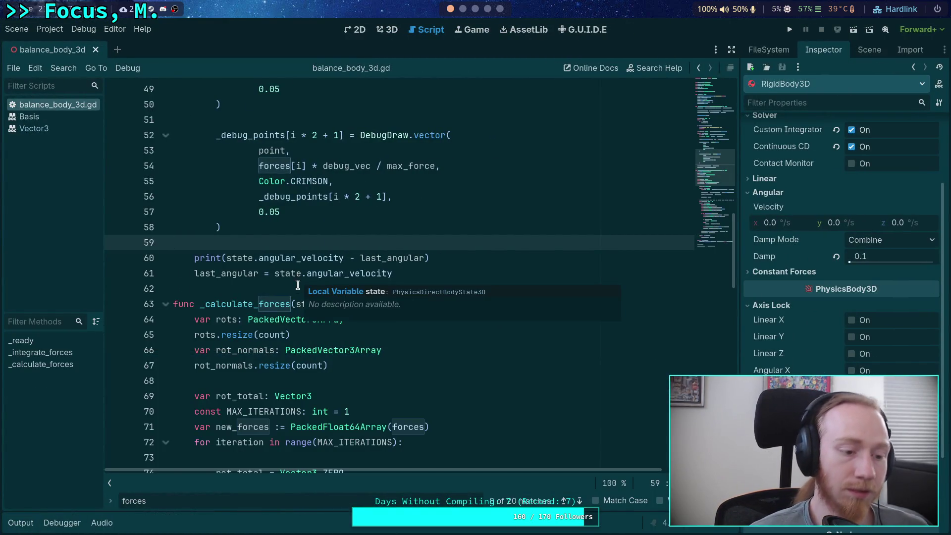
Test-run the game with two solver iterations, then stop it.
scroll(298, 285, up, 12)
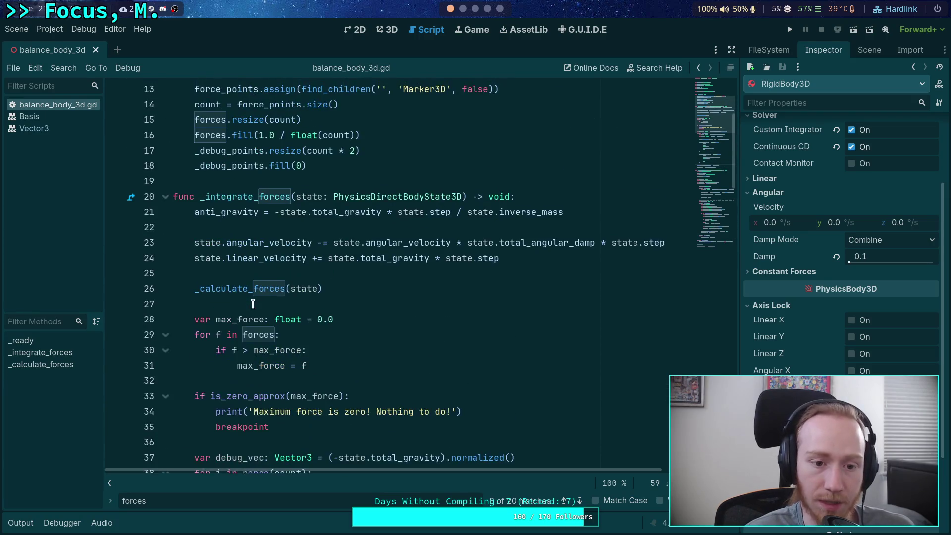
scroll(339, 303, up, 4)
scroll(249, 315, down, 7)
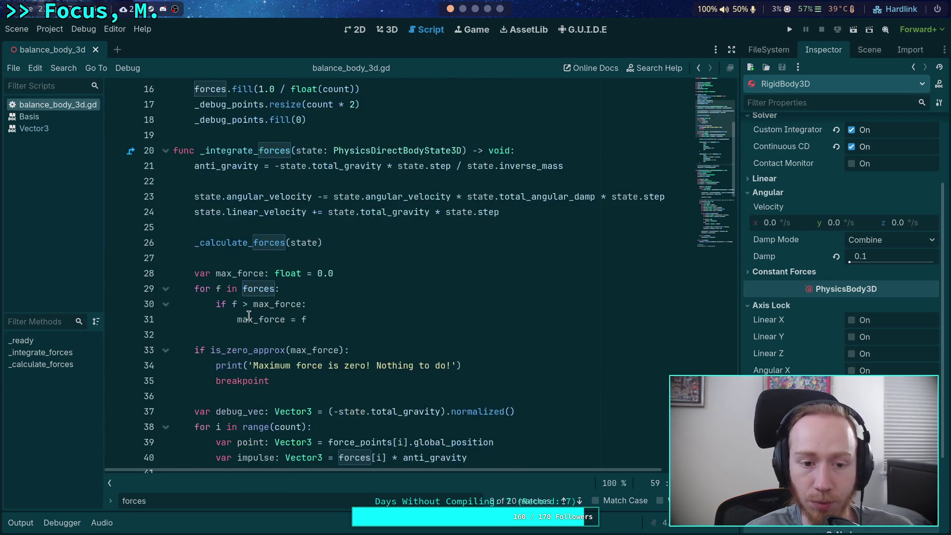
scroll(249, 315, down, 12)
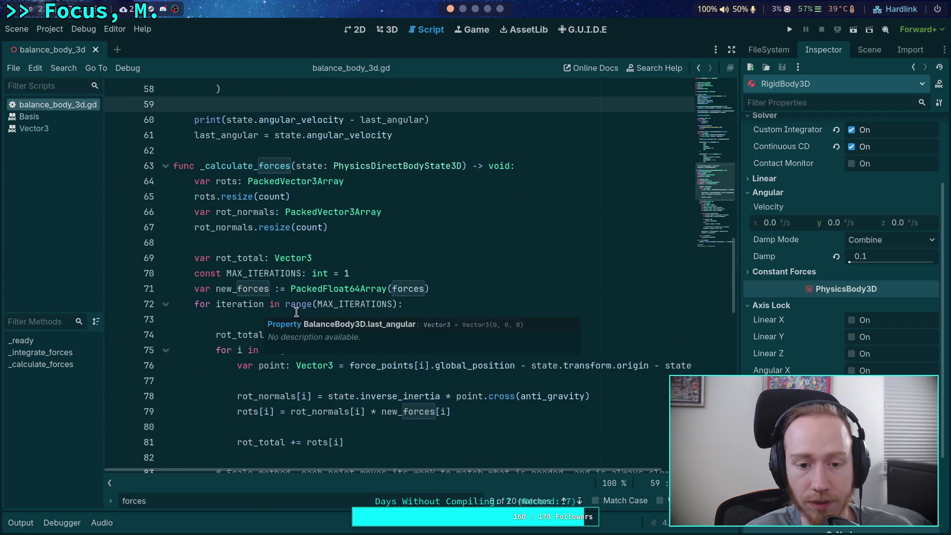
click(362, 273)
scroll(404, 283, down, 14)
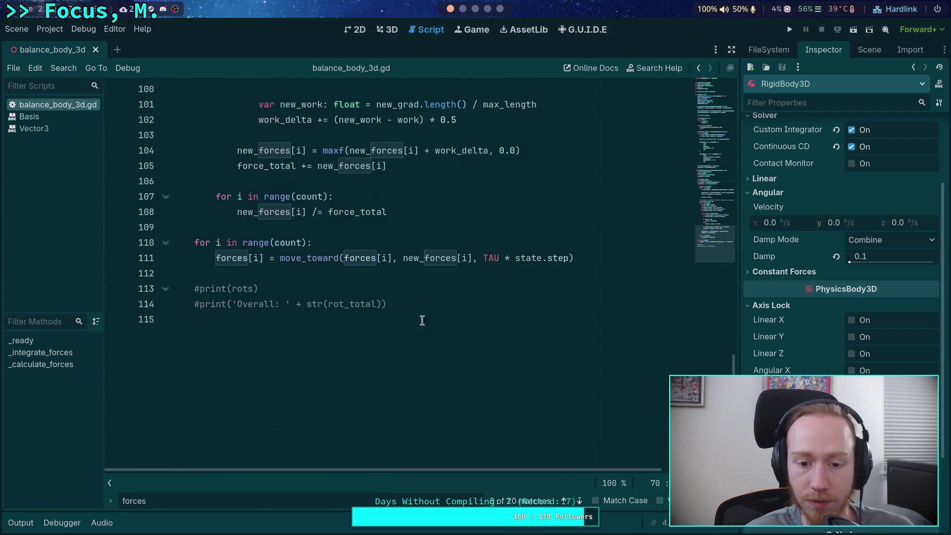
scroll(460, 315, up, 6)
scroll(500, 311, up, 6)
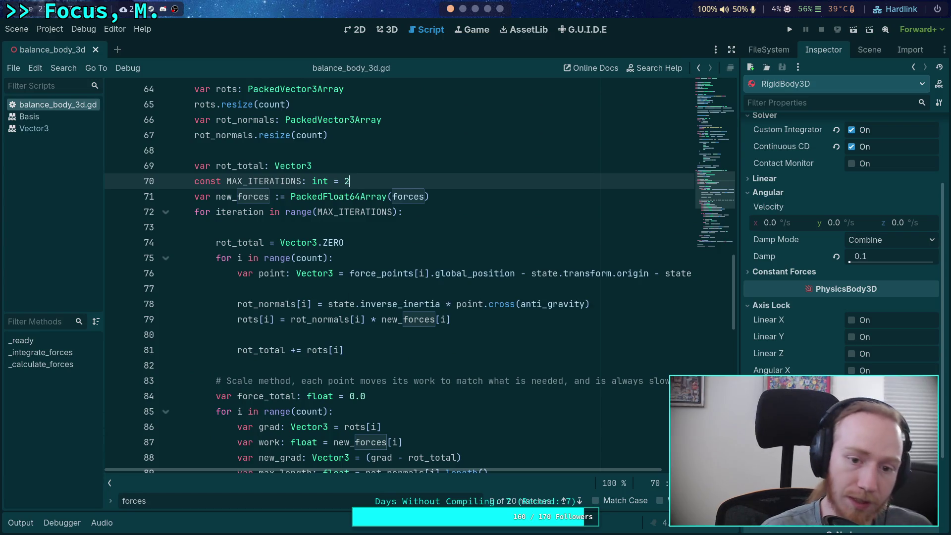
click(791, 33)
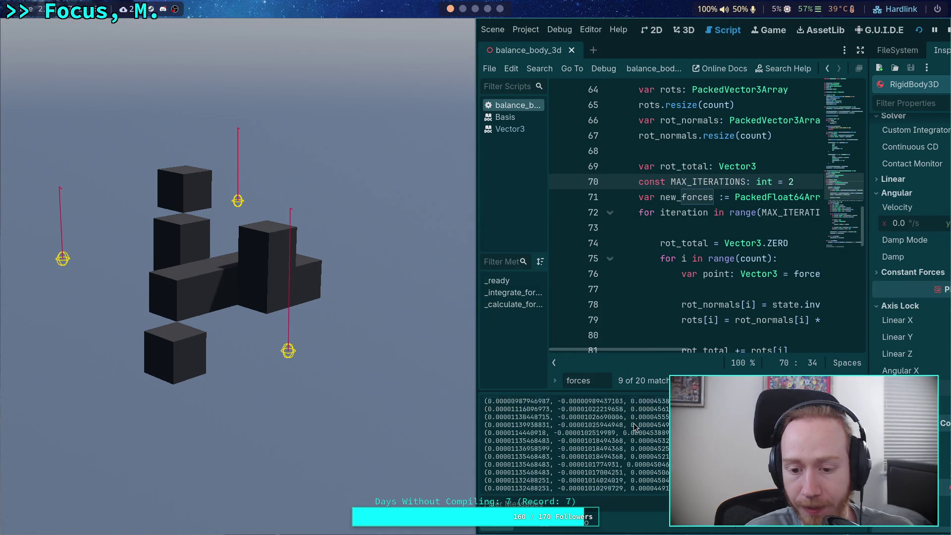
key(F5)
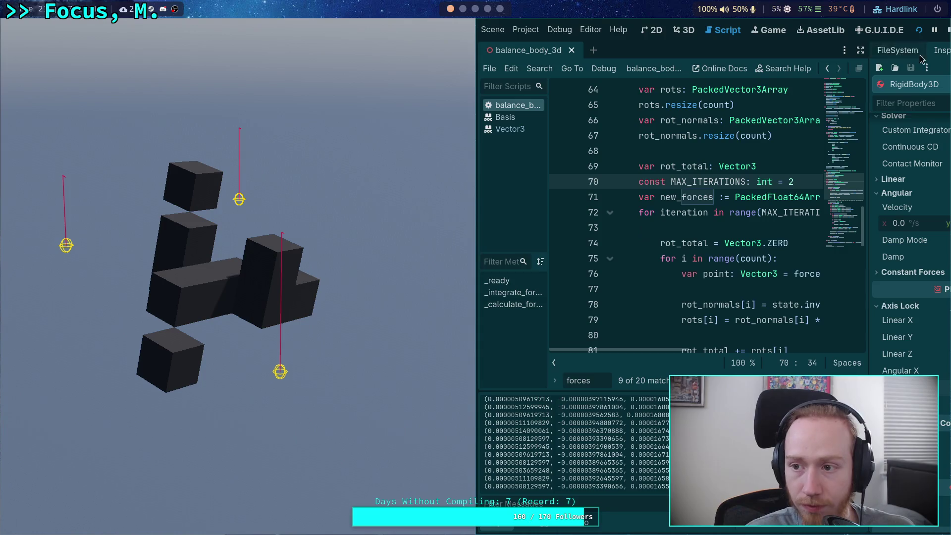
key(F8)
Change MAX_ITERATIONS to 3, save, and run the game again.
key(BackSpace)
text(3)
key(ctrl+s)
click(791, 29)
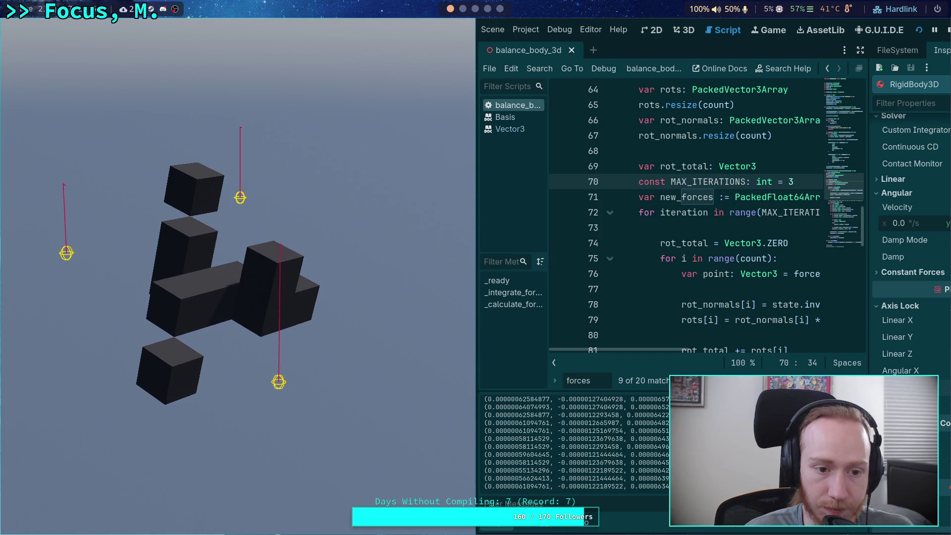
Test-run the game with MAX_ITERATIONS at 5, inspecting force values in the Output log.
click(947, 33)
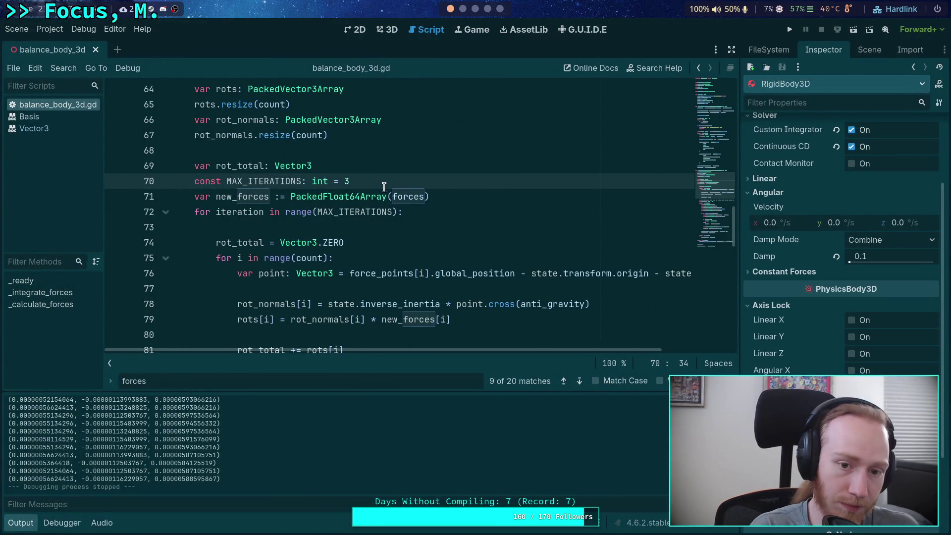
text(5)
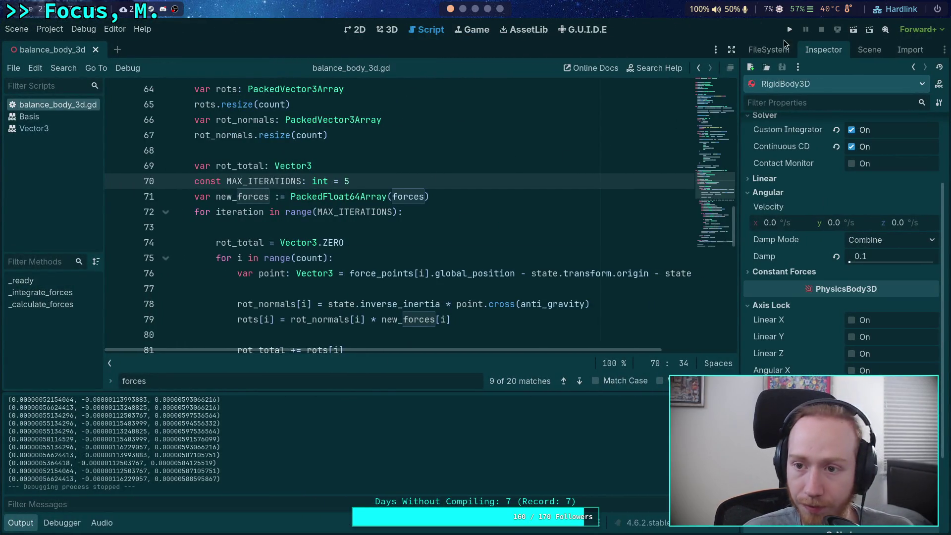
click(790, 29)
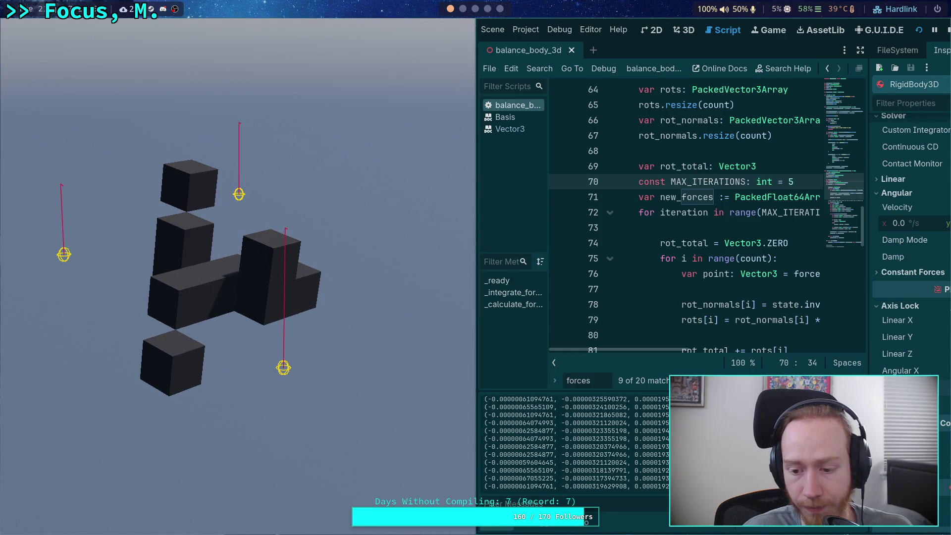
key(F5)
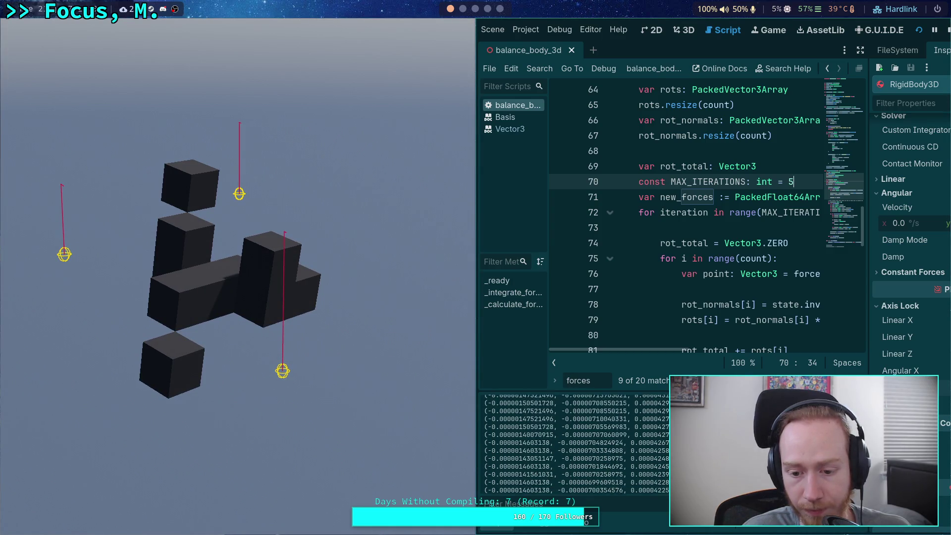
scroll(587, 443, up, 10)
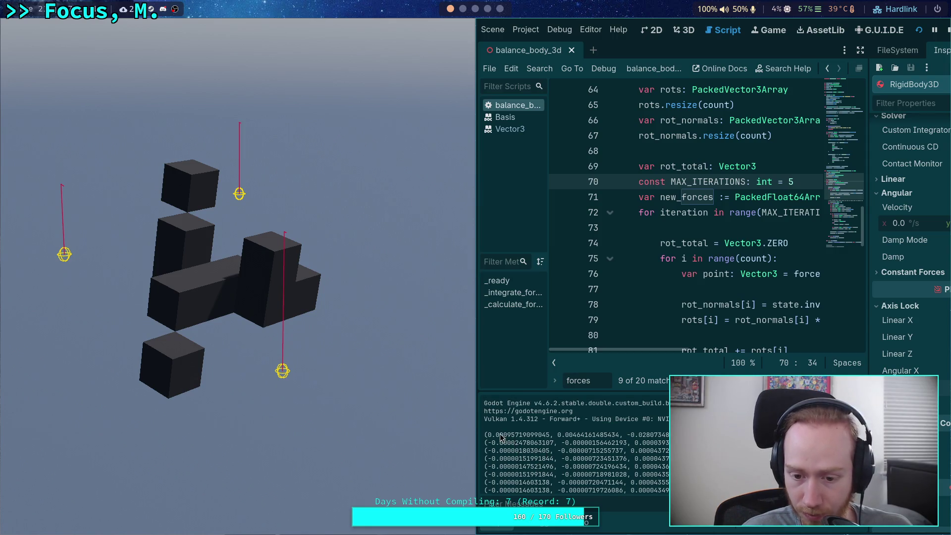
drag(507, 459, 543, 459)
drag(674, 458, 539, 458)
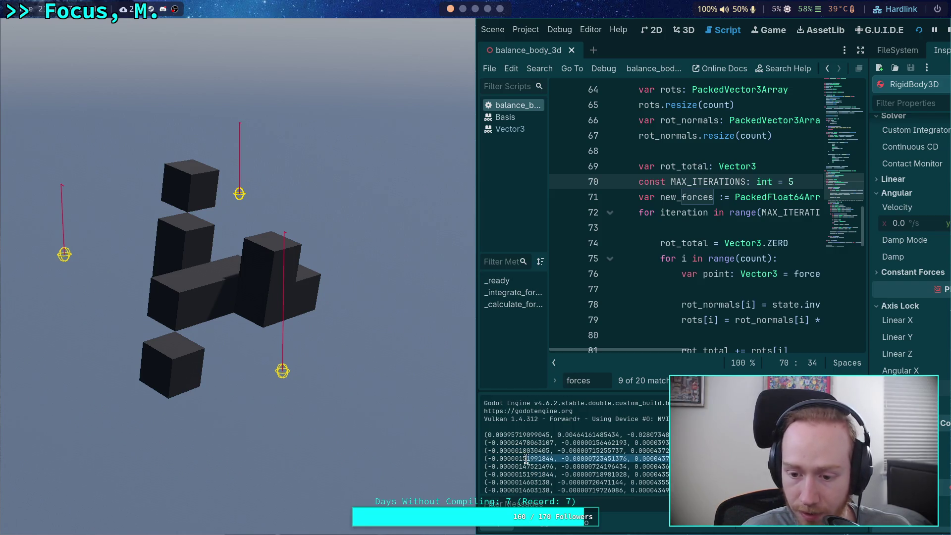
scroll(570, 451, down, 3)
scroll(590, 462, up, 3)
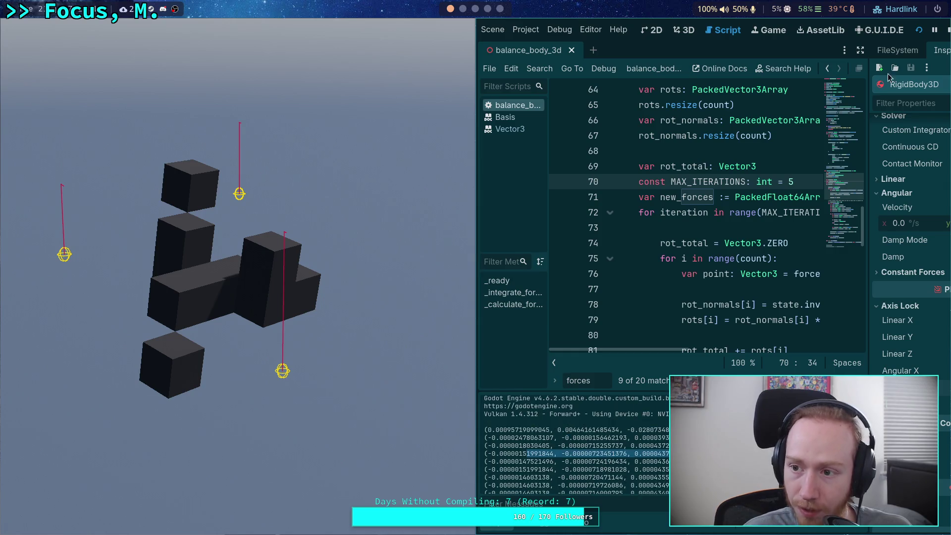
click(948, 33)
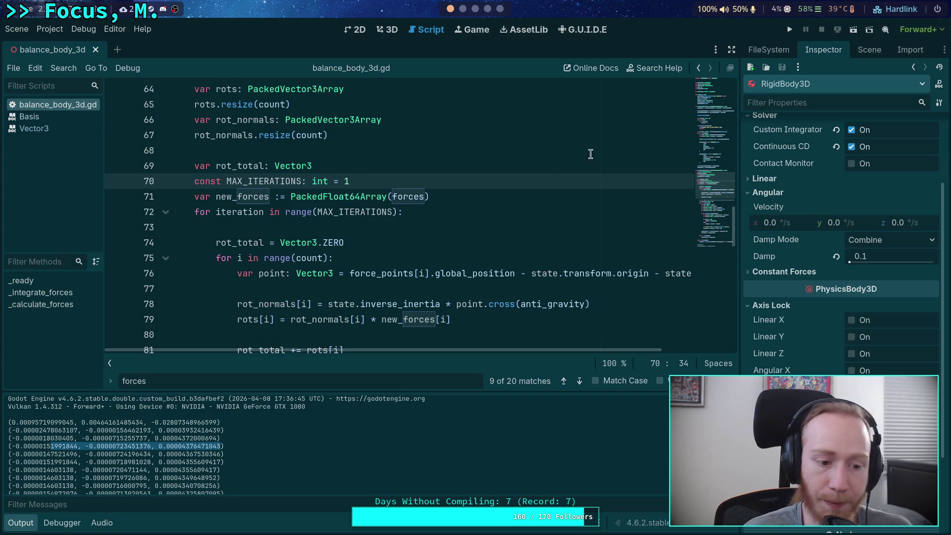
click(790, 30)
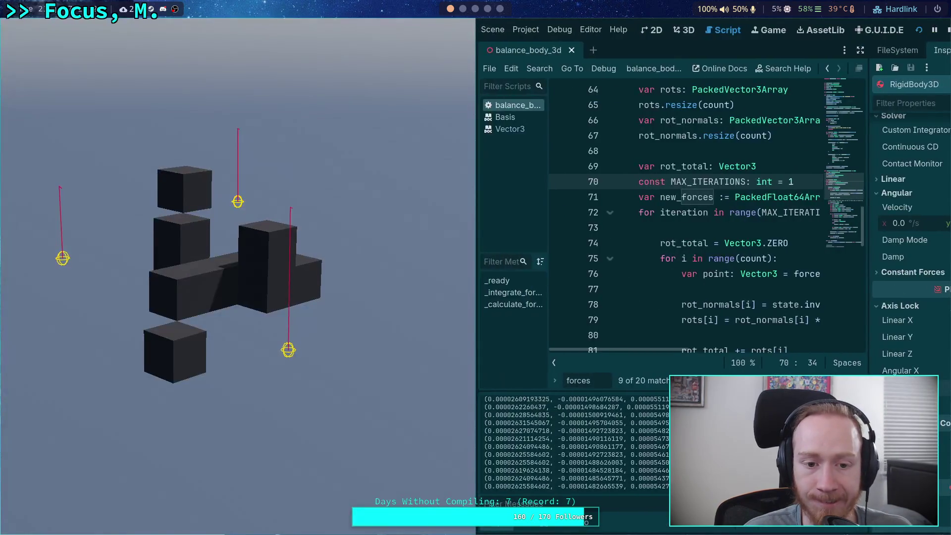
scroll(612, 421, up, 5)
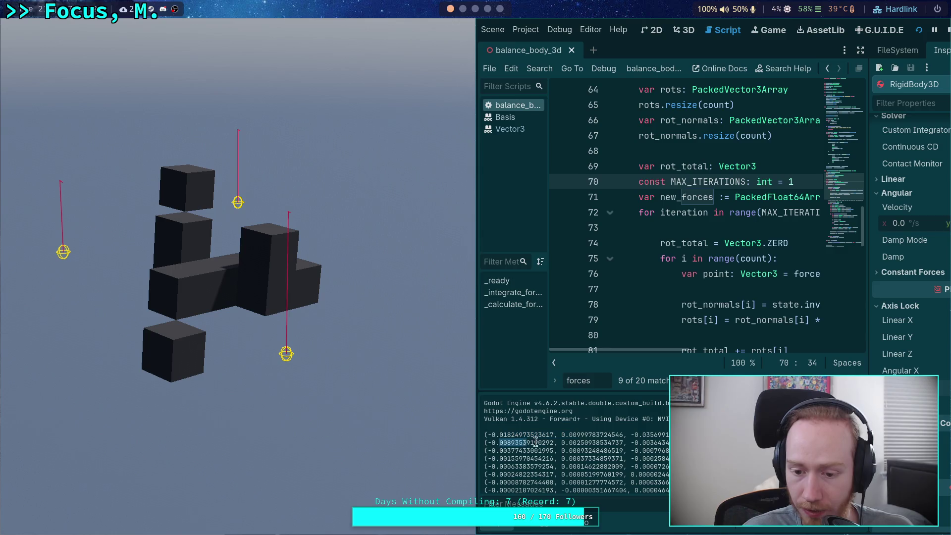
drag(509, 451, 597, 458)
click(520, 466)
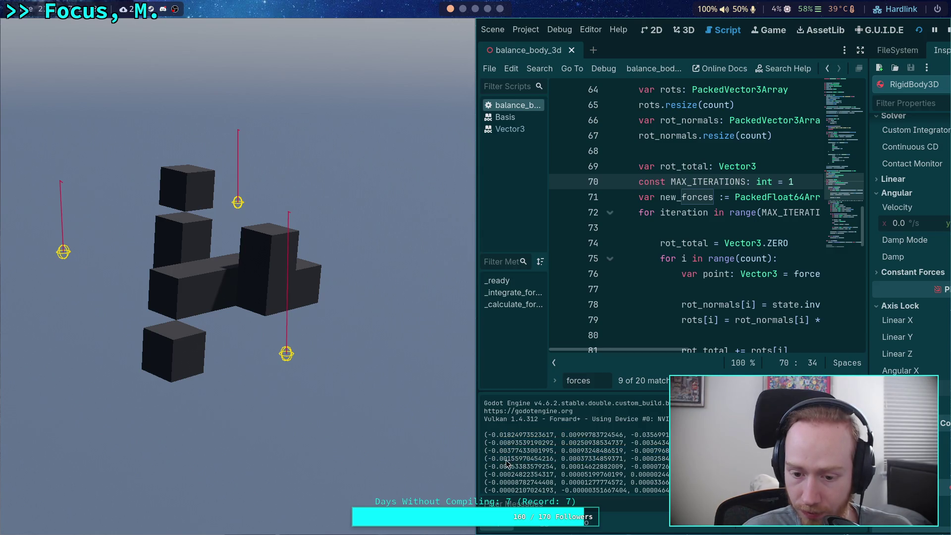
drag(510, 475, 581, 482)
scroll(581, 482, down, 2)
drag(500, 446, 623, 447)
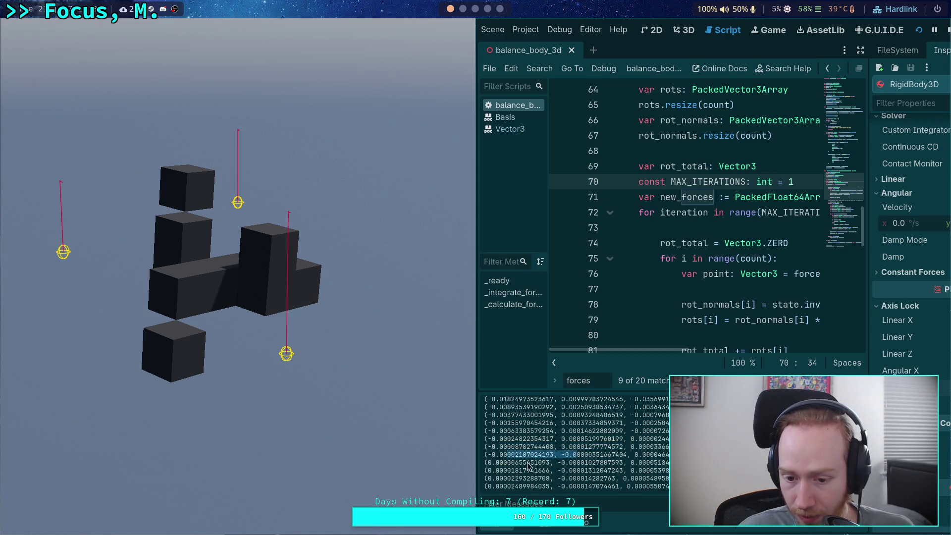
drag(503, 470, 575, 472)
scroll(585, 473, down, 1)
scroll(585, 476, down, 1)
drag(520, 455, 578, 456)
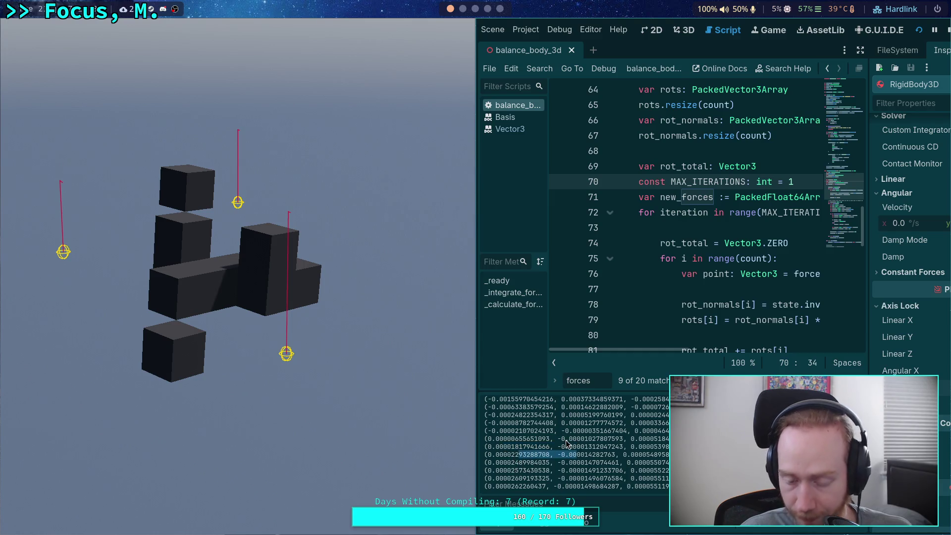
click(947, 29)
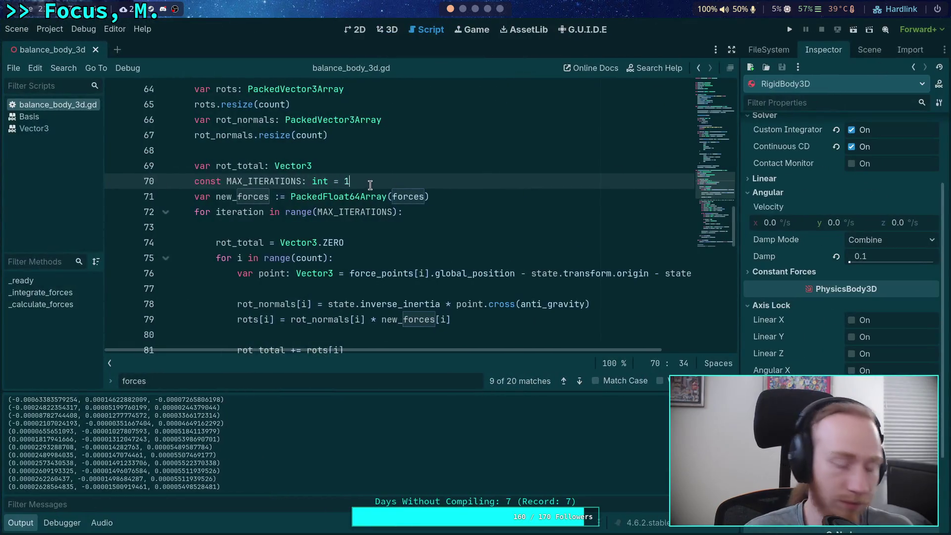
Run the game with MAX_ITERATIONS at 2, inspecting a fourth-line vector value, then stop.
text(2)
key(F5)
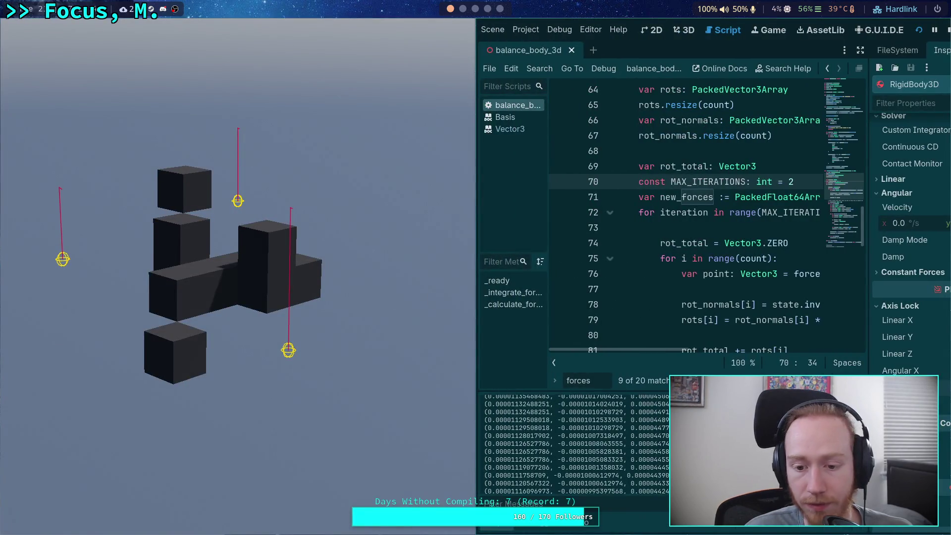
scroll(636, 425, up, 3)
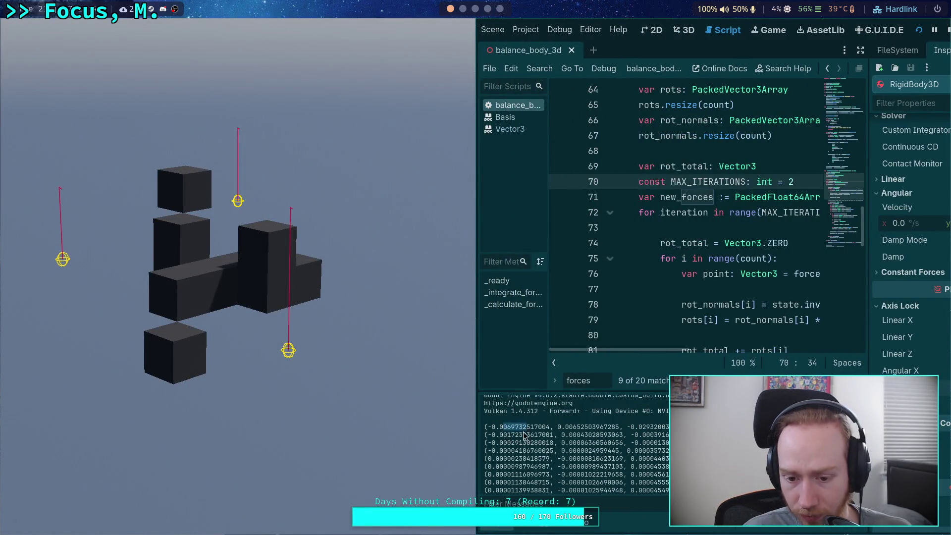
mouse_move(529, 449)
mouse_down()
mouse_move(506, 460)
mouse_move(547, 483)
mouse_up()
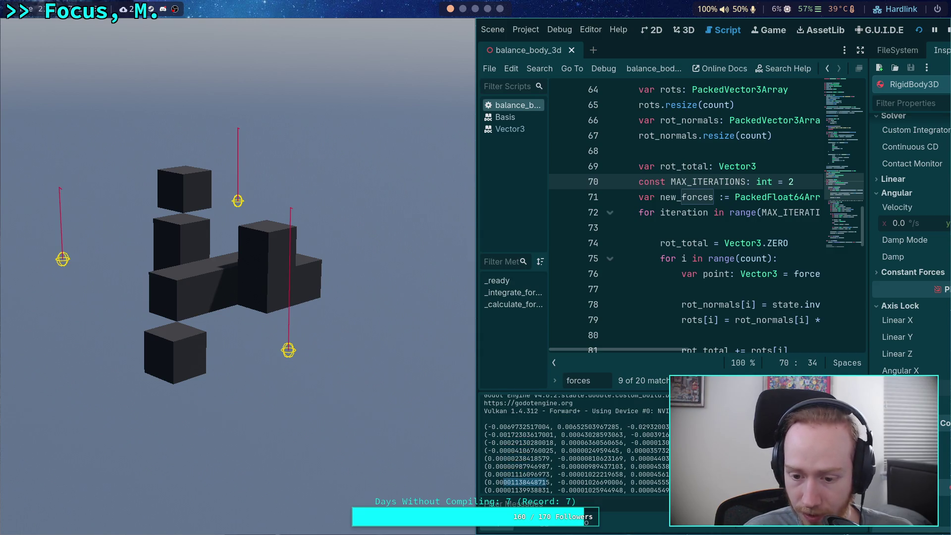
scroll(575, 445, down, 1)
click(948, 30)
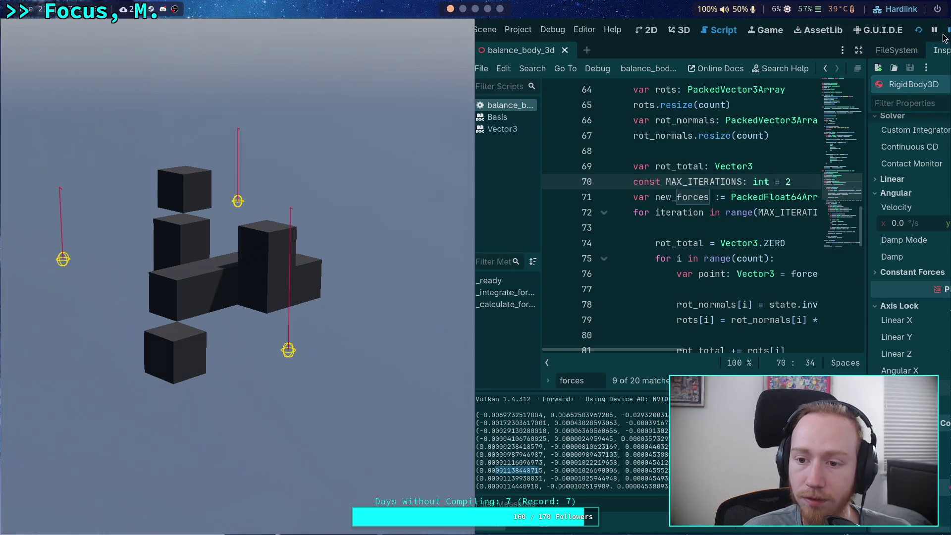
Change MAX_ITERATIONS to 3, rerun the game, and select a printed output value.
key(BackSpace)
text(3)
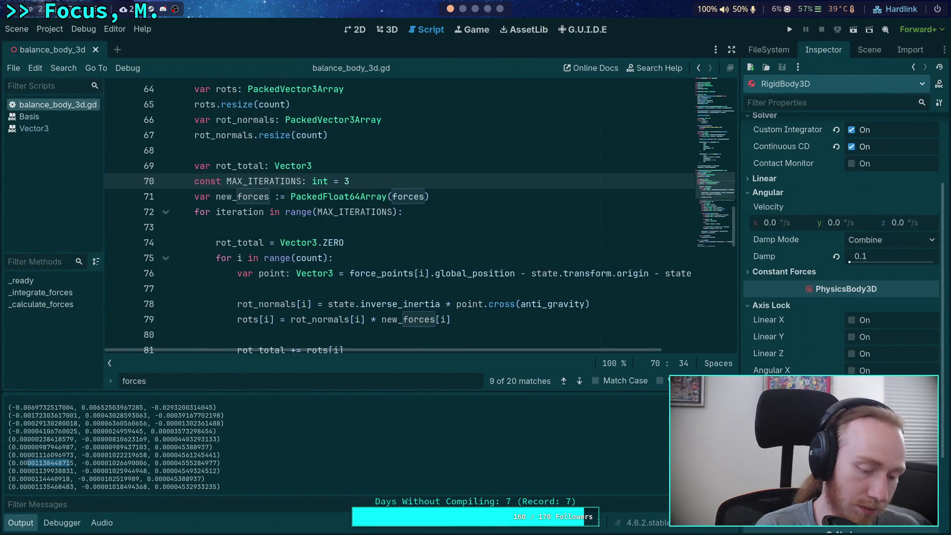
click(790, 29)
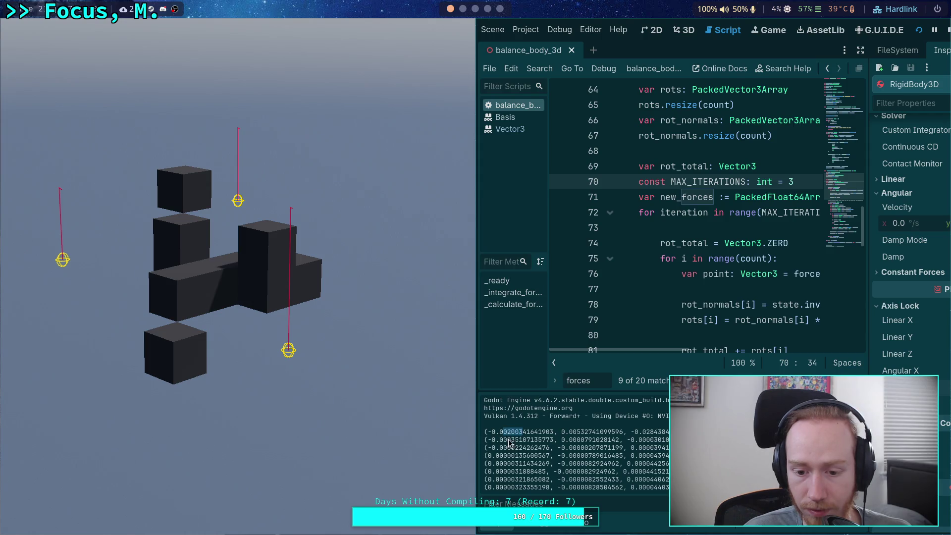
drag(511, 463, 546, 463)
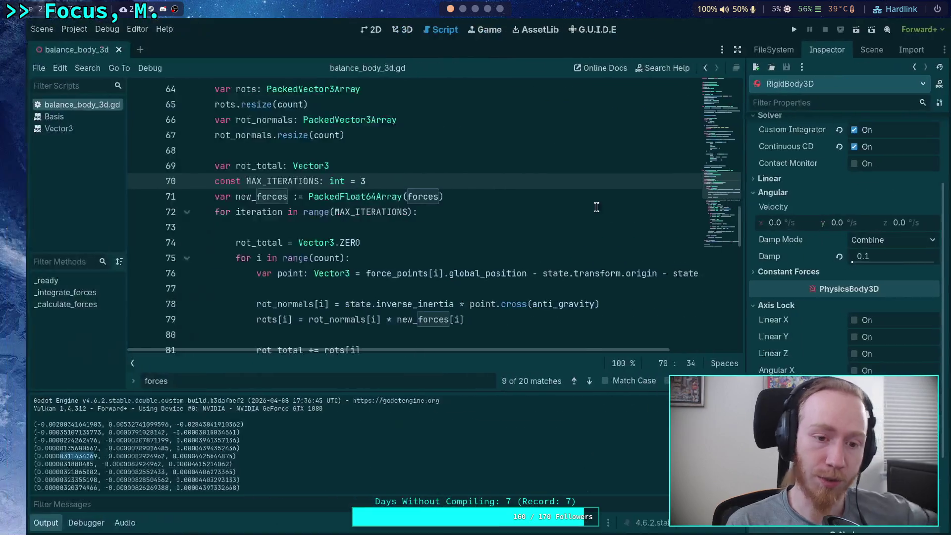
Comment out the angular damping line 23, save, and test-run the game without it.
click(947, 29)
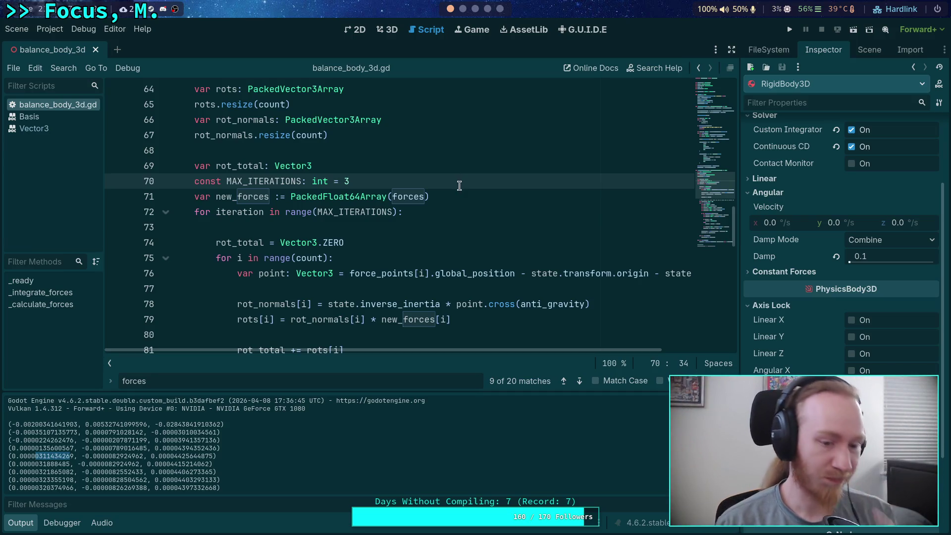
key(Escape)
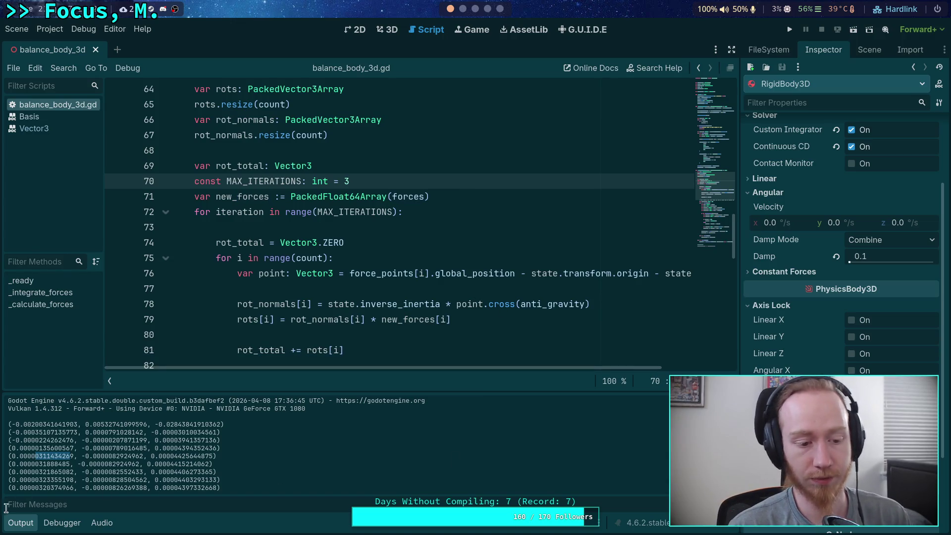
scroll(241, 243, up, 13)
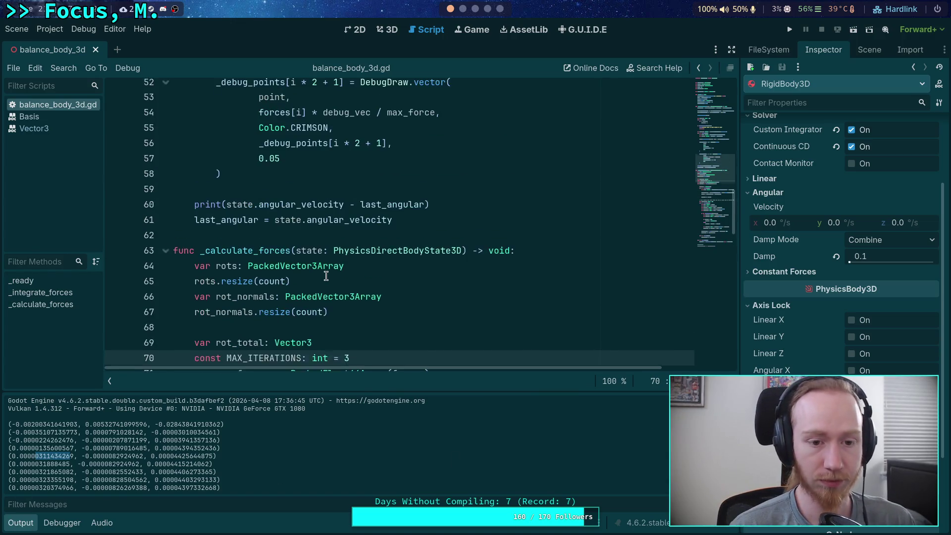
scroll(241, 243, up, 2)
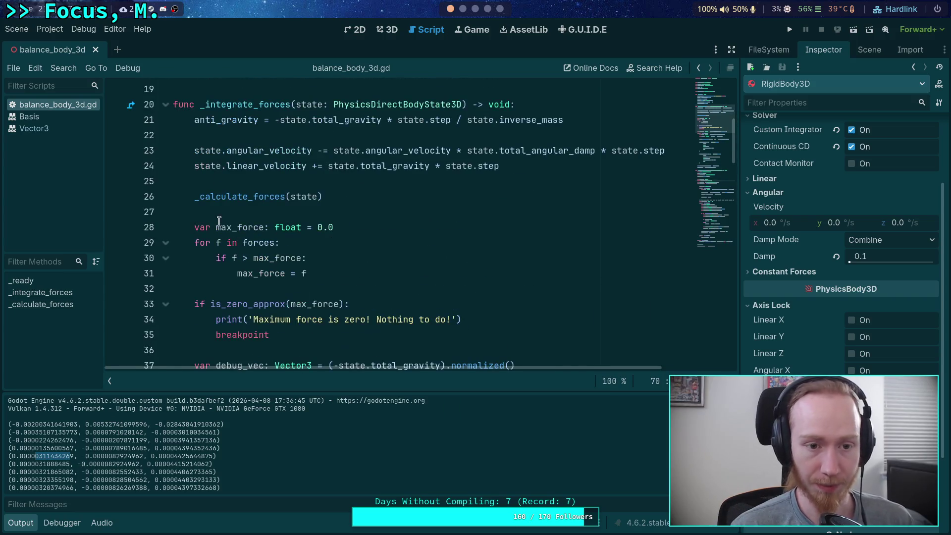
click(195, 151)
key(ctrl+k)
key(ctrl+s)
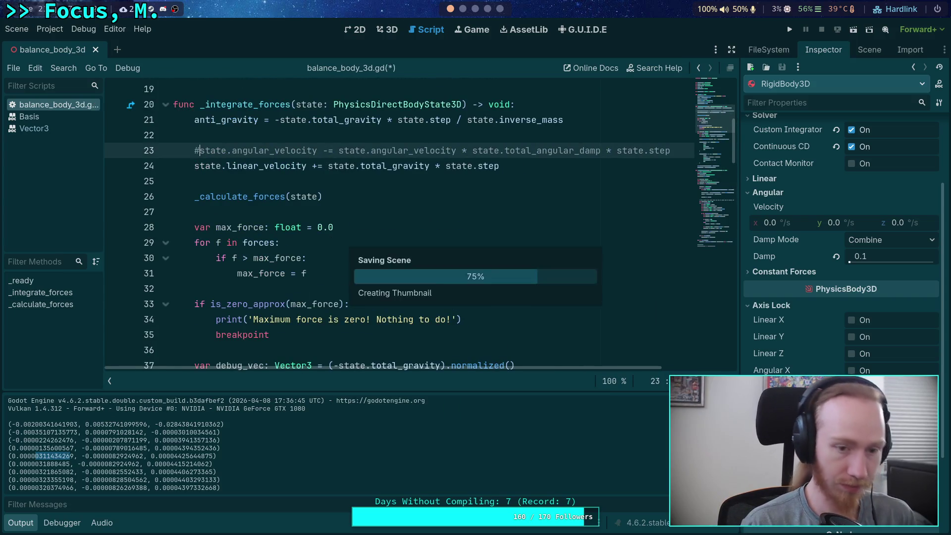
click(788, 30)
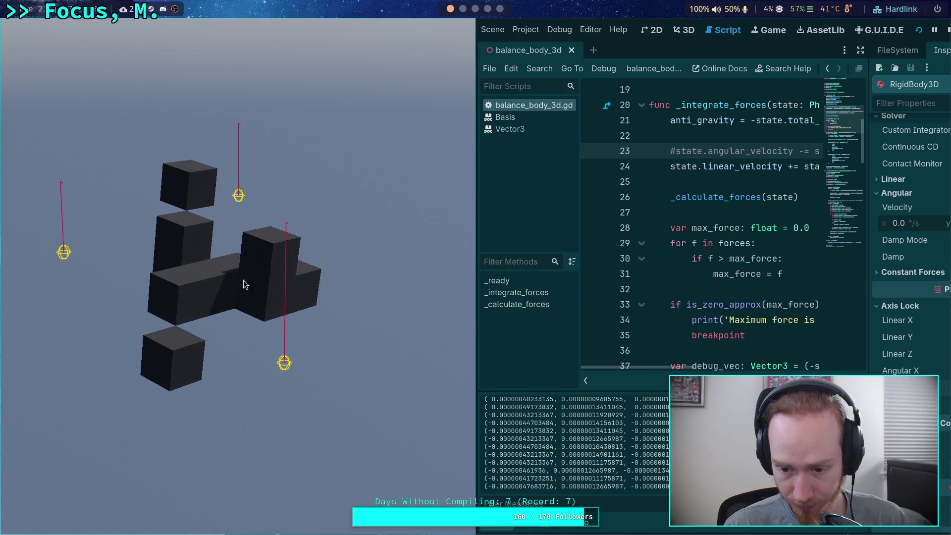
key(F5)
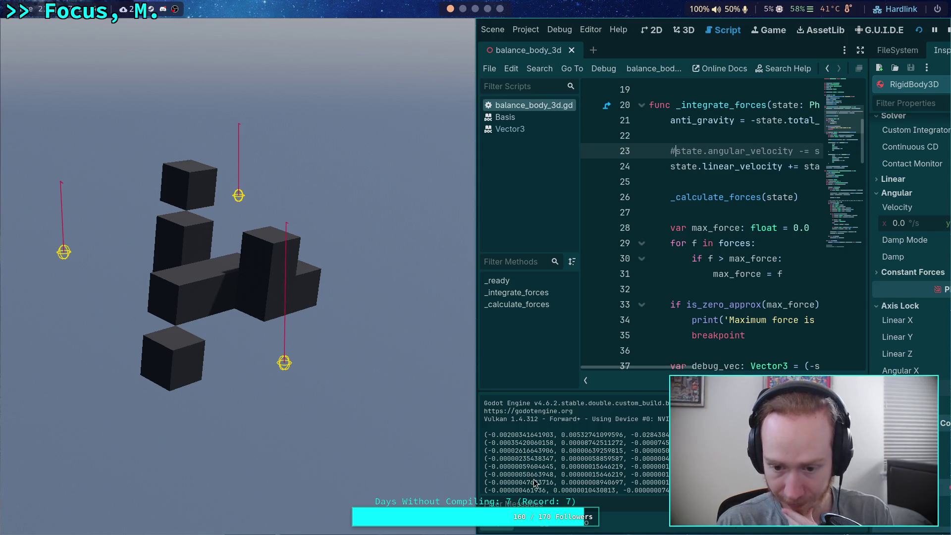
click(948, 30)
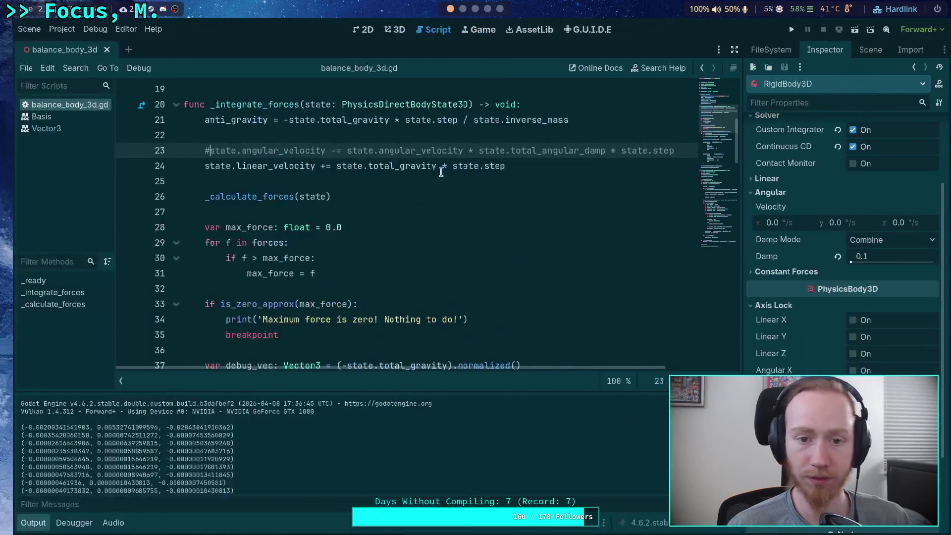
Restore the angular damping line, save, and switch to the 3D scene view.
key(ctrl+k)
key(ctrl+s)
scroll(403, 263, down, 7)
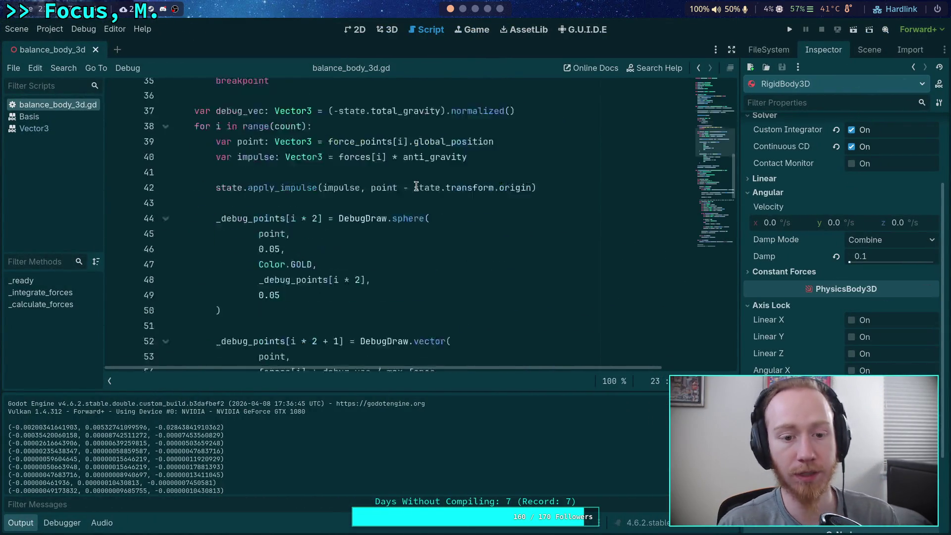
scroll(405, 262, down, 5)
scroll(406, 262, down, 3)
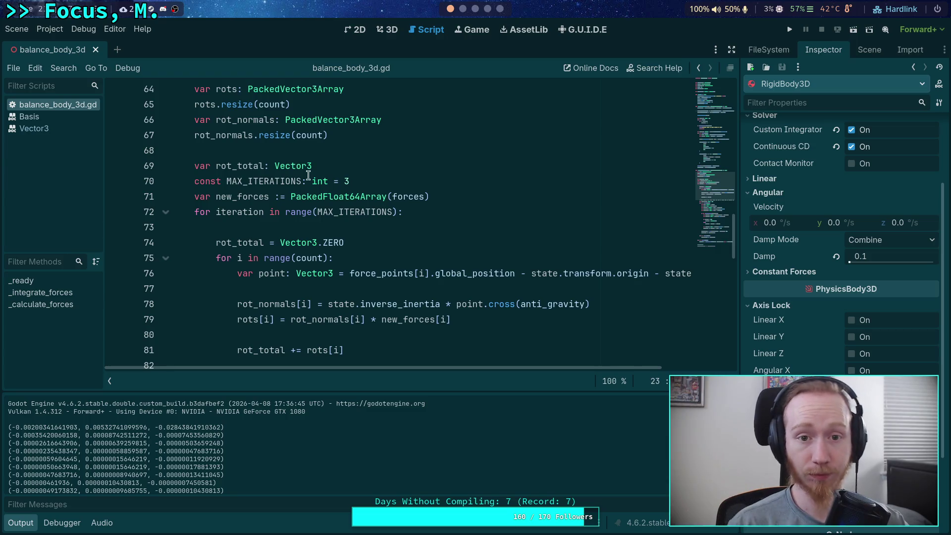
click(391, 30)
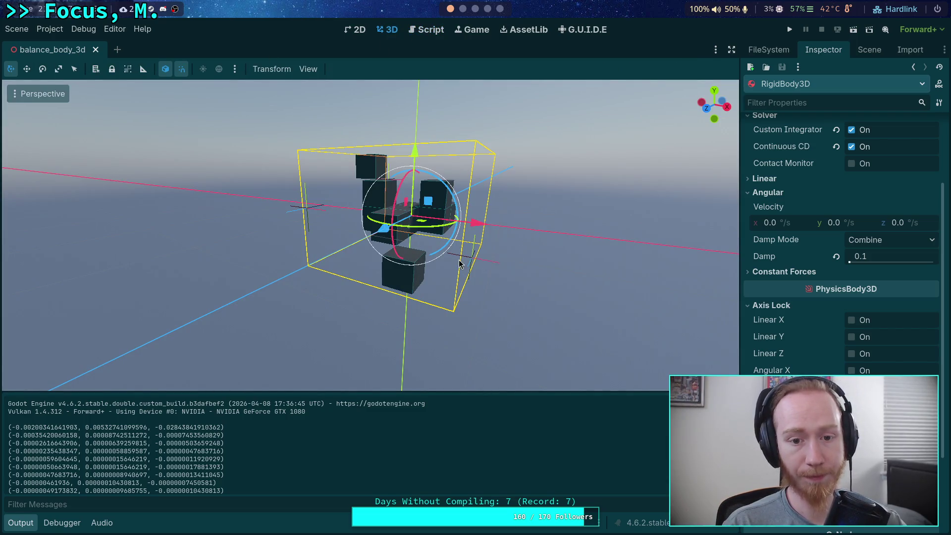
Rotate the RigidBody3D 90 degrees and test-run the game.
drag(468, 276, 396, 280)
mouse_move(272, 213)
mouse_down()
mouse_move(249, 279)
mouse_move(548, 261)
mouse_up()
click(789, 29)
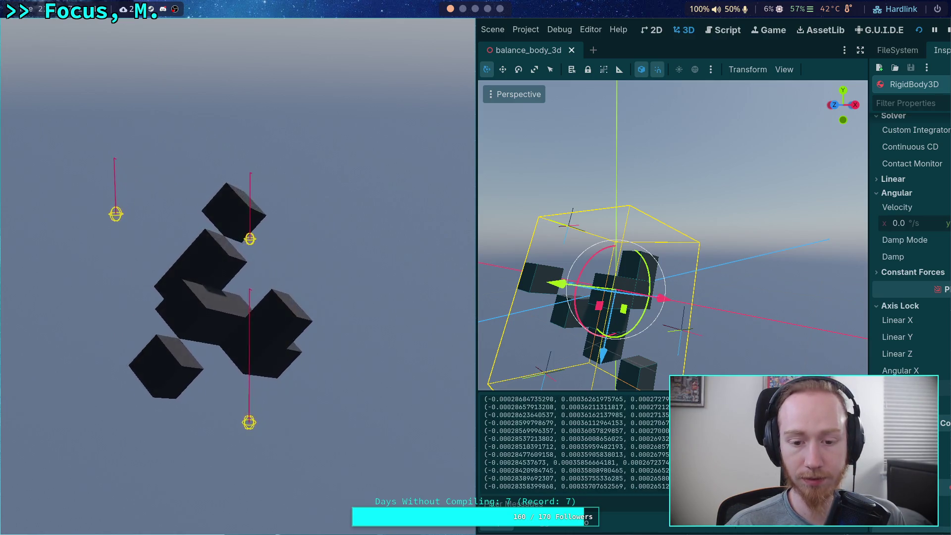
click(947, 31)
Relaunch the game, advance the simulation one physics tick at a time, then stop.
click(791, 30)
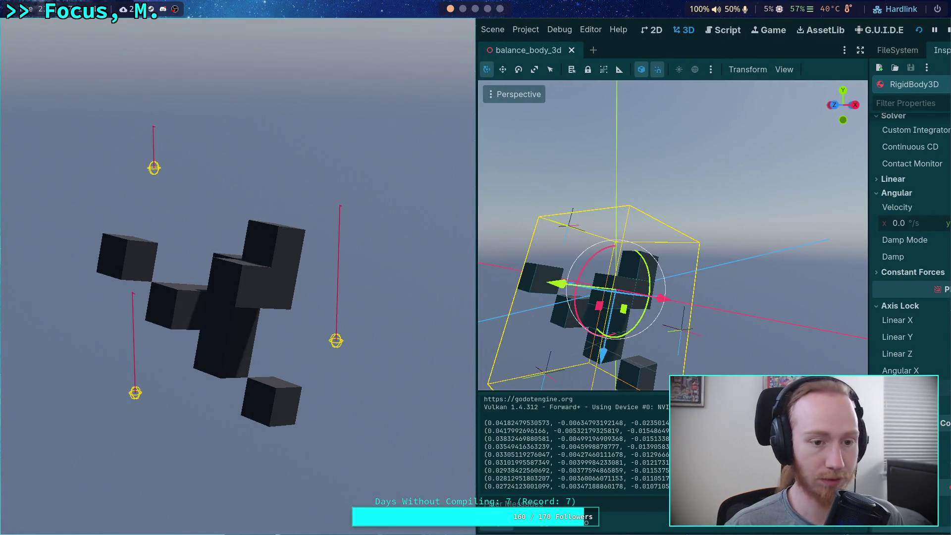
key(space)
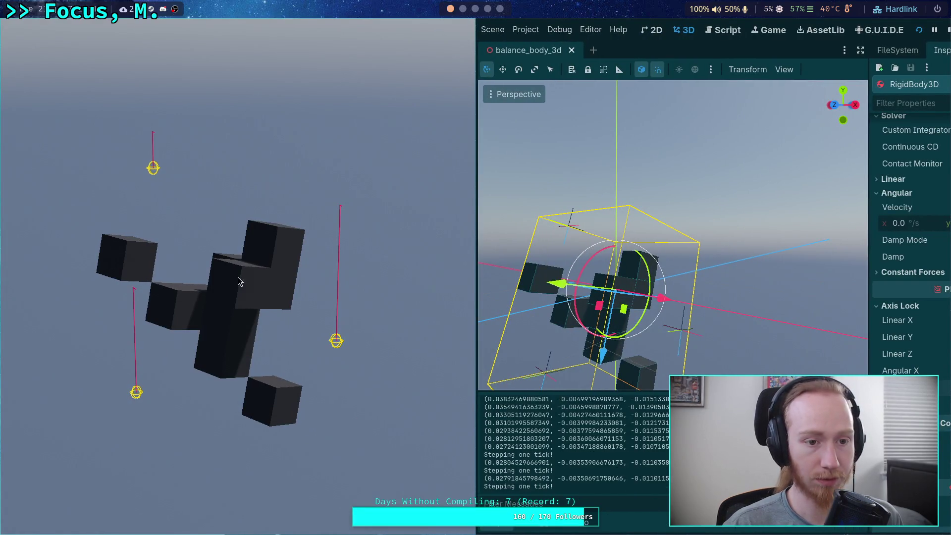
key(space)
key(space)
key(space)
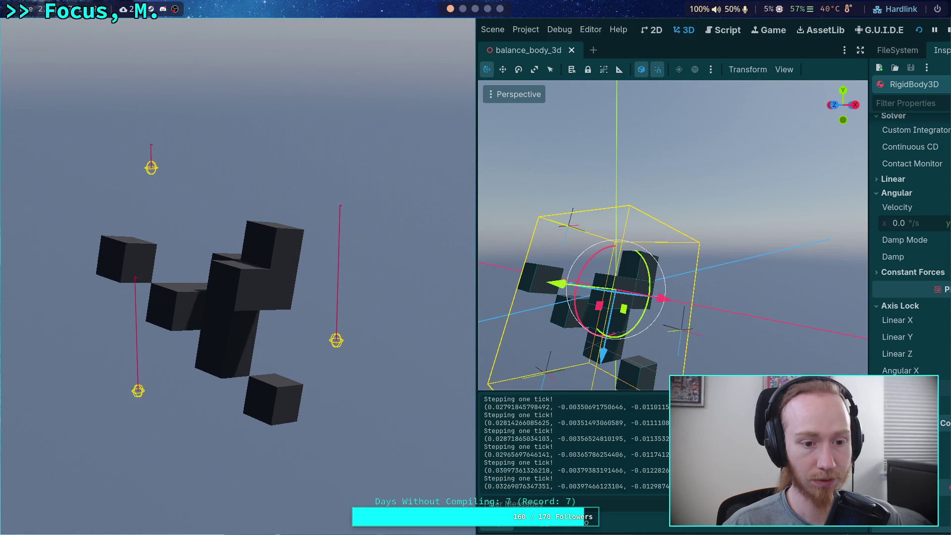
key(space)
key(space)
key(space)
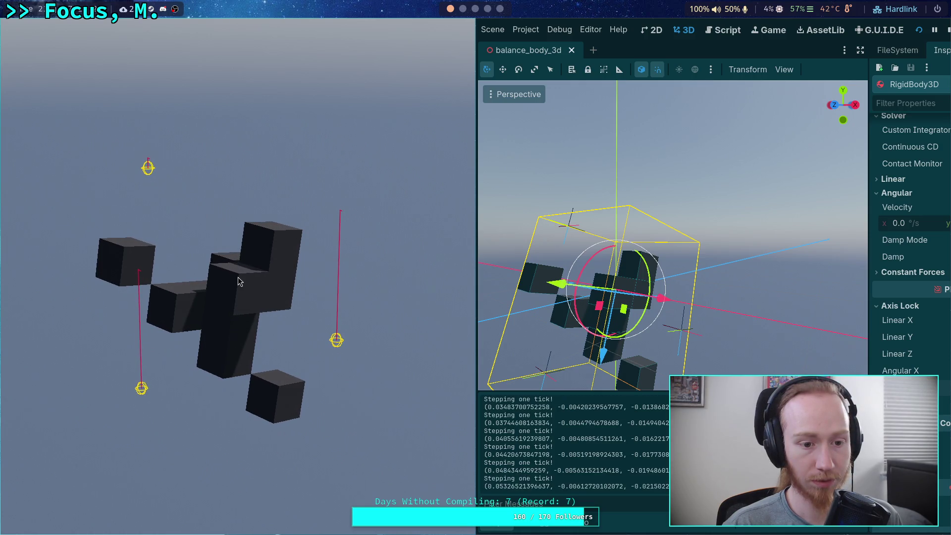
key(space)
key(space)
key(space)
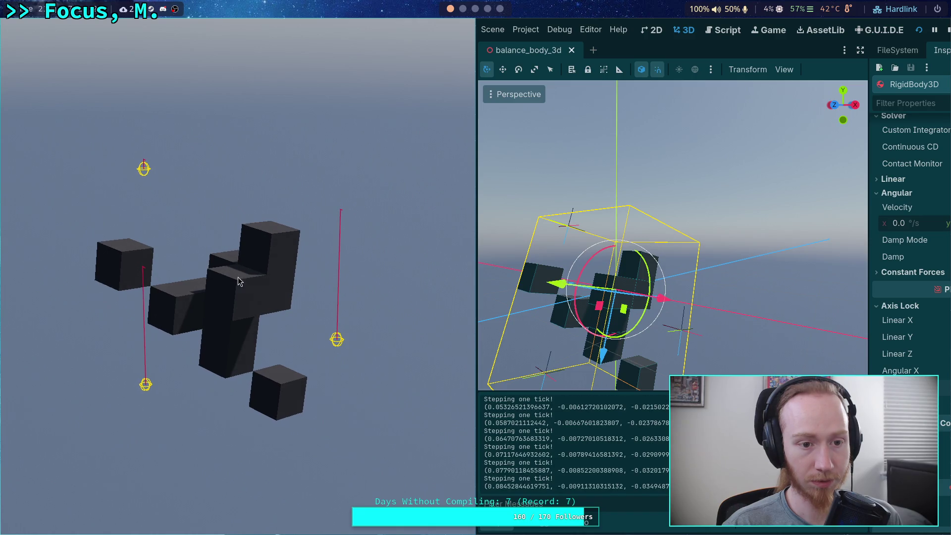
key(space)
key(space)
key(space)
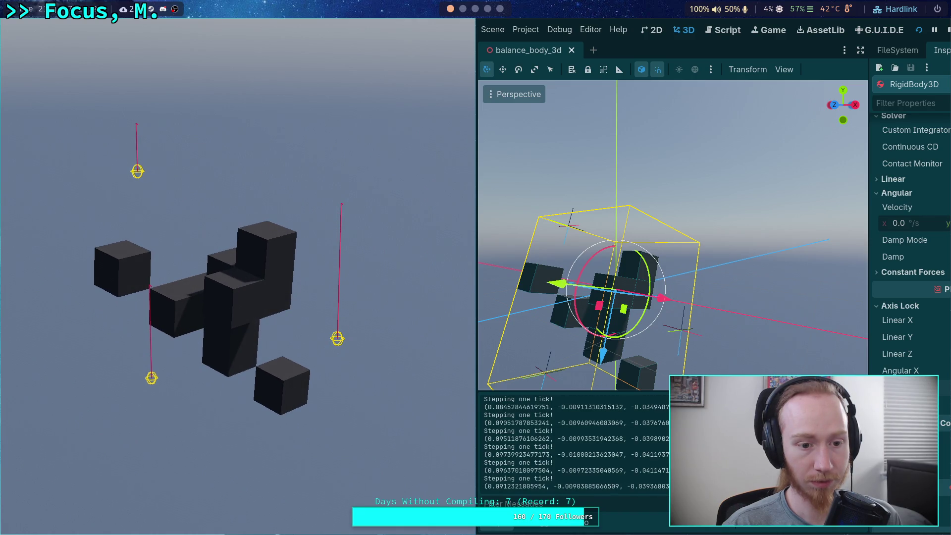
key(space)
key(space)
key(space)
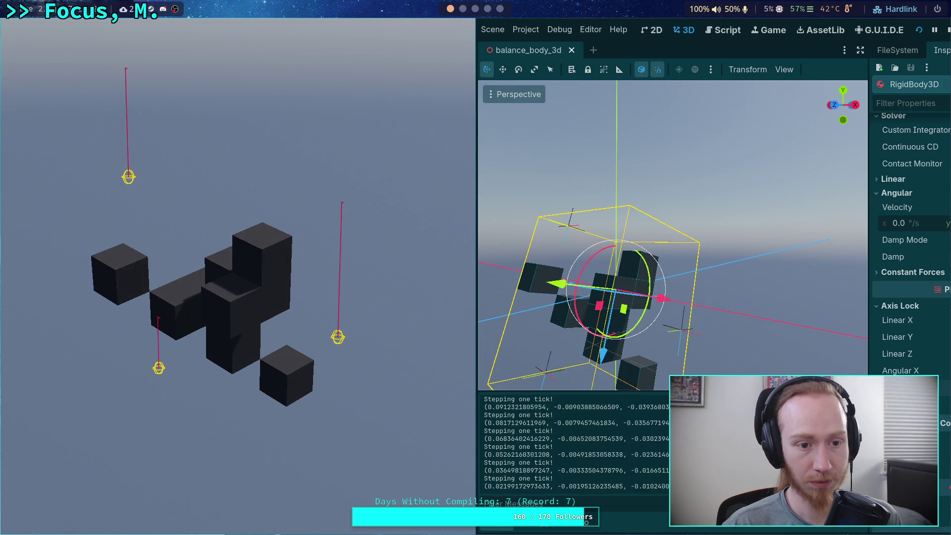
key(space)
key(space)
key(space)
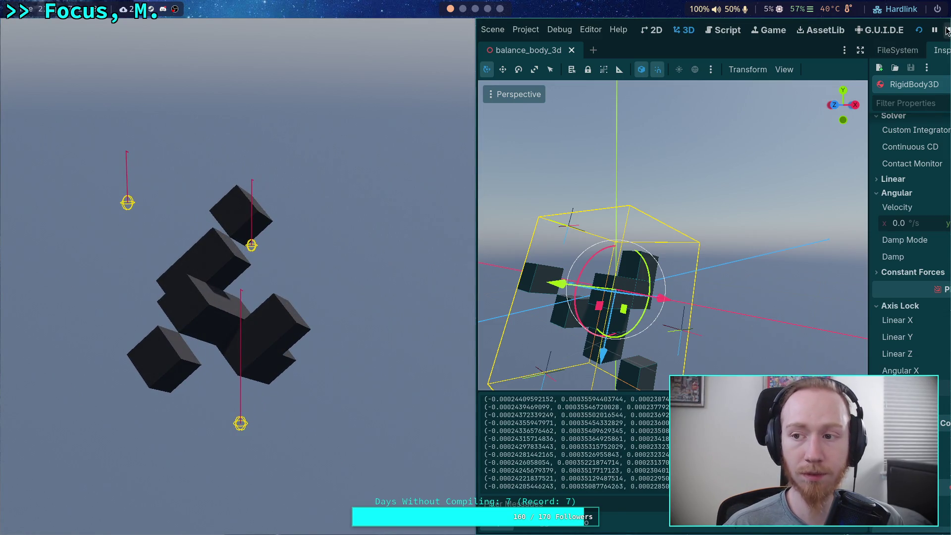
key(F8)
mouse_move(371, 238)
mouse_down()
mouse_move(347, 242)
mouse_move(348, 225)
mouse_up()
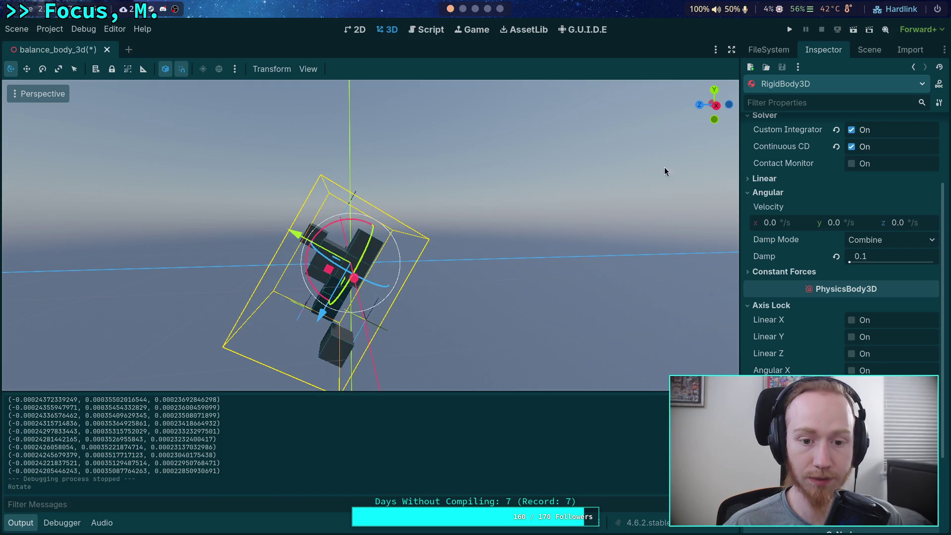
Run the game with the re-tilted RigidBody3D, watch it, then stop it.
click(791, 30)
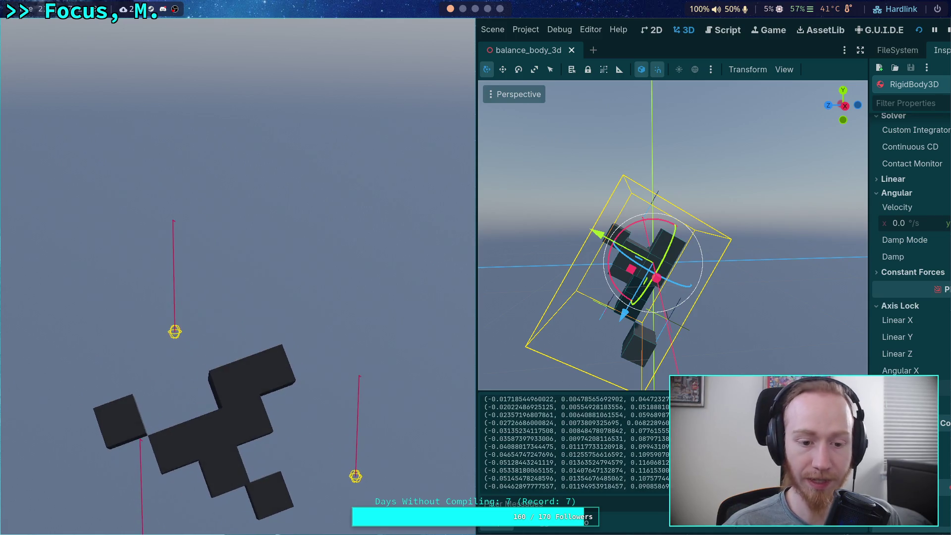
click(947, 37)
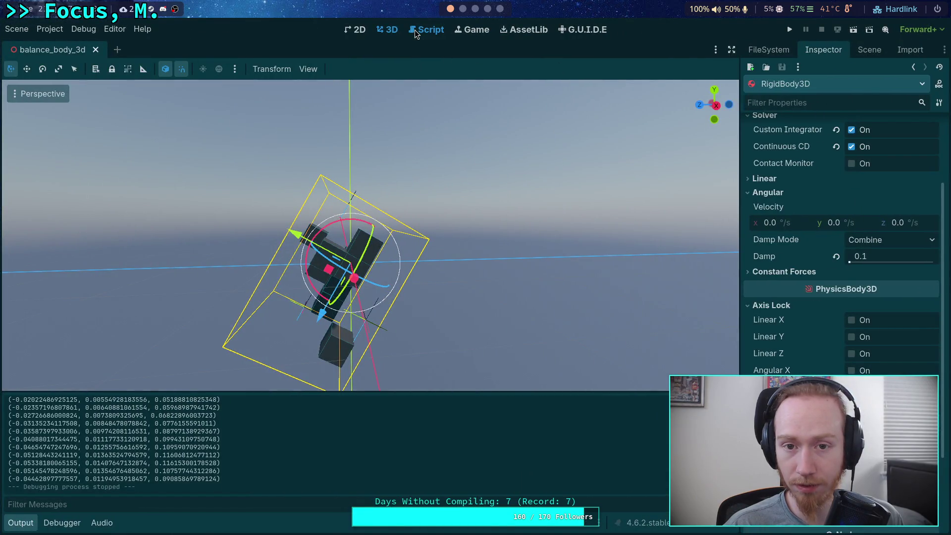
Return to balance_body_3d.gd and collapse the output panel to enlarge the code view.
click(415, 32)
scroll(475, 206, down, 12)
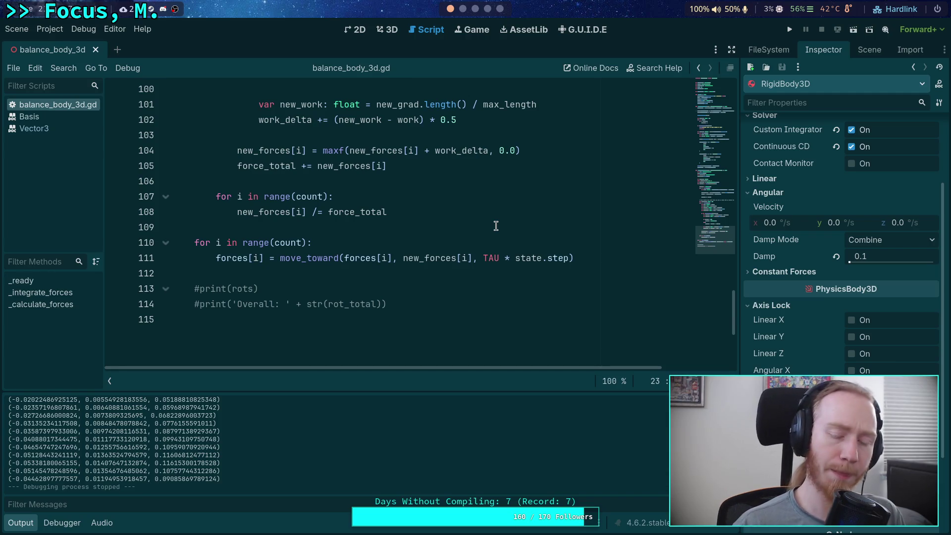
click(23, 523)
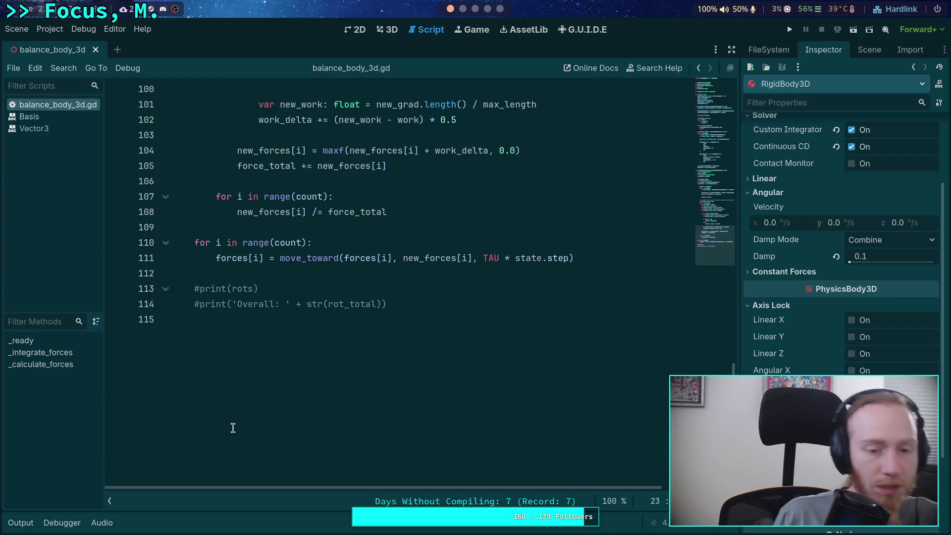
drag(592, 256, 194, 243)
scroll(263, 265, up, 3)
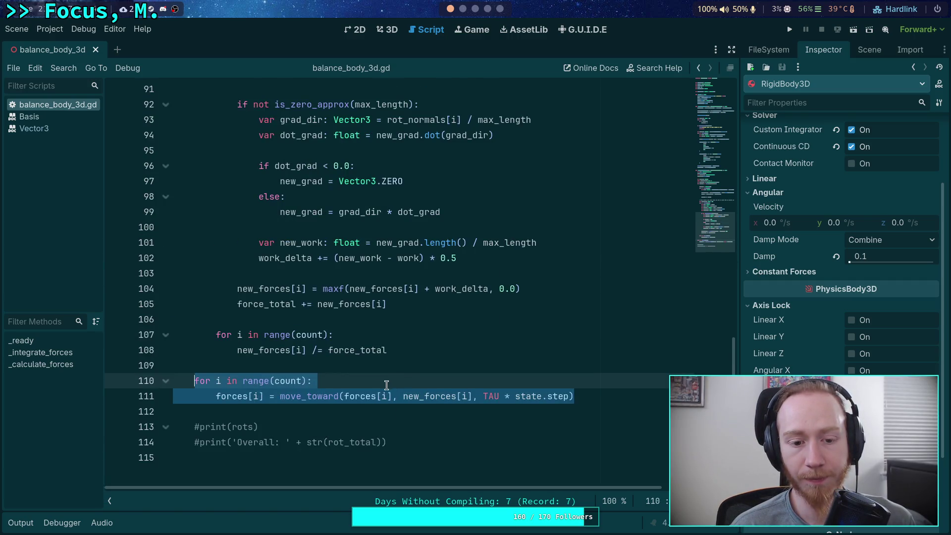
click(330, 394)
Cut the 'var force_total: float = 0.0' declaration from line 84, leaving it blank.
drag(606, 396, 190, 380)
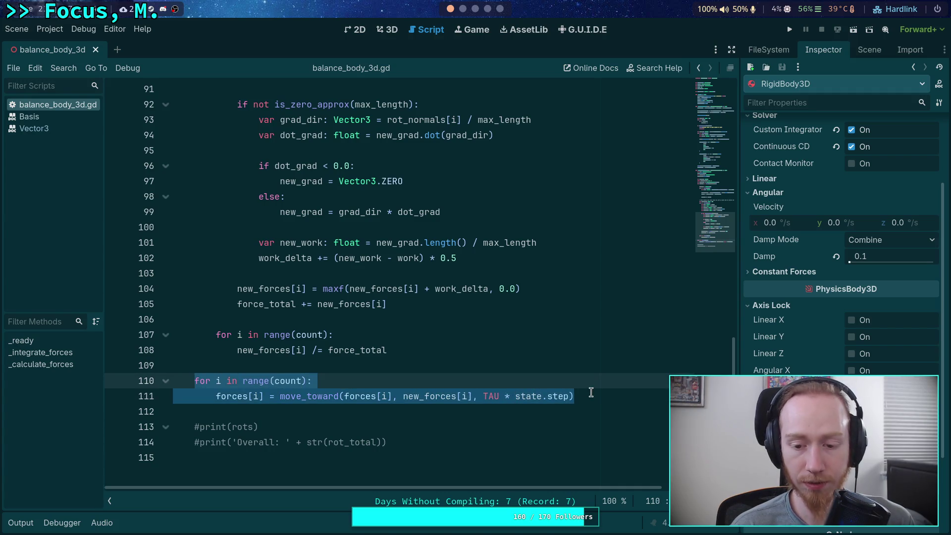
click(590, 397)
click(396, 367)
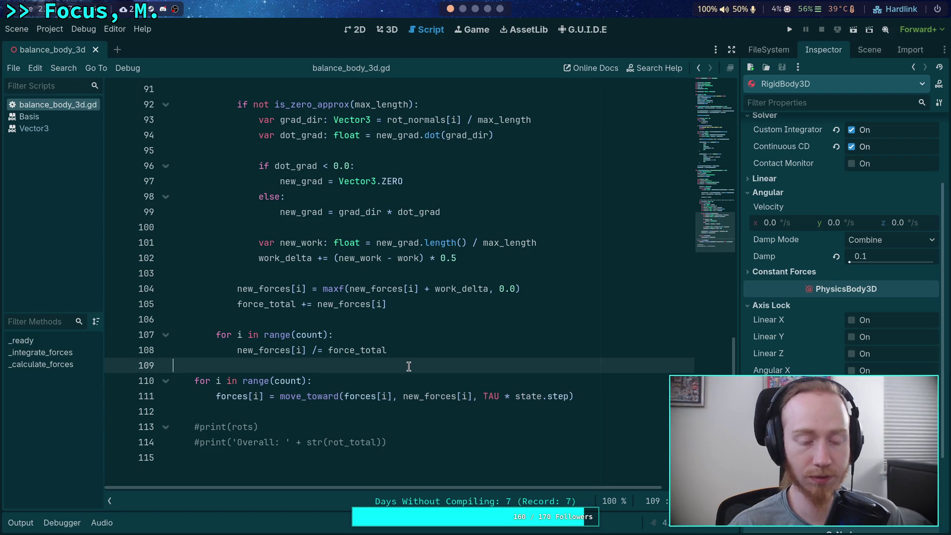
scroll(353, 347, up, 9)
drag(382, 396, 215, 396)
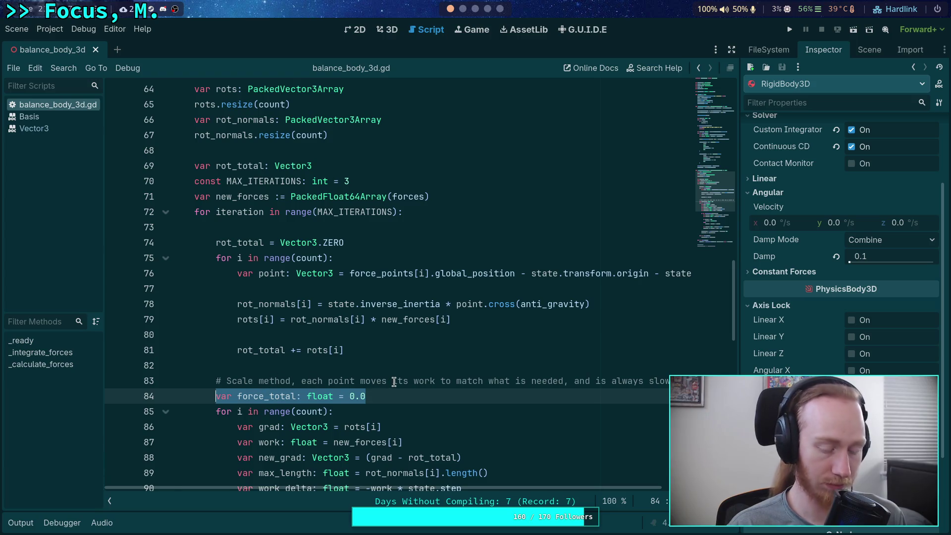
key(ctrl+x)
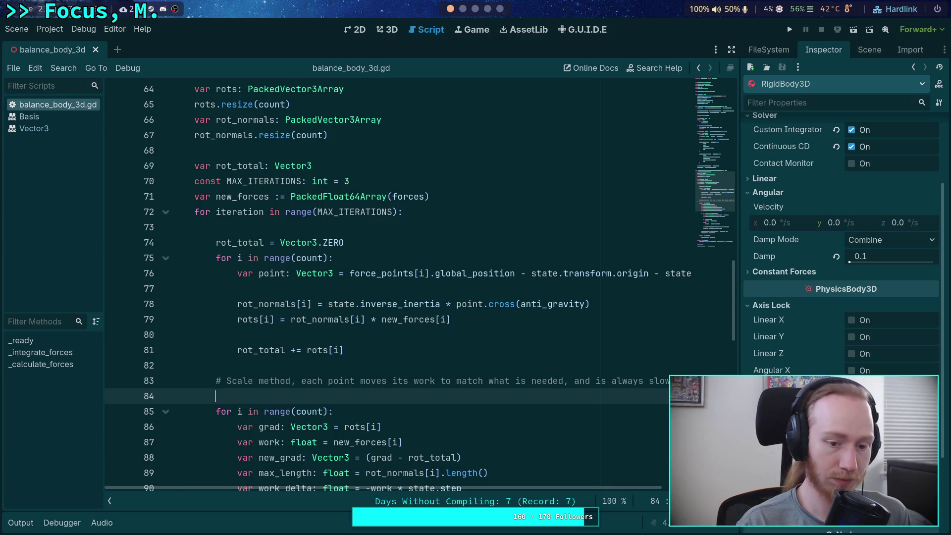
Remove empty line 84 and declare 'var force_total: float = 0.0' after line 71.
key(BackSpace)
scroll(389, 483, left, 3)
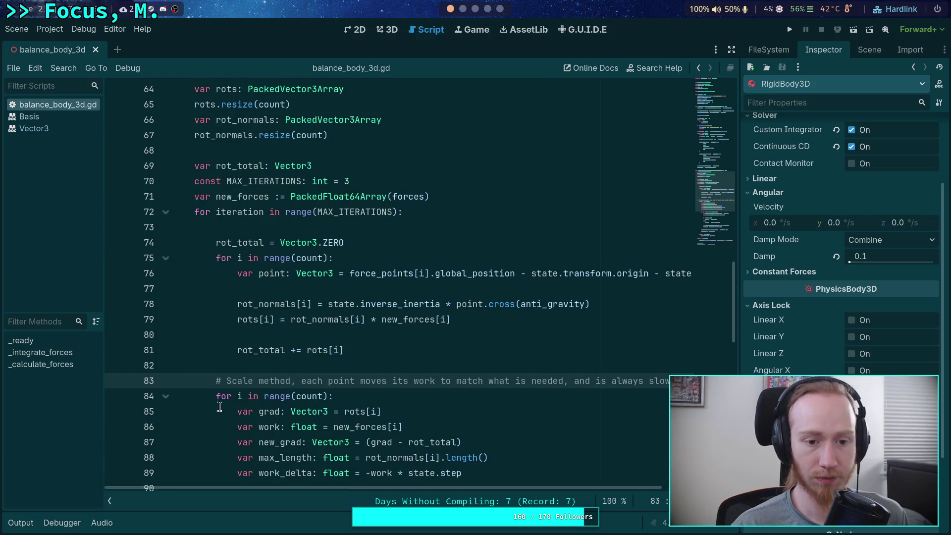
click(467, 200)
scroll(407, 183, up, 2)
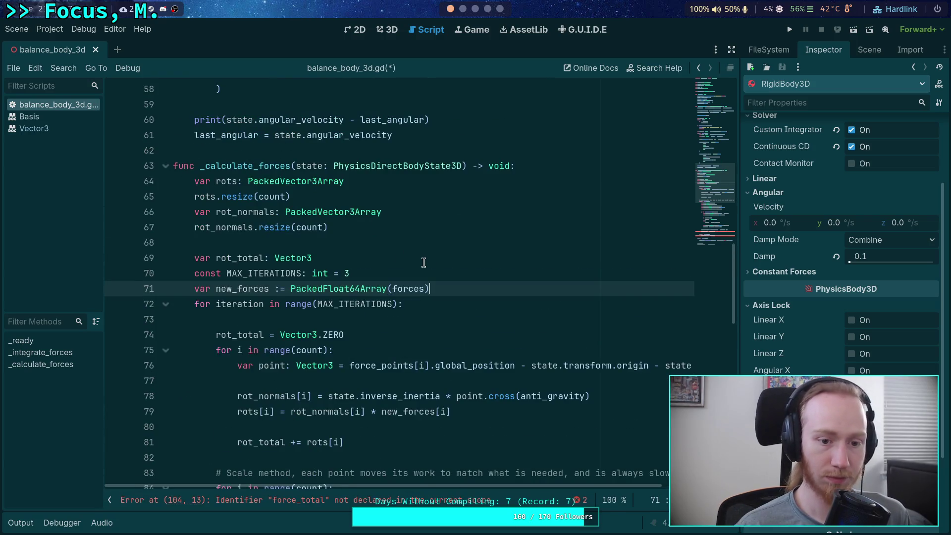
scroll(426, 251, down, 1)
click(400, 191)
click(465, 253)
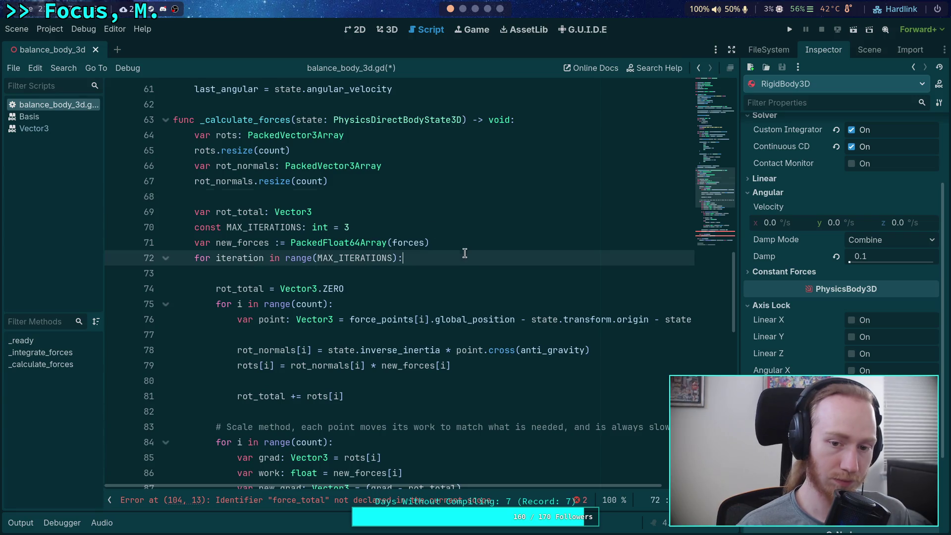
click(457, 243)
key(Return)
text(var force_total: float = 0.0)
Insert a force_total reset line above the inner for loop.
scroll(325, 284, down, 6)
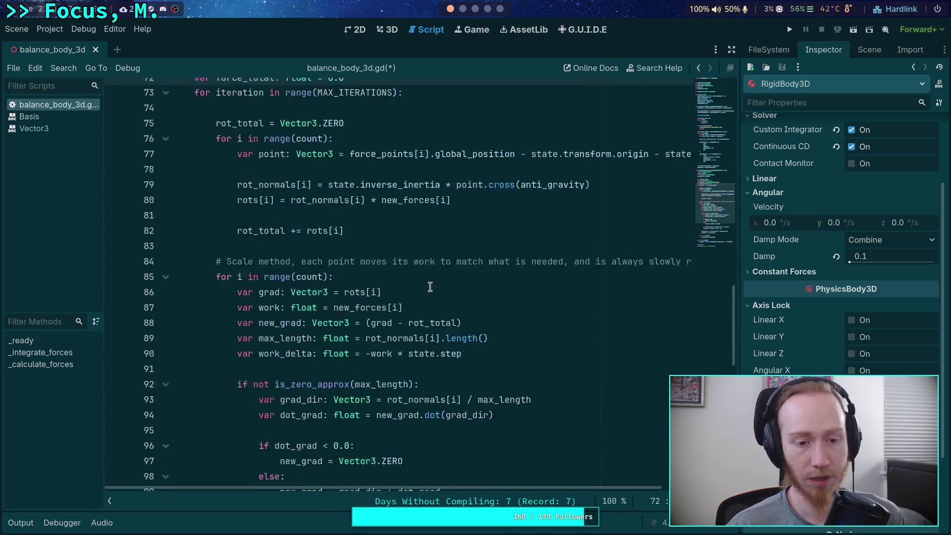
click(221, 184)
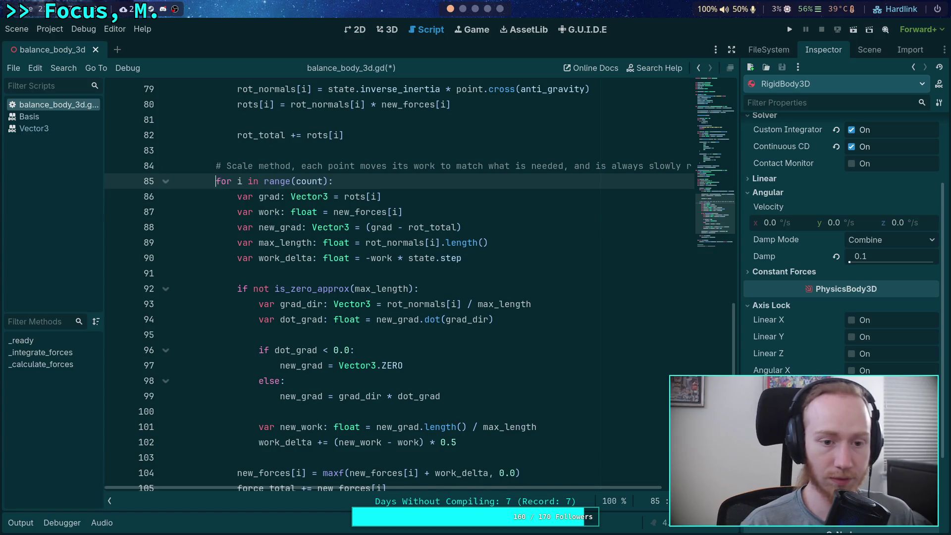
key(ctrl+shift+Return)
text(force_tot)
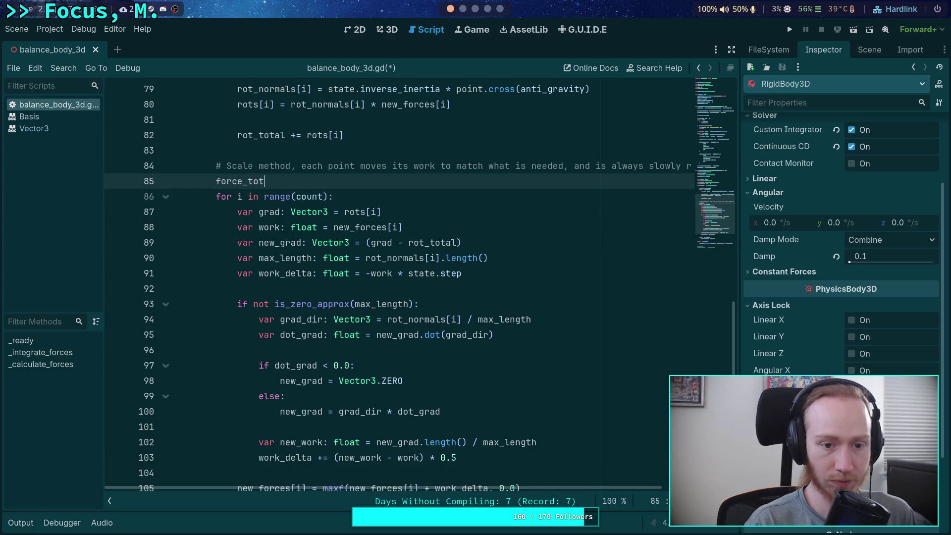
text(al = 0.0)
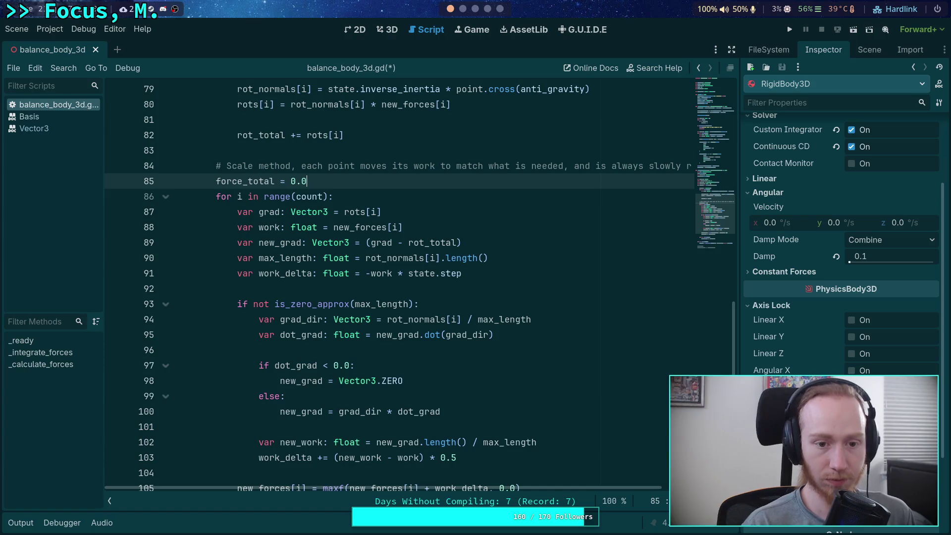
double_click(219, 184)
Add a force_total reset before the move_toward loop and open a new line inside it.
scroll(365, 266, down, 5)
scroll(375, 317, up, 4)
scroll(382, 329, down, 4)
click(362, 338)
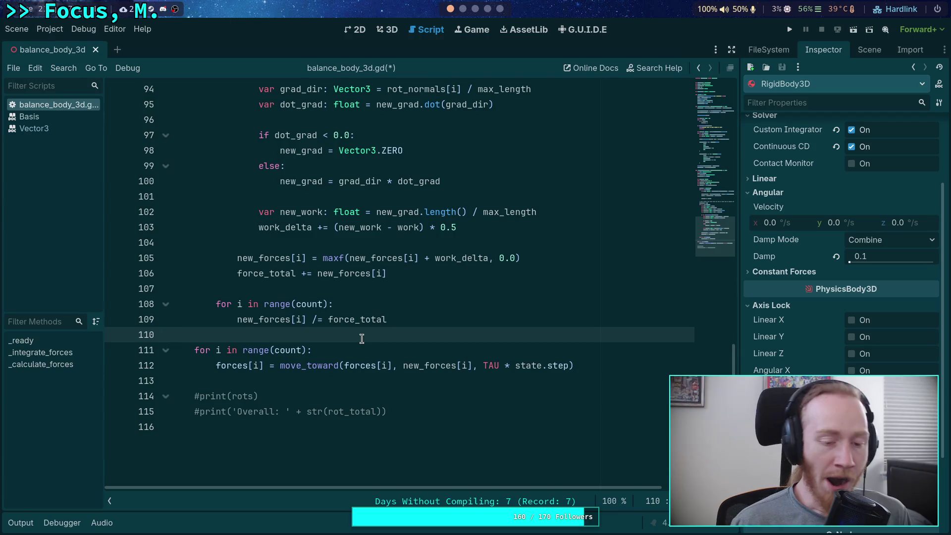
key(Return)
text(force_total = 0.0)
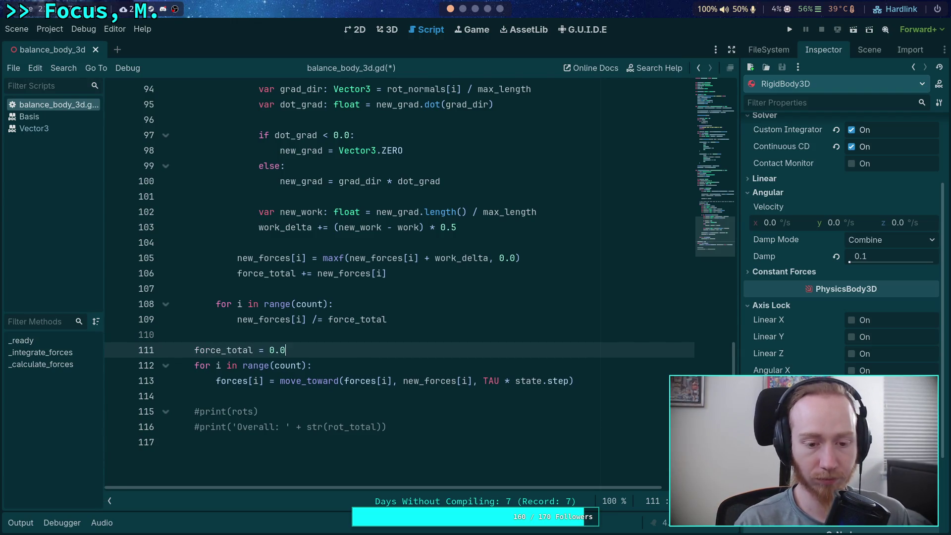
click(610, 382)
key(Return)
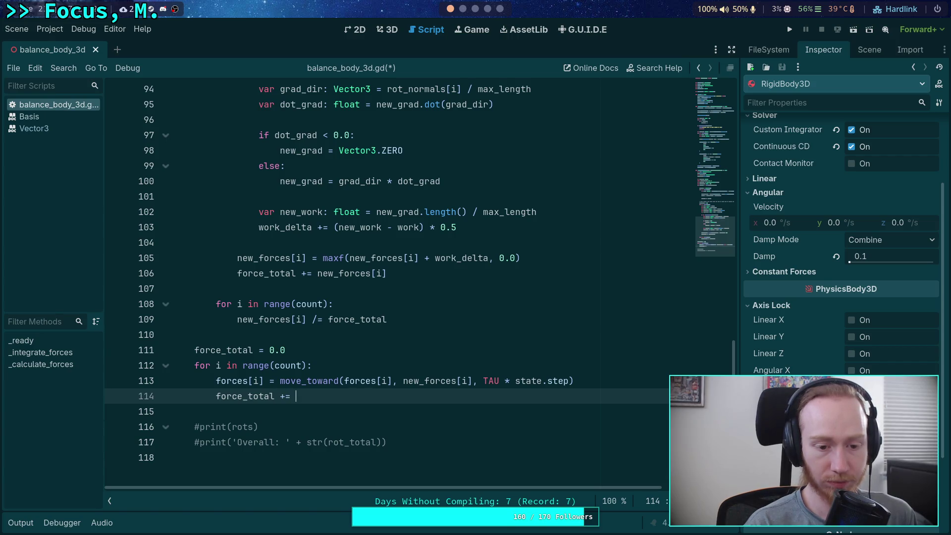
Sum 'force_total += forces[i]' in the move_toward loop and start a new 'for i in range(count):' loop.
text(forces[i])
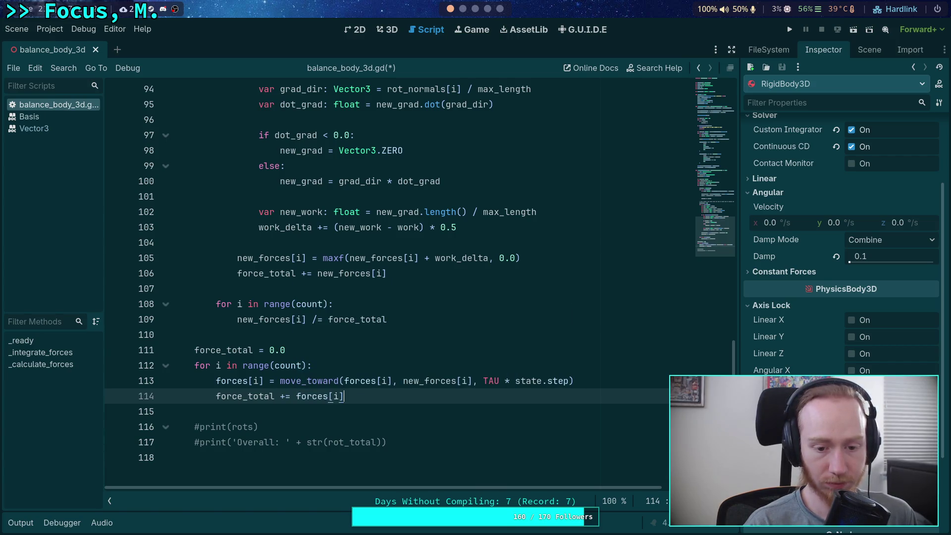
key(Return)
key(Return)
text(f)
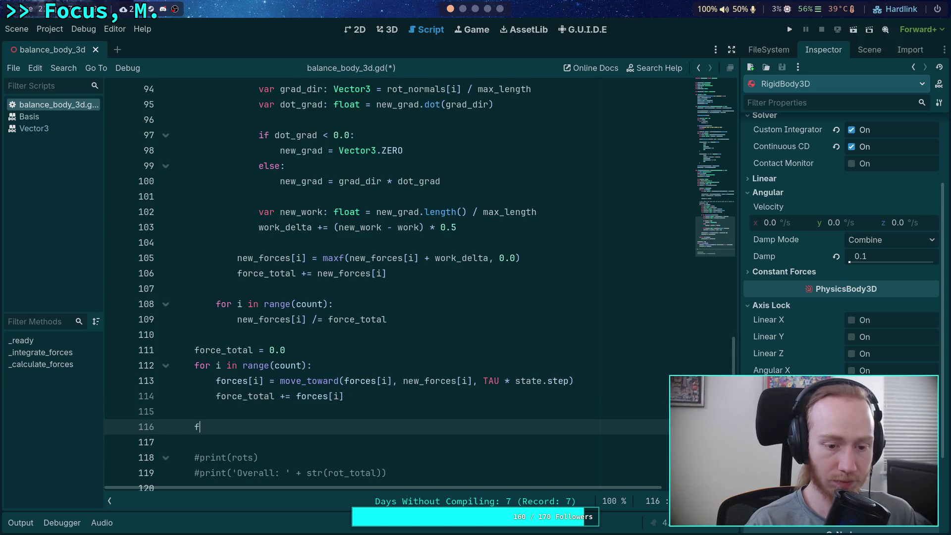
text(or i in ra)
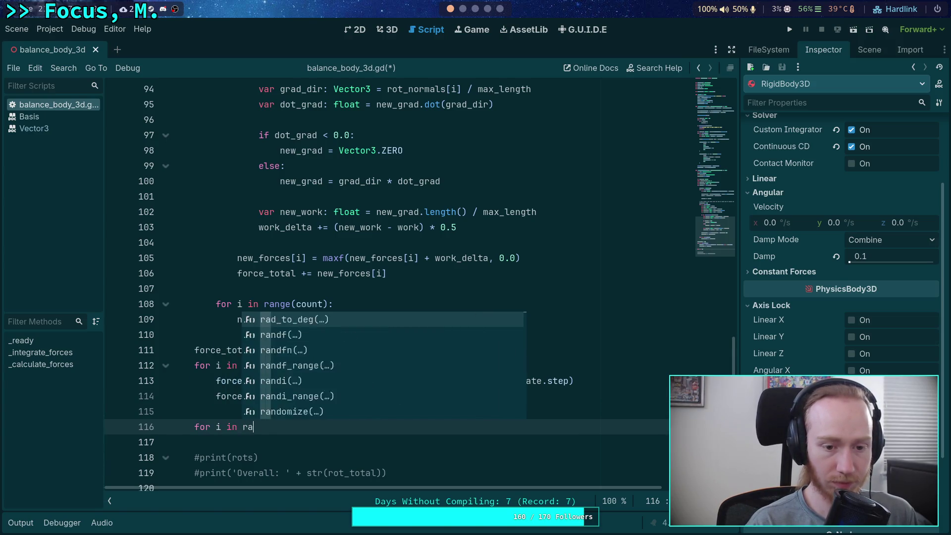
text(nge)count):)
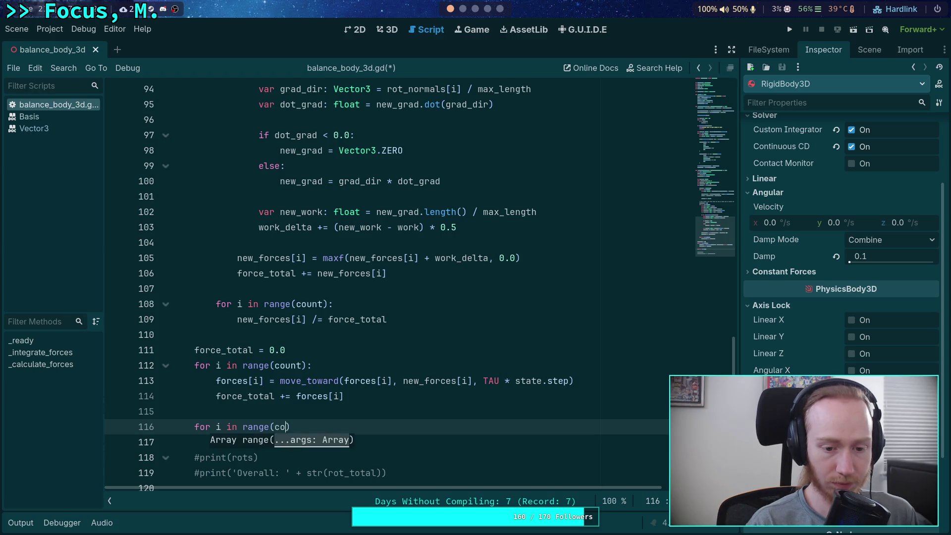
key(Return)
text(forces[i] =)
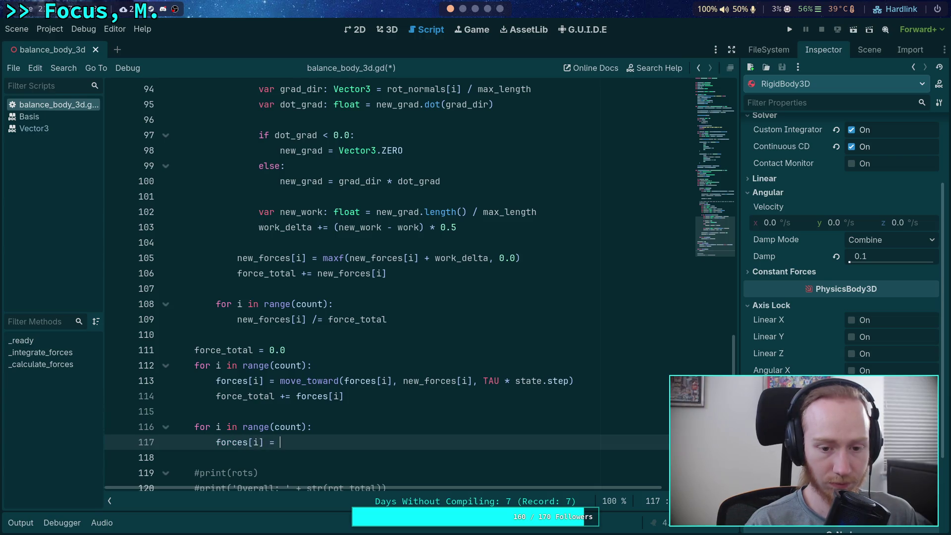
Make the new loop do 'forces[i] /= force_total' and run the game.
key(BackSpace)
key(BackSpace)
text(/= fo)
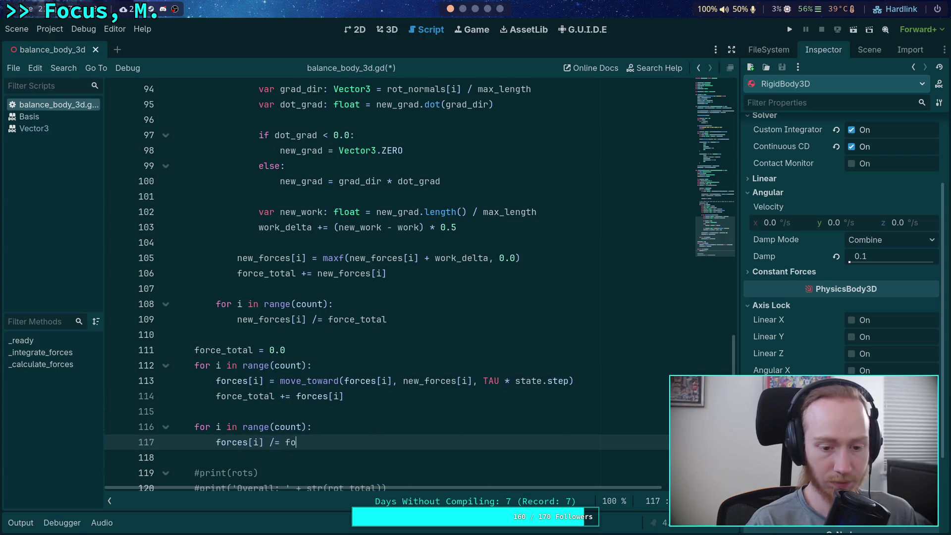
text(al)
key(F5)
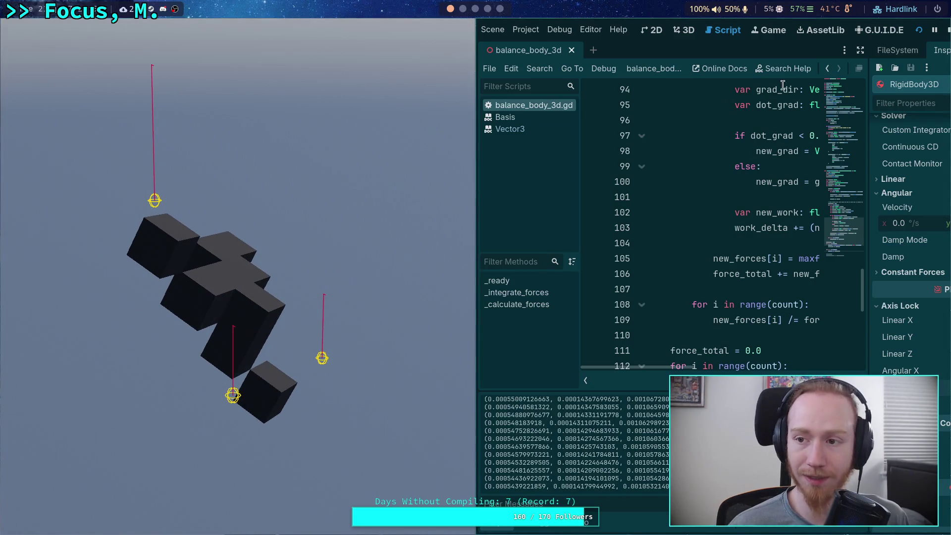
Stop the game and change line 91 to 'var work_delta: float = -work * 0.5 * state.step'.
click(945, 34)
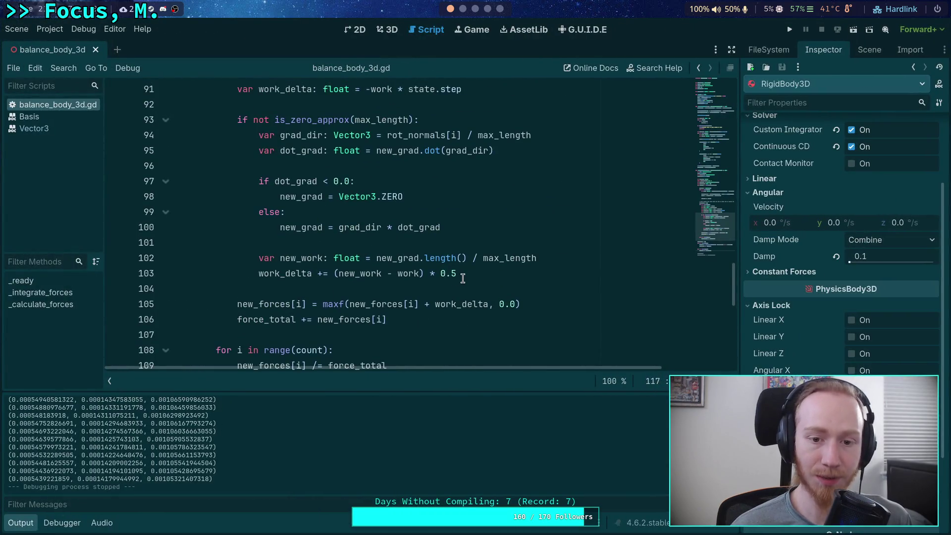
scroll(463, 278, up, 1)
scroll(421, 166, up, 1)
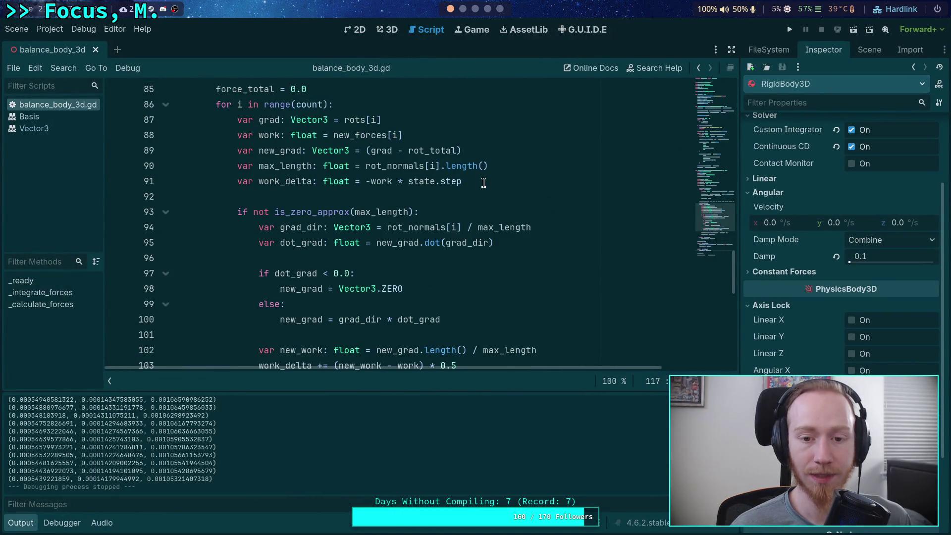
click(475, 182)
scroll(399, 158, down, 1)
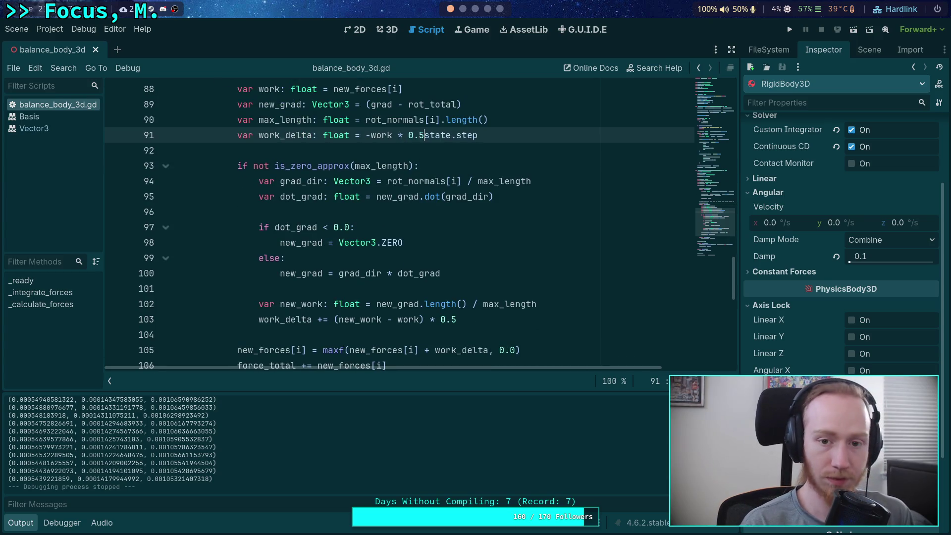
Dismiss the accidental new-script prompt, rerun the game and step one physics tick.
key(ctrl+n)
key(Escape)
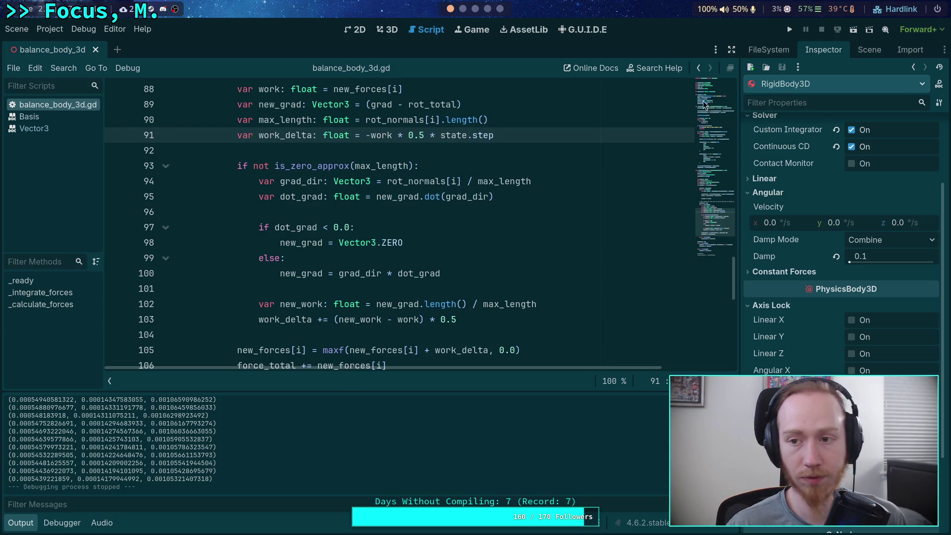
click(792, 31)
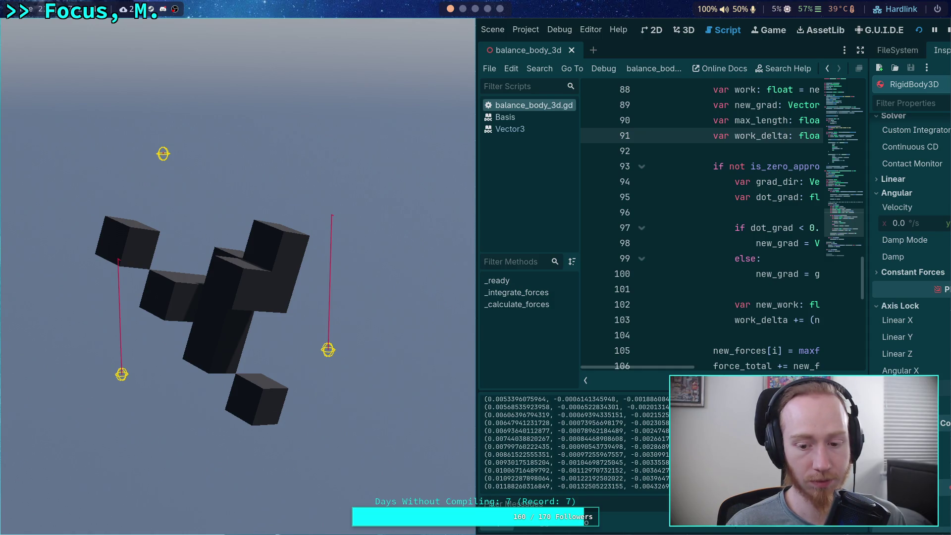
key(space)
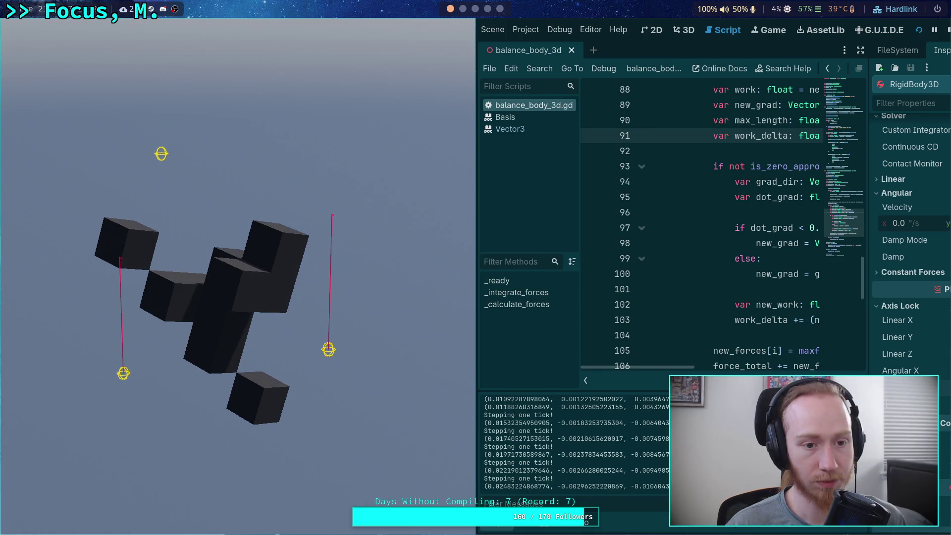
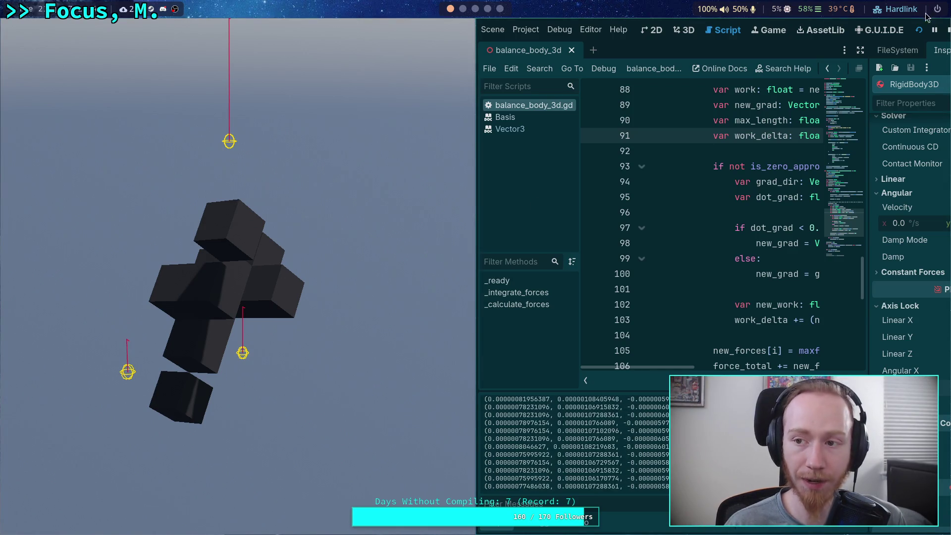
Remove the 0.5 factor so line 91 reads work_delta = -work * state.step, save, and test-run the scene.
click(948, 30)
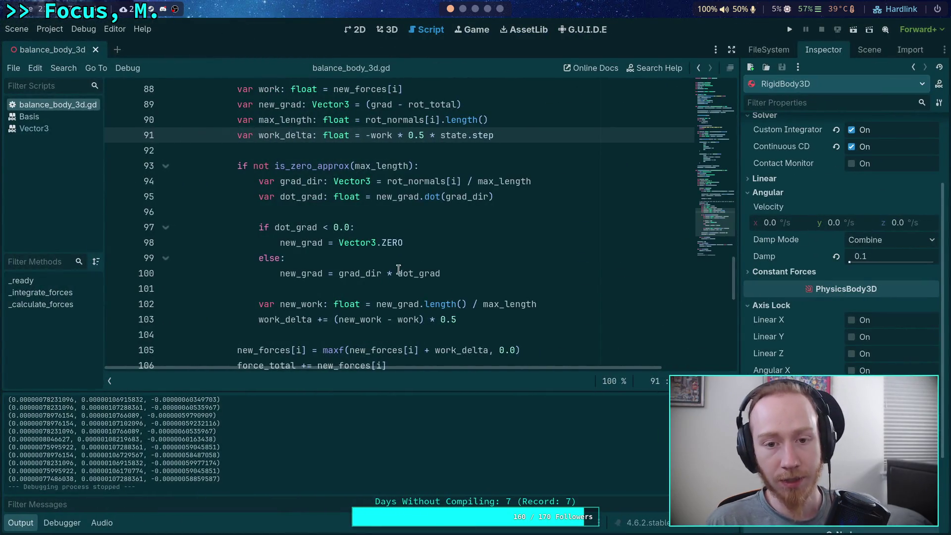
drag(440, 134, 409, 134)
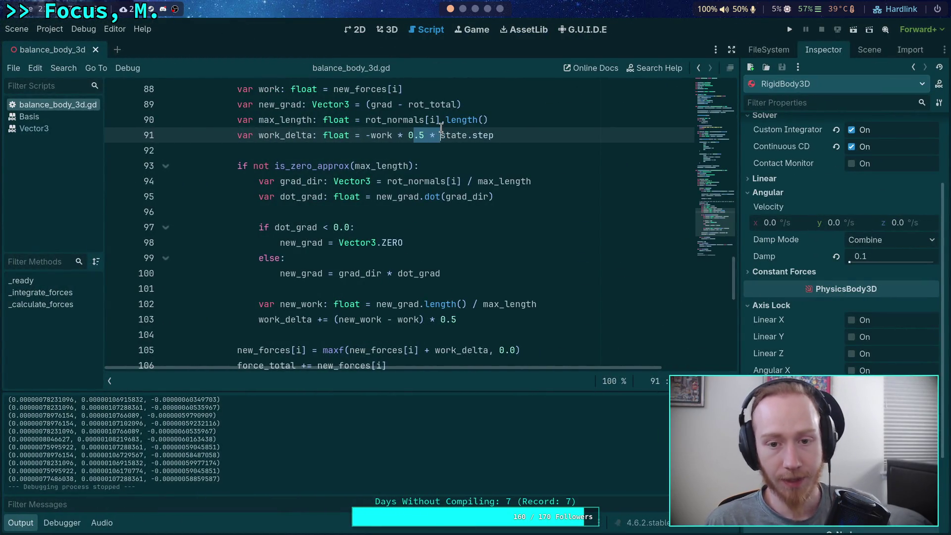
key(BackSpace)
key(ctrl+s)
click(788, 29)
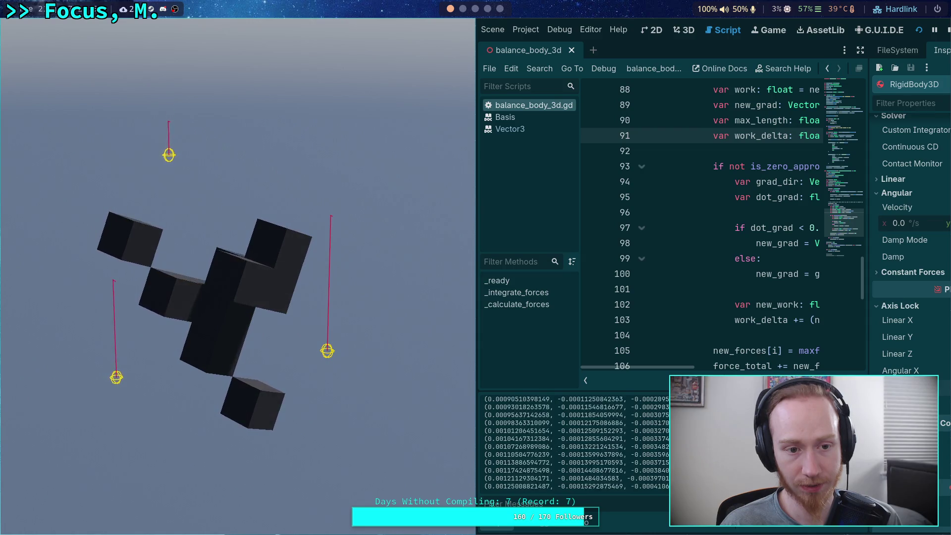
click(947, 30)
Change line 113's move_toward rate to 2.0 * TAU * state.step, save, and rerun the scene.
scroll(526, 276, down, 5)
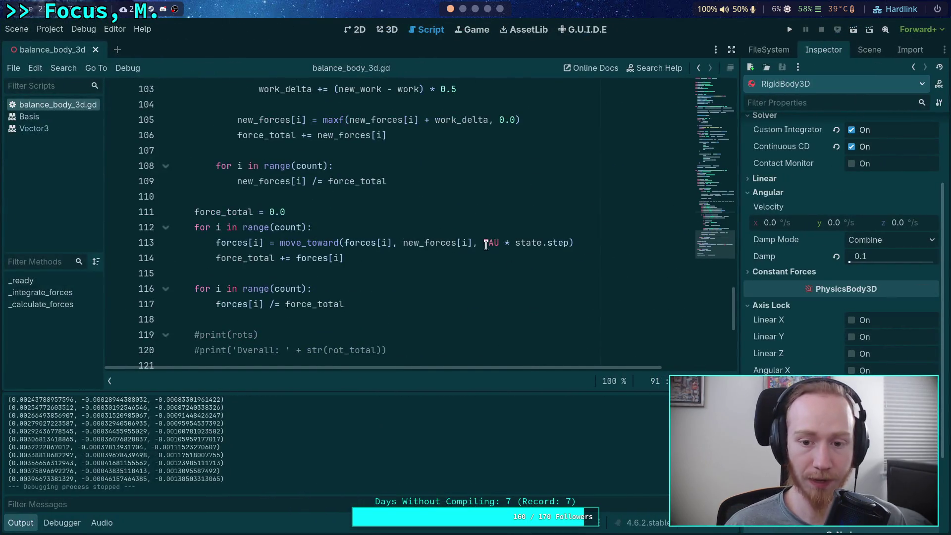
click(485, 243)
text(2.0 *)
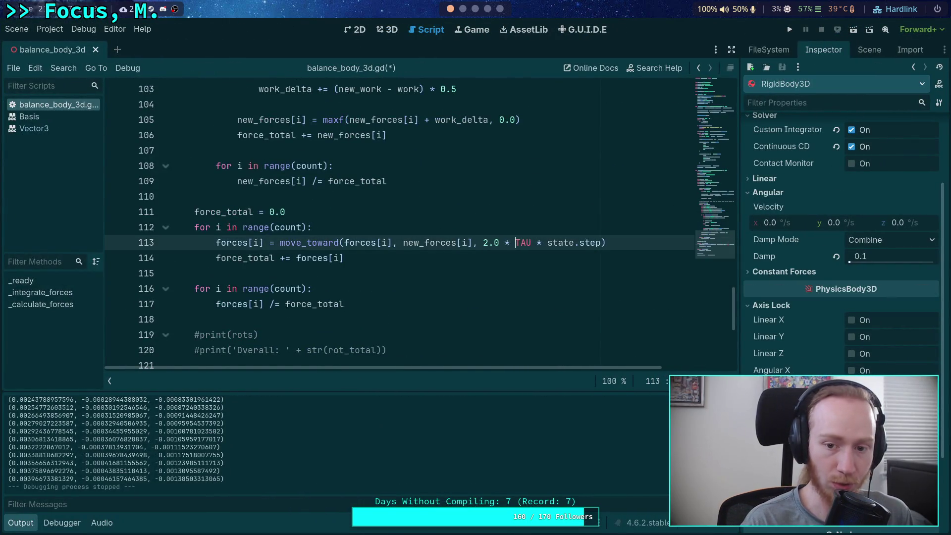
key(ctrl+s)
click(789, 30)
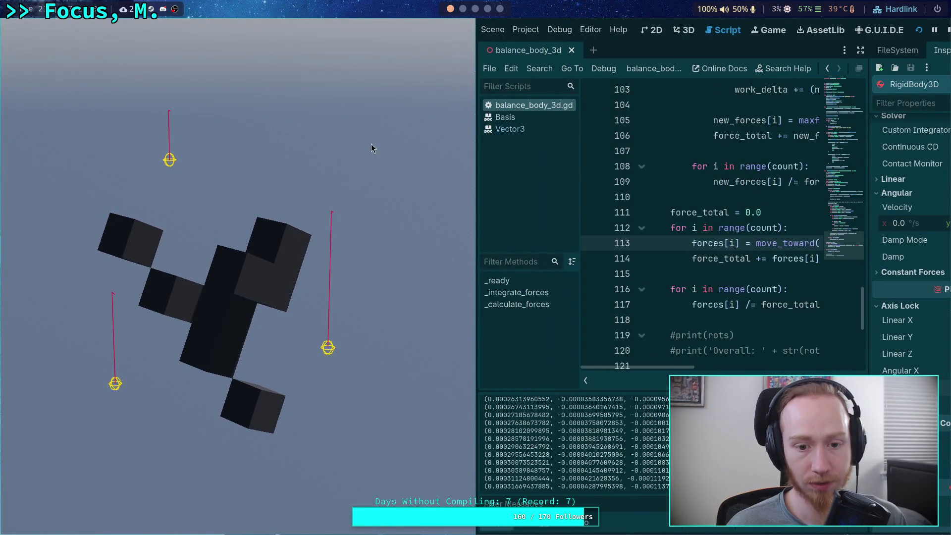
Raise MAX_ITERATIONS from 3 to 5 on line 70 and rerun the balancing scene.
click(947, 32)
scroll(377, 208, up, 10)
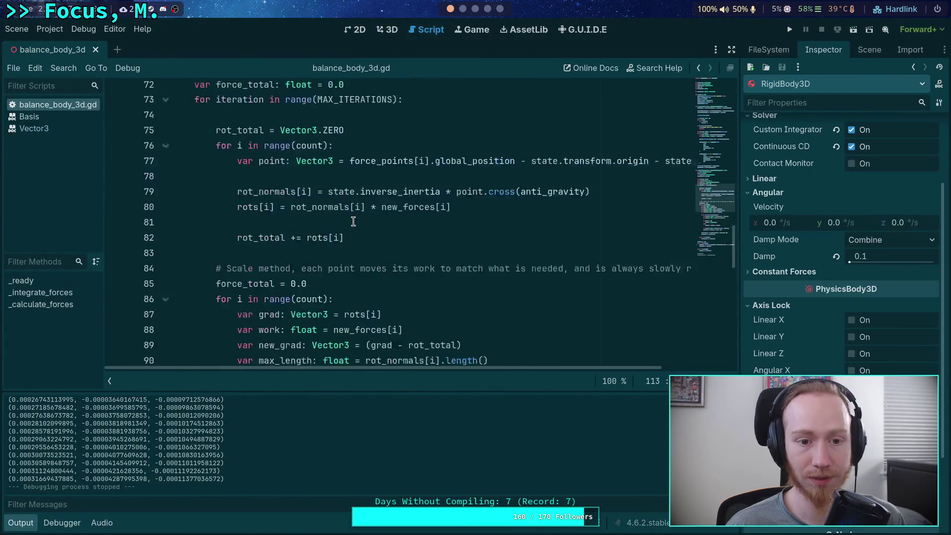
click(348, 136)
key(BackSpace)
text(5)
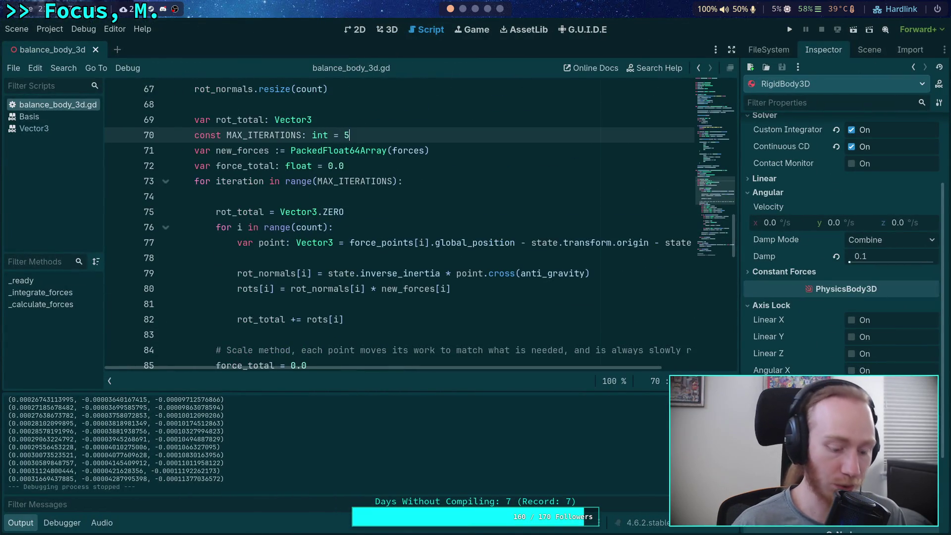
click(790, 29)
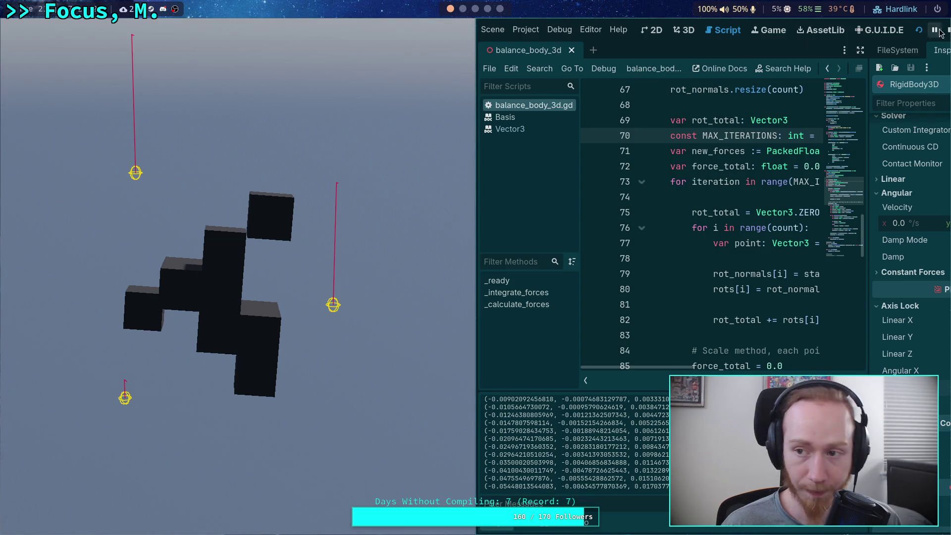
Stop the test run, hide the Output panel, and select Camera3D in the balance_body_3d 3D scene.
key(F8)
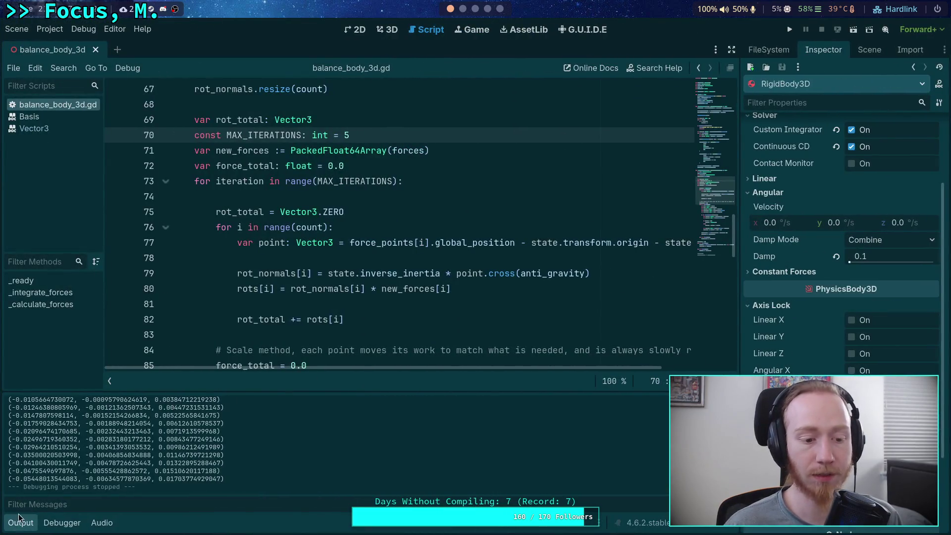
click(19, 522)
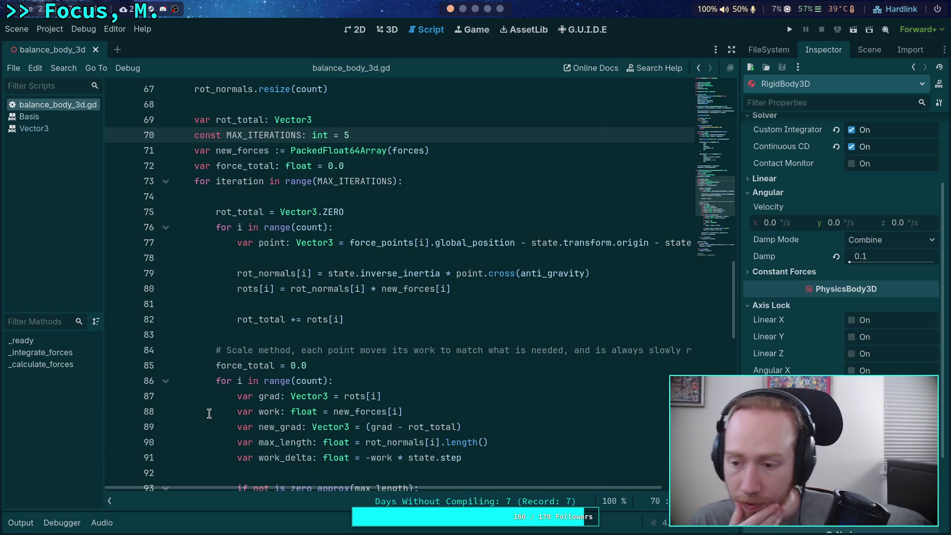
click(391, 29)
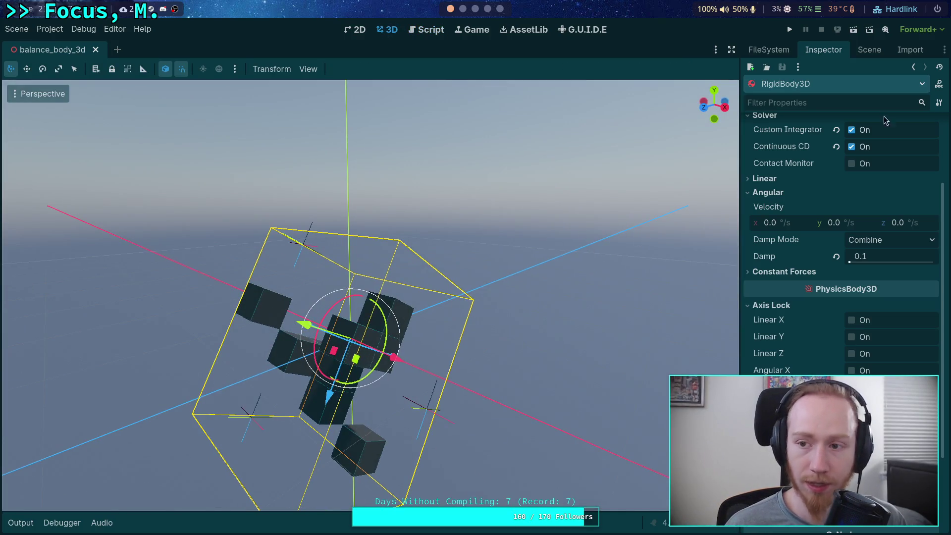
click(870, 50)
click(790, 127)
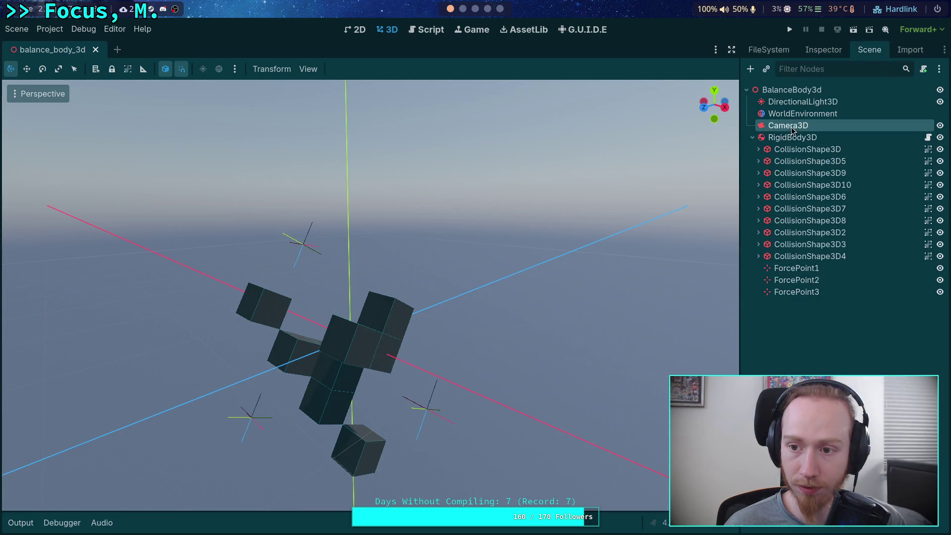